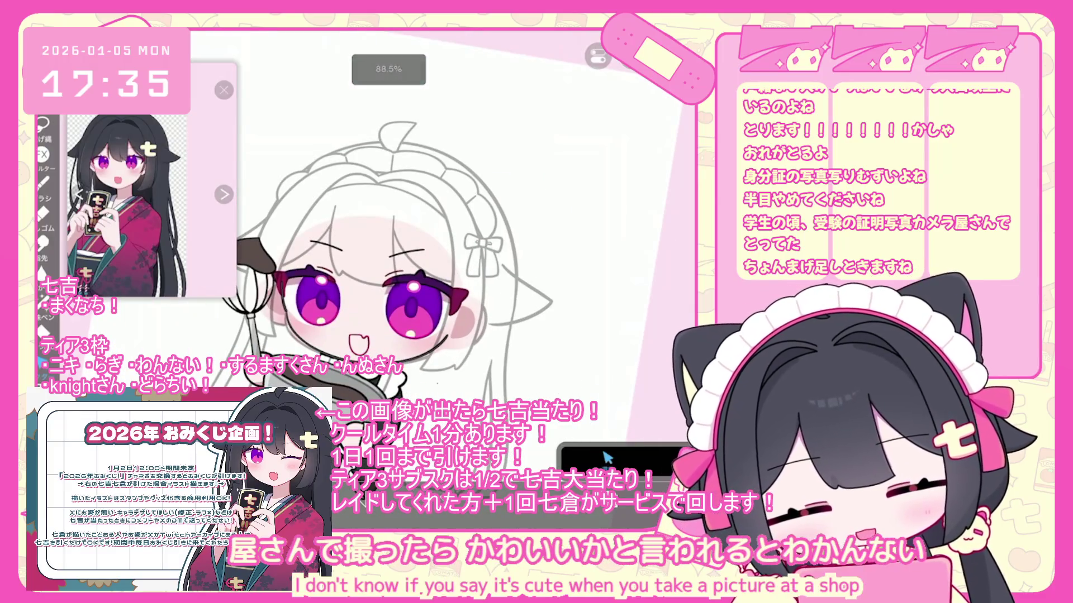
Zoom into the girl's face and undo the last brush shape, leaving purple eyes over gray line art
scroll(391, 252, up, 2)
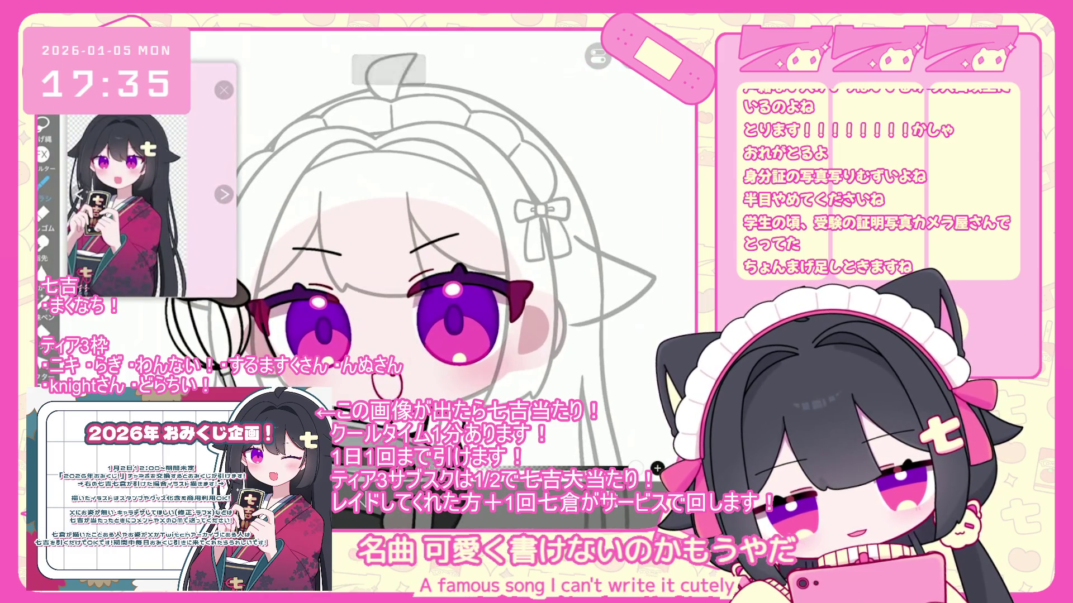
scroll(391, 252, up, 3)
key(ctrl+z)
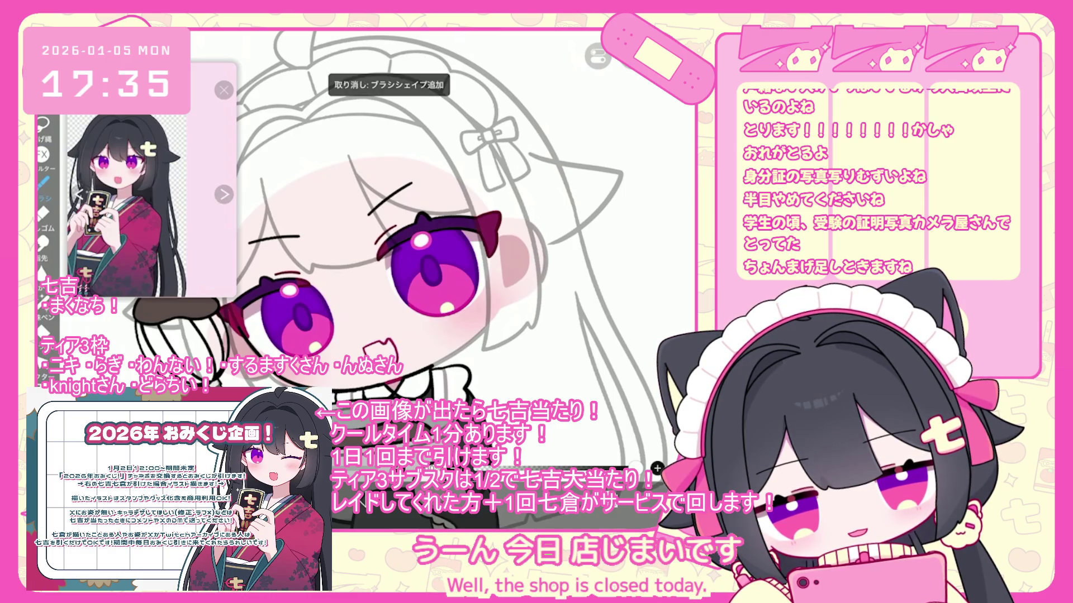
scroll(612, 238, up, 3)
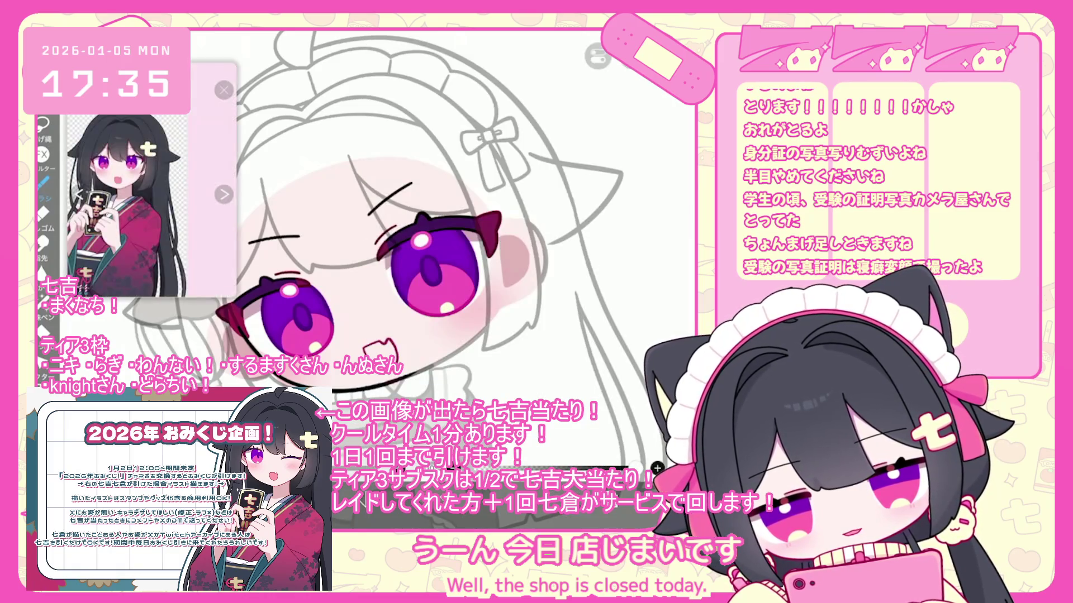
scroll(446, 218, up, 3)
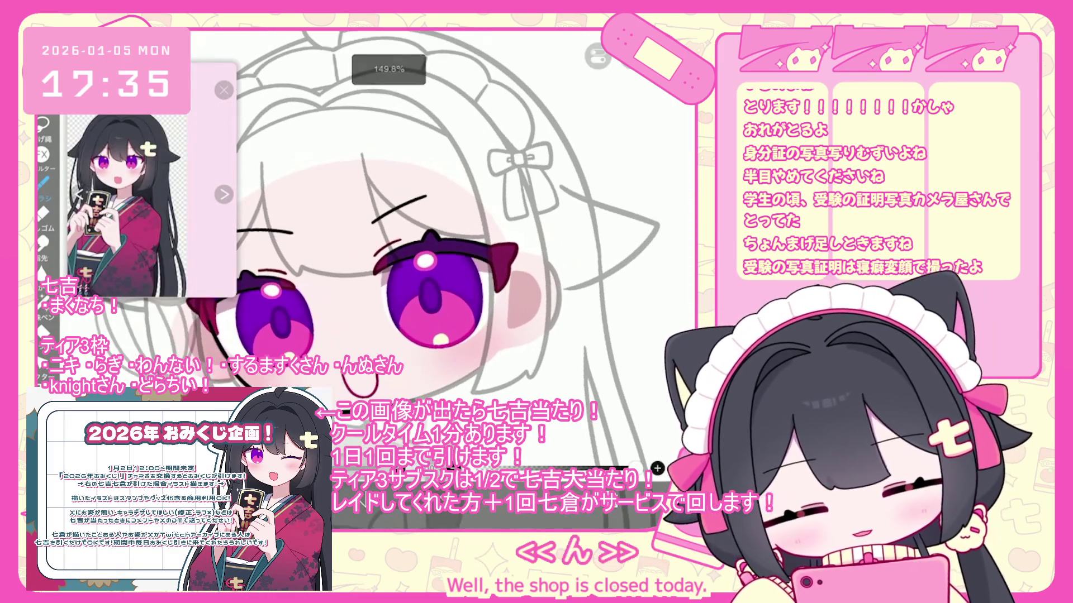
scroll(559, 257, up, 2)
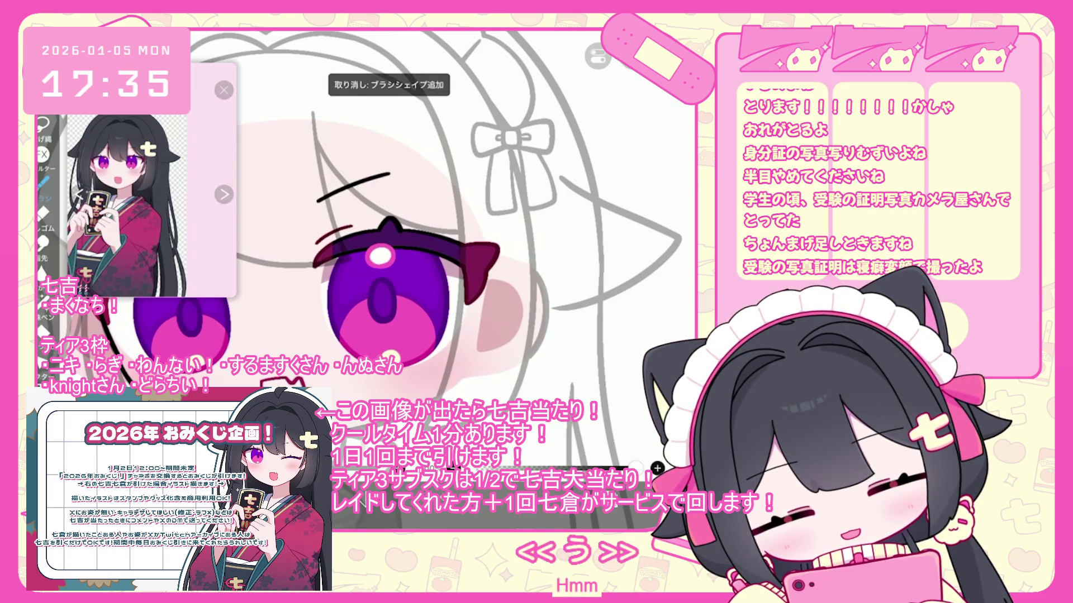
scroll(436, 248, down, 1)
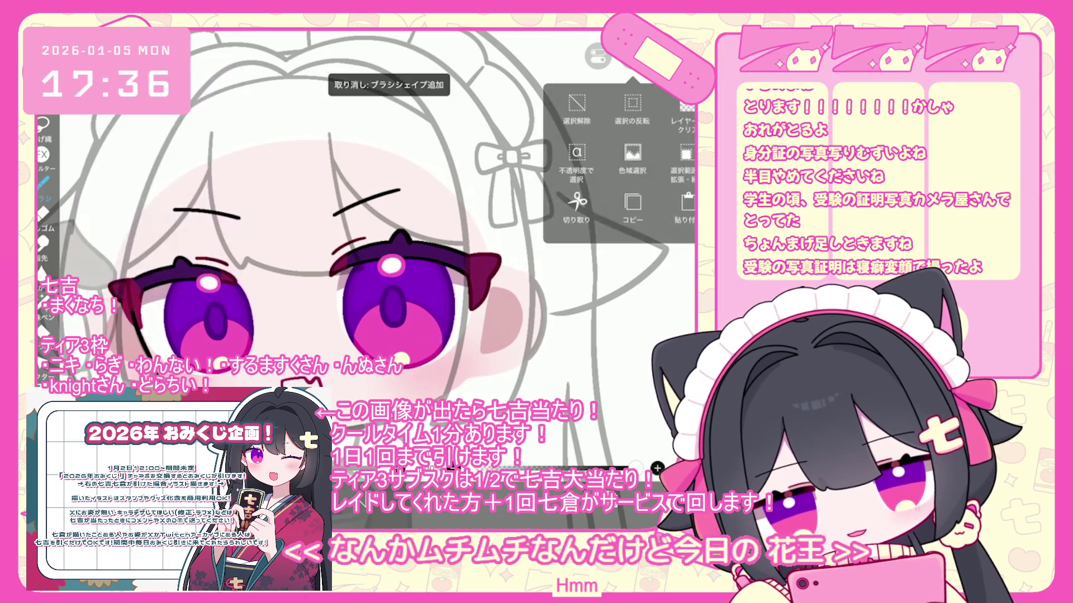
Draw and retouch a curved black chin line under the mouth, then reposition it with Transform
scroll(365, 249, up, 1)
scroll(391, 251, down, 1)
scroll(391, 252, up, 2)
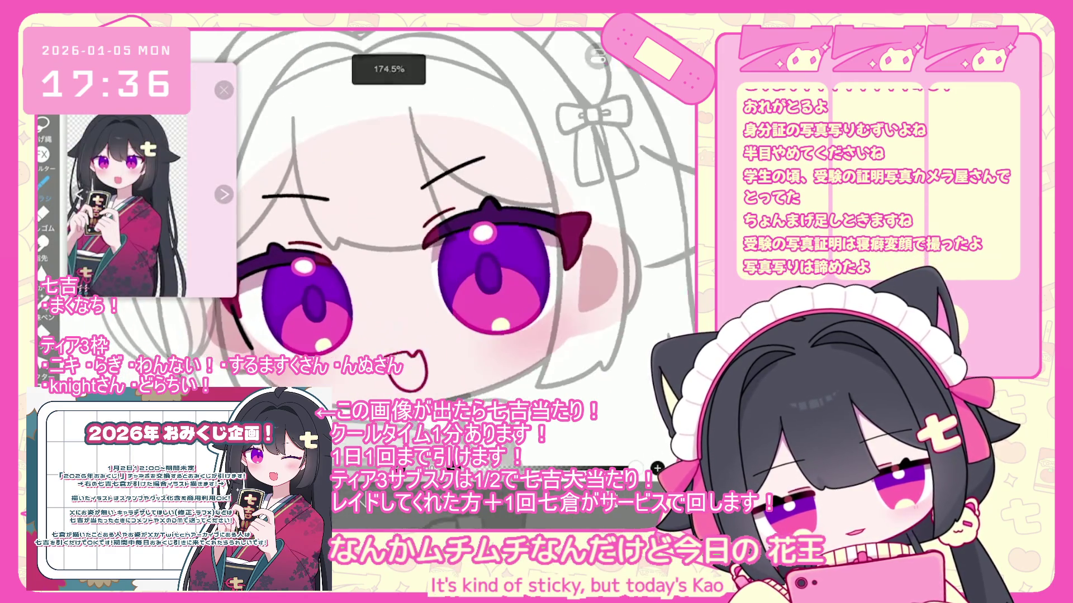
drag(291, 391, 547, 320)
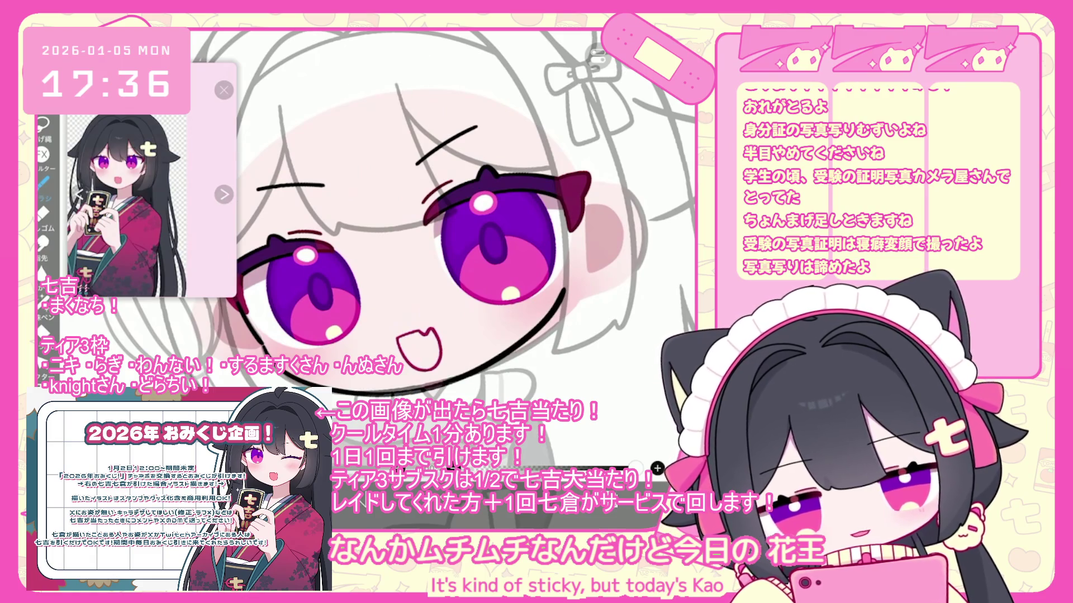
scroll(391, 251, down, 1)
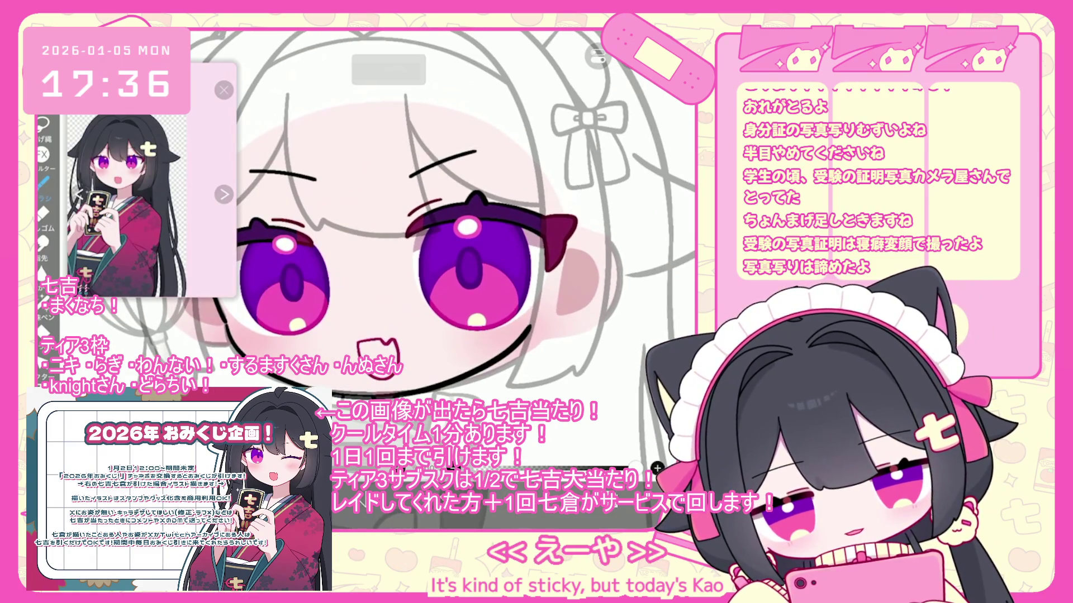
drag(536, 324, 313, 333)
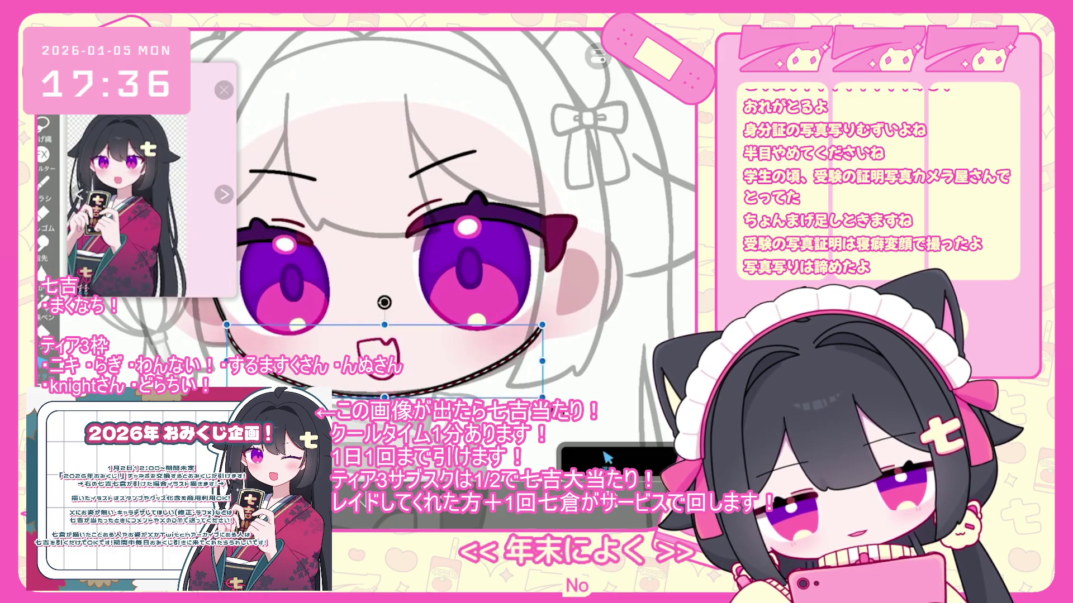
key(ctrl+t)
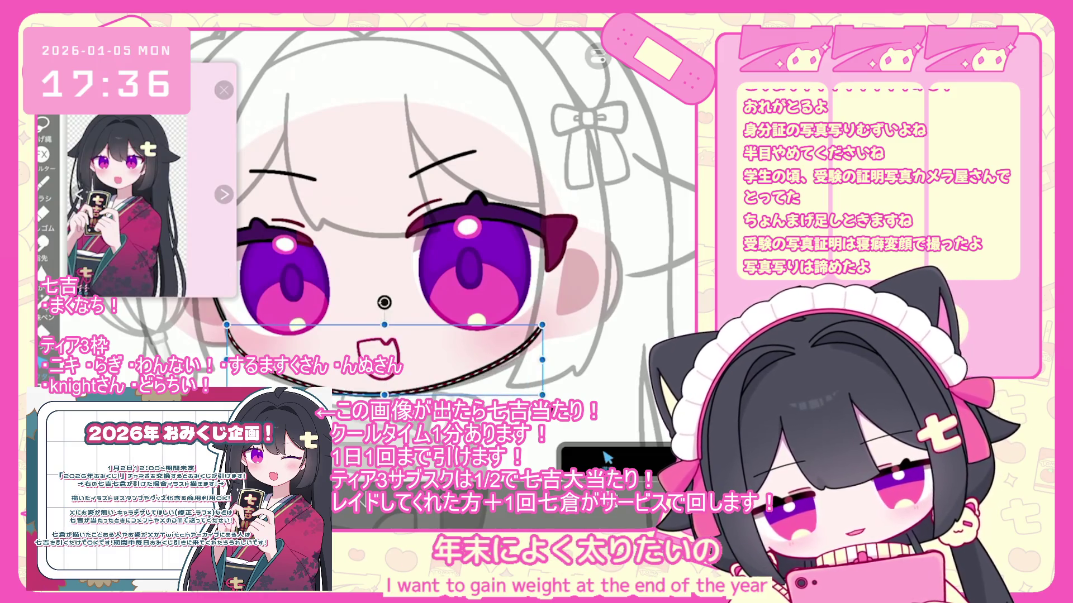
key(Return)
scroll(391, 252, up, 3)
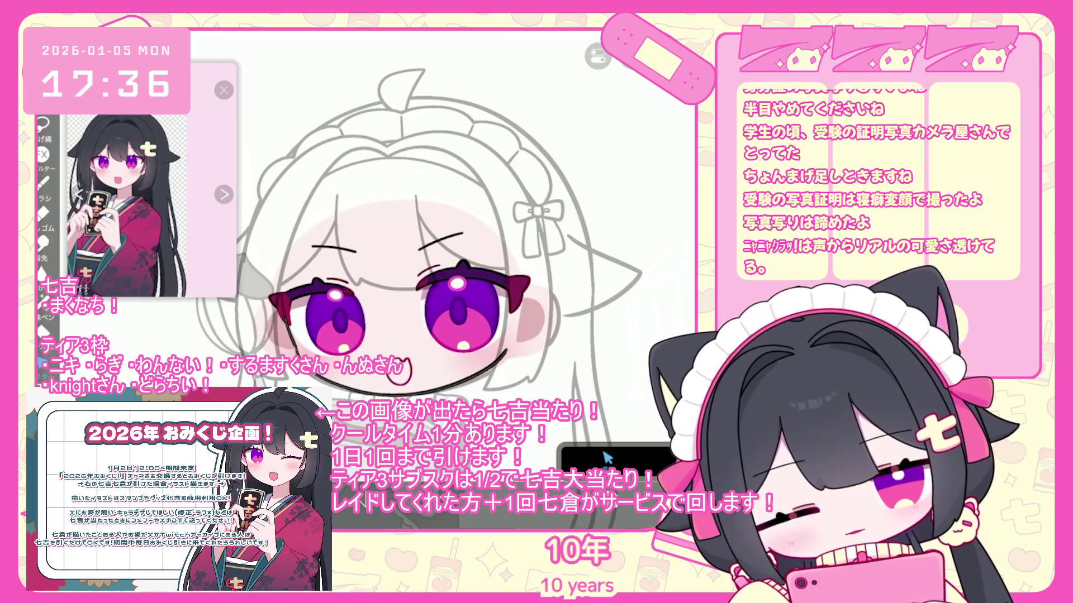
Undo the two most recent strokes near the eye
scroll(558, 308, up, 5)
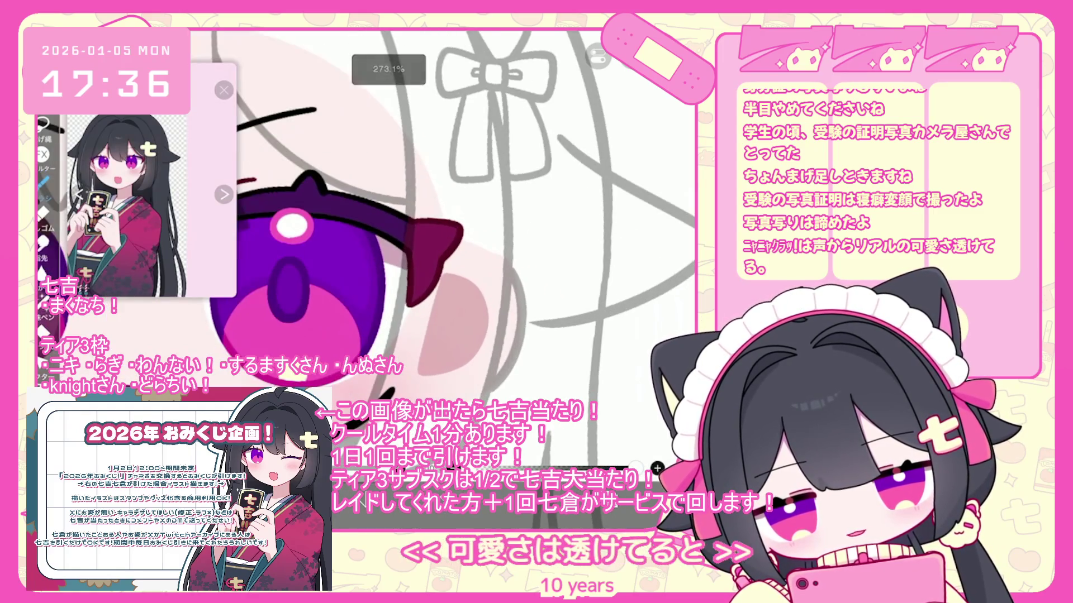
key(ctrl+z)
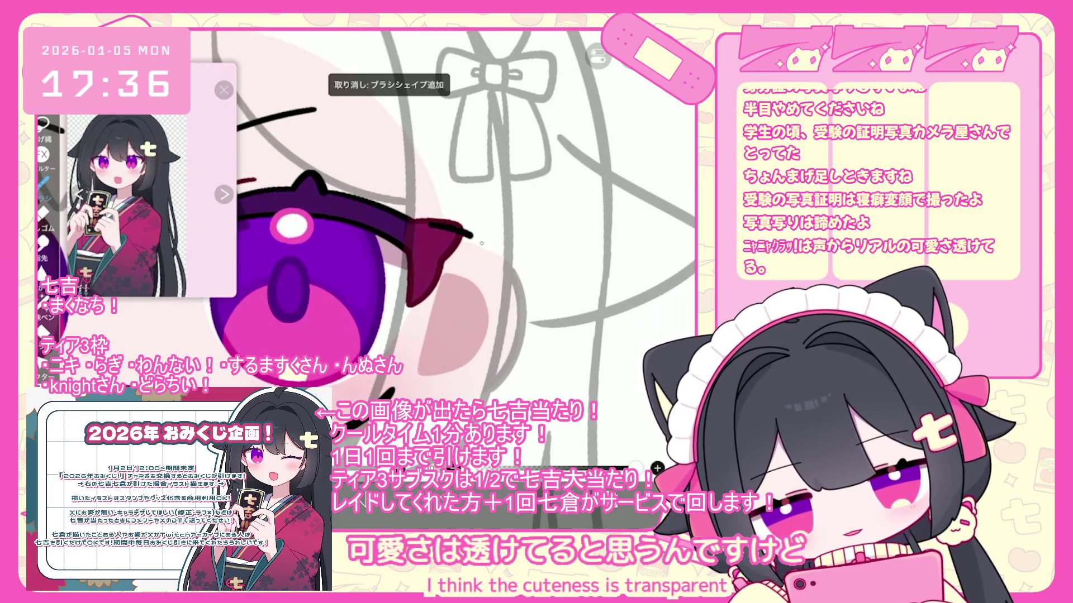
key(ctrl+z)
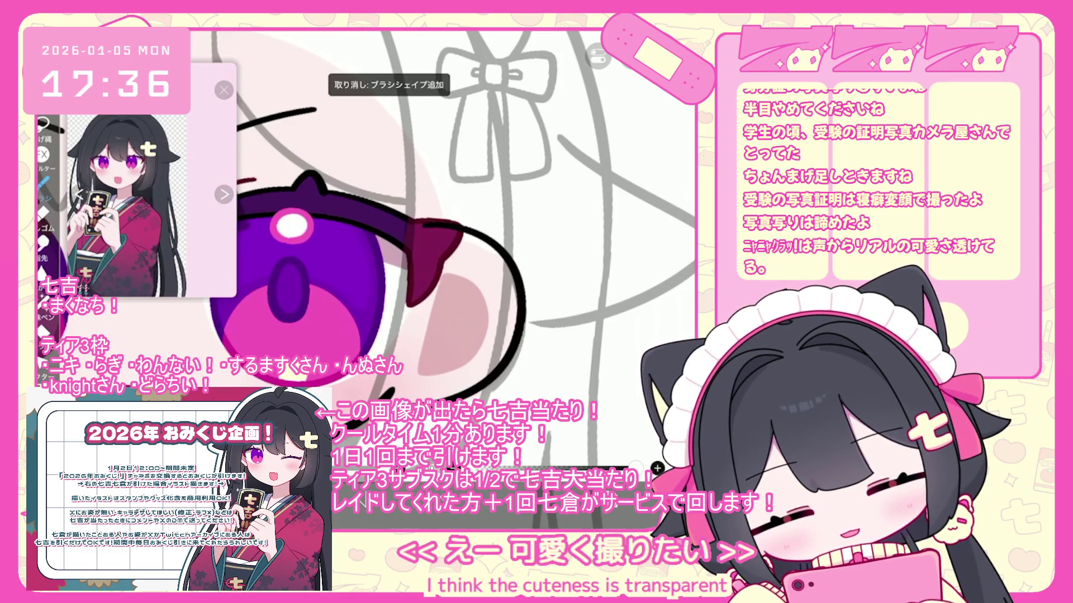
scroll(447, 251, down, 5)
scroll(447, 252, up, 4)
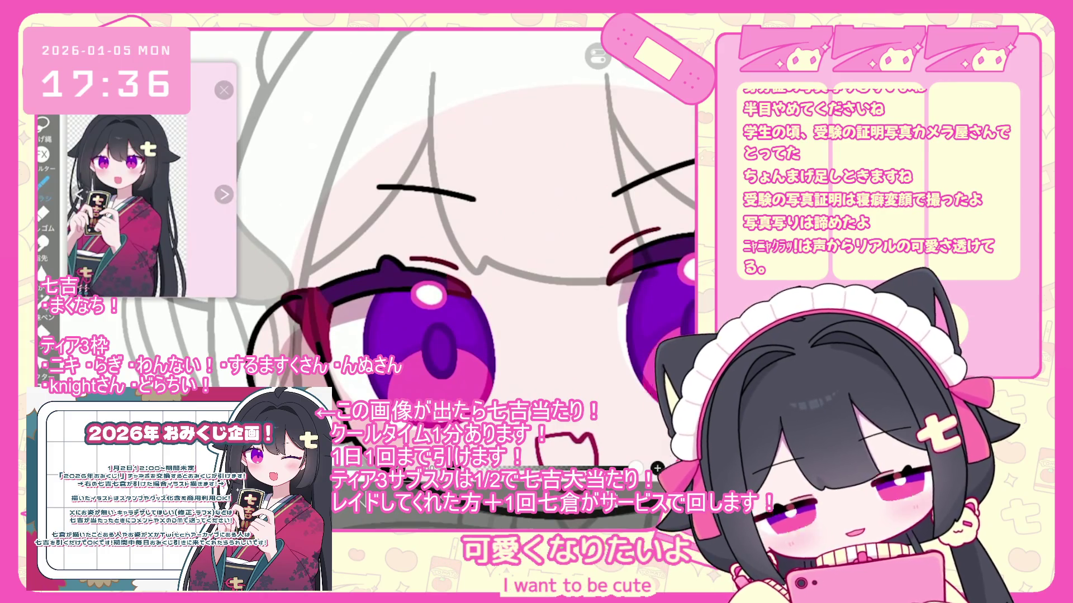
scroll(447, 251, down, 5)
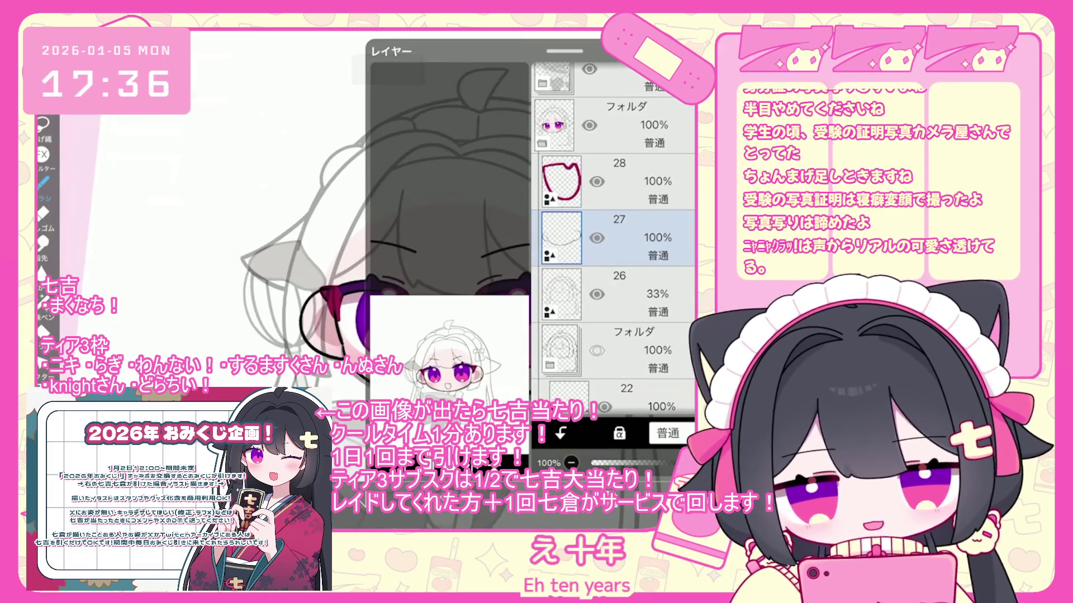
On the 33% sketch layer 26, reposition the lassoed eye area with Transform
click(617, 293)
click(606, 457)
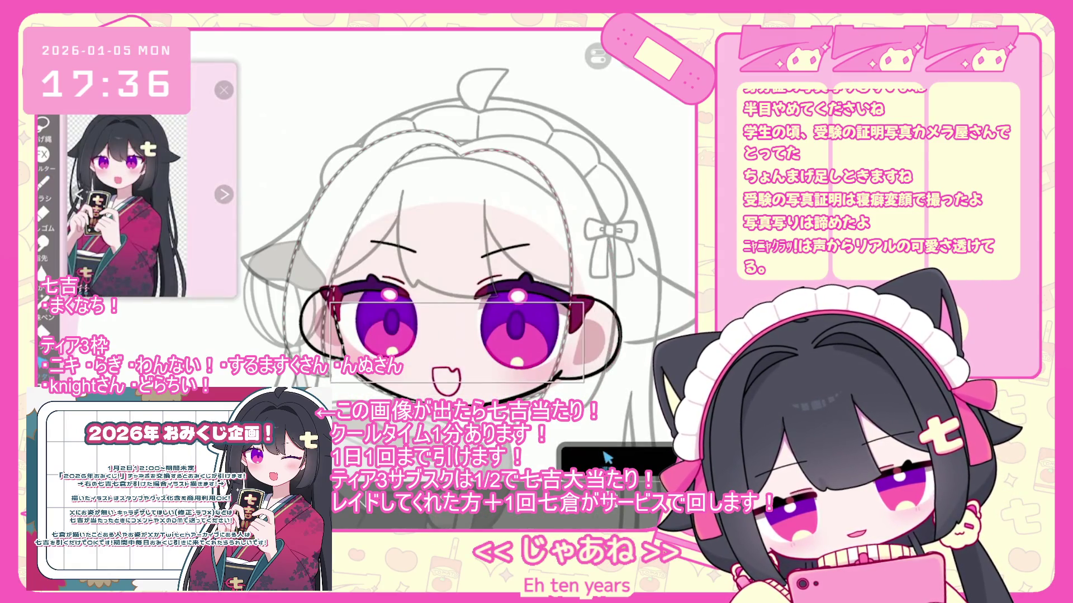
key(ctrl+t)
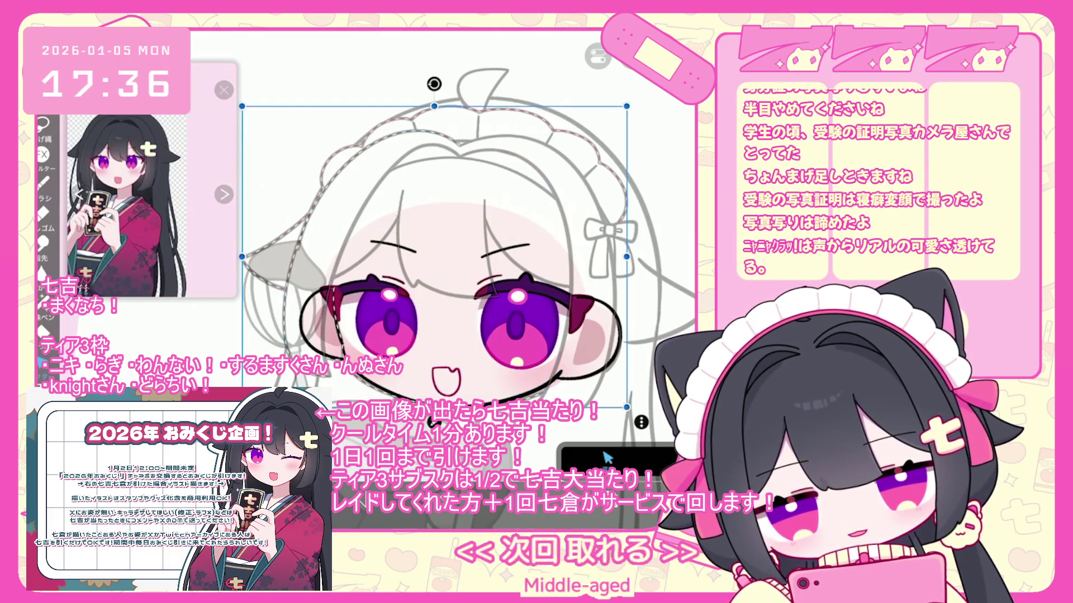
key(ctrl+z)
key(ctrl+t)
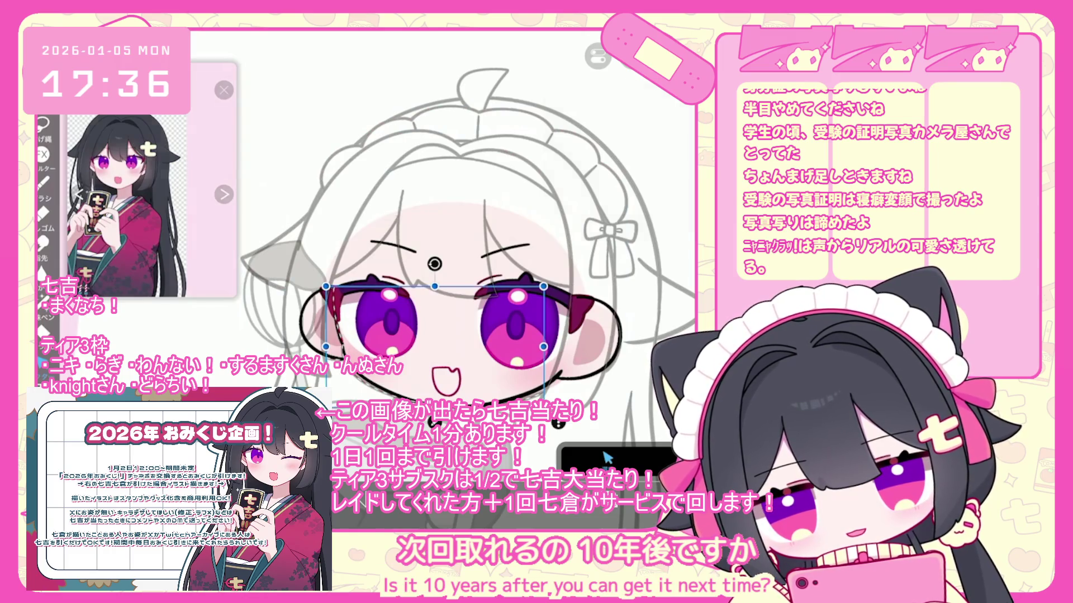
key(Return)
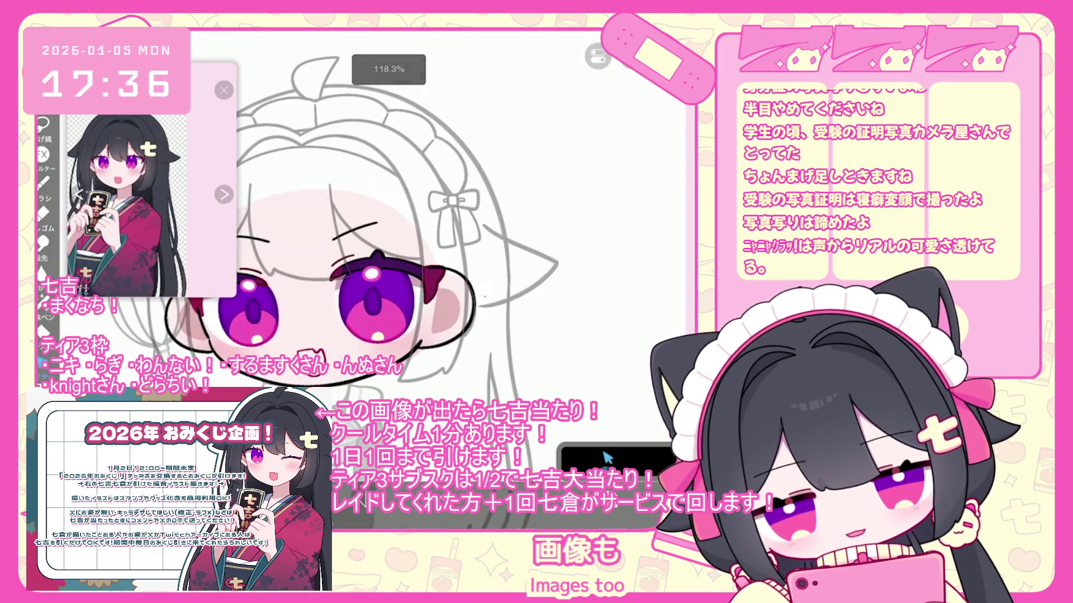
Adjust the ear shape with Transform, enlarging it on the left side
key(ctrl+t)
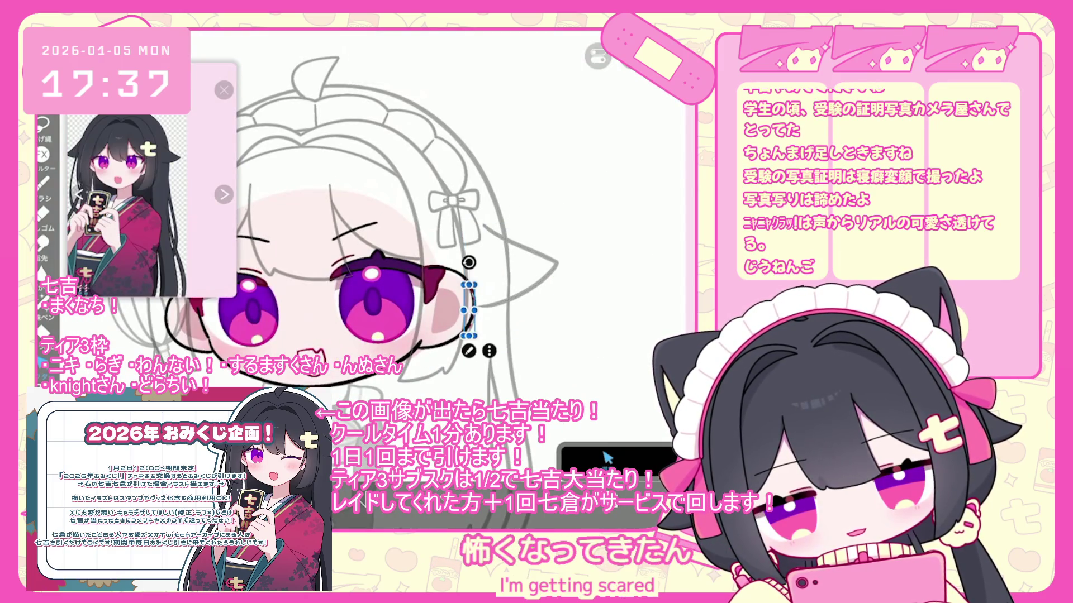
key(Return)
scroll(425, 240, up, 3)
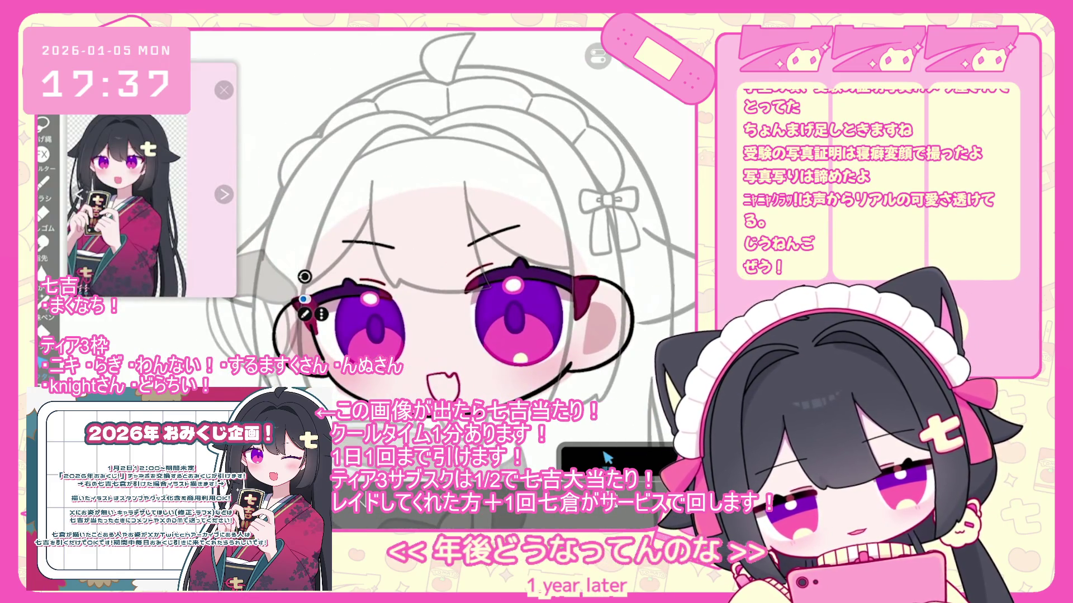
key(ctrl+z)
key(ctrl+z)
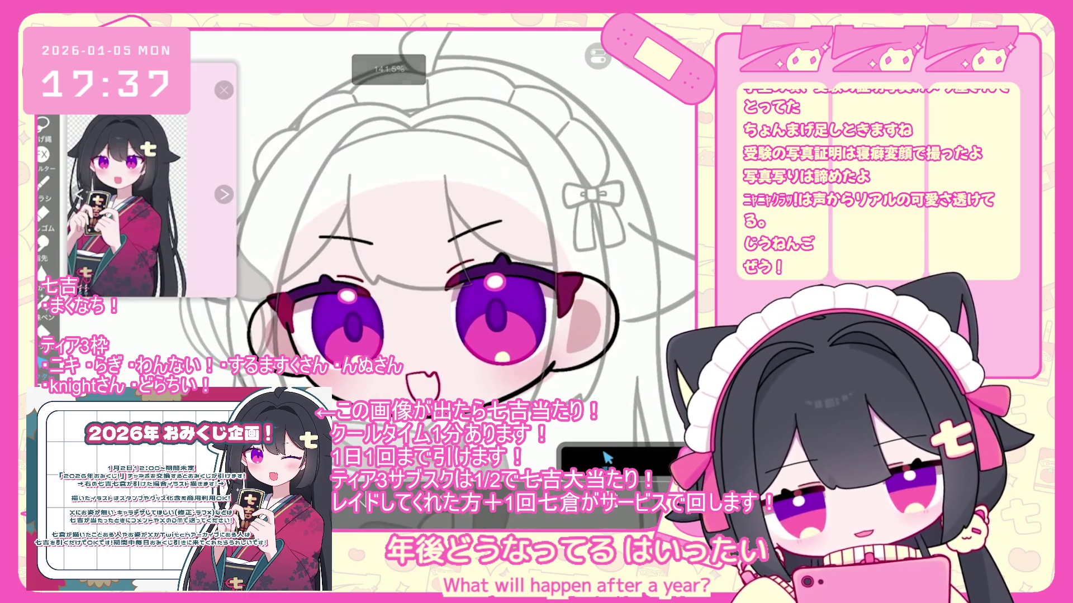
scroll(615, 235, down, 1)
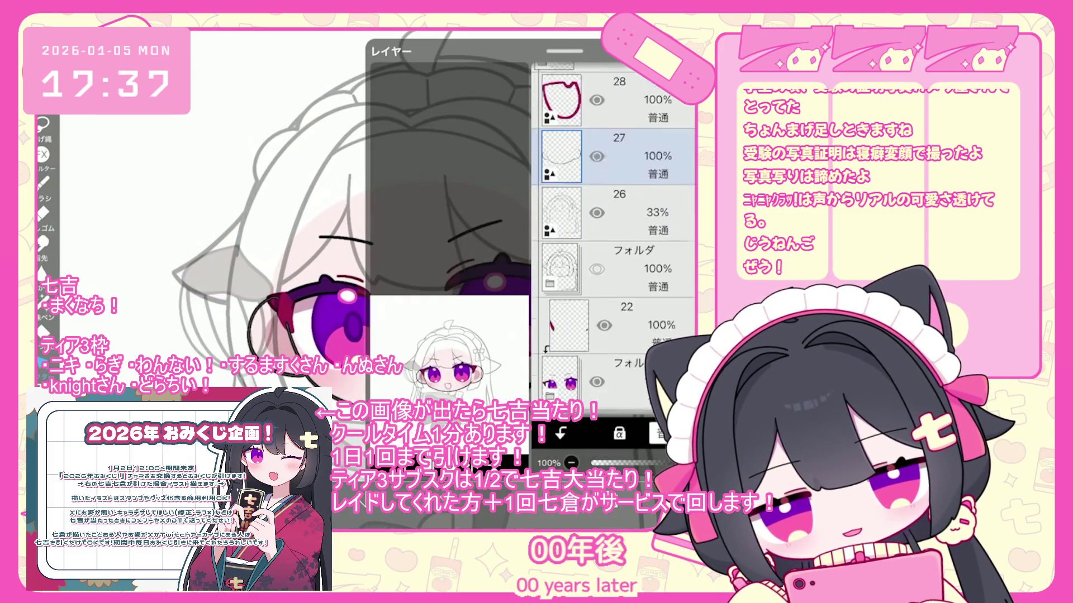
Select the eye folder below layer 22 and shrink the eyes to 98% with a slight nudge
scroll(615, 234, down, 1)
click(614, 333)
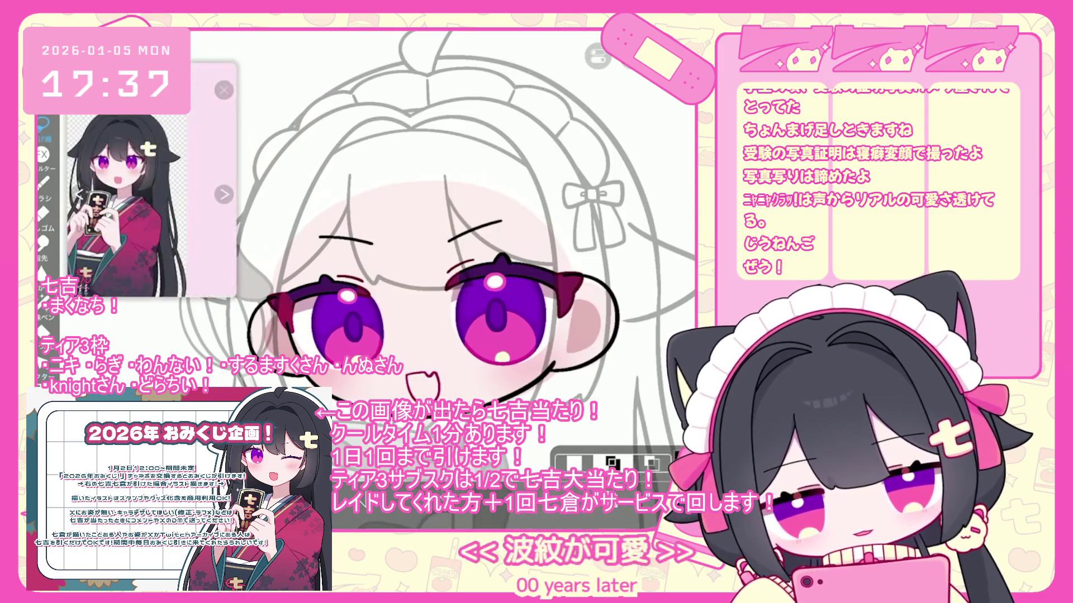
key(ctrl+t)
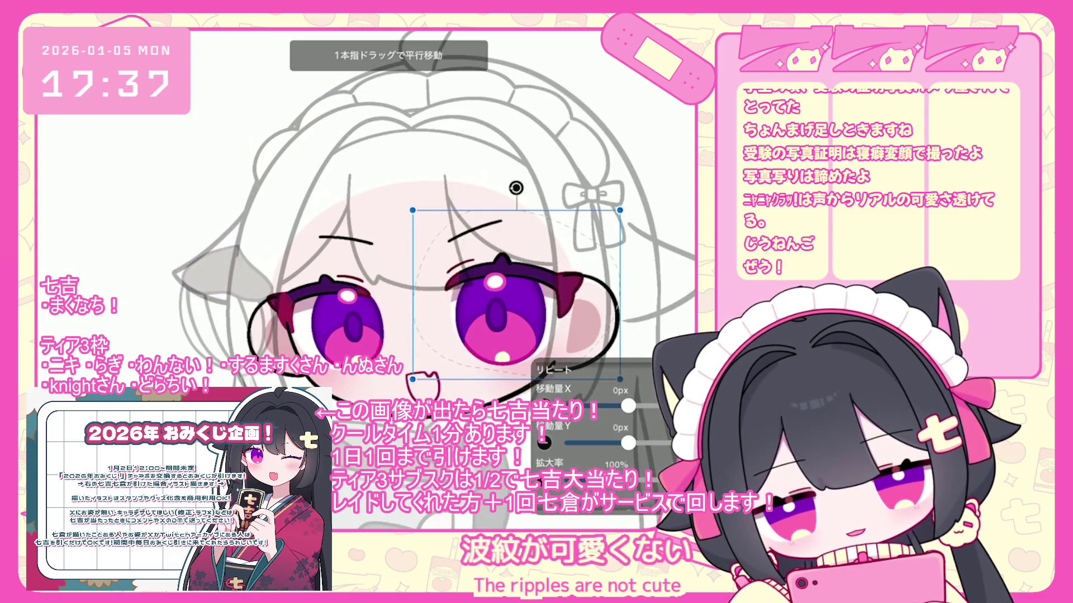
drag(516, 294, 519, 296)
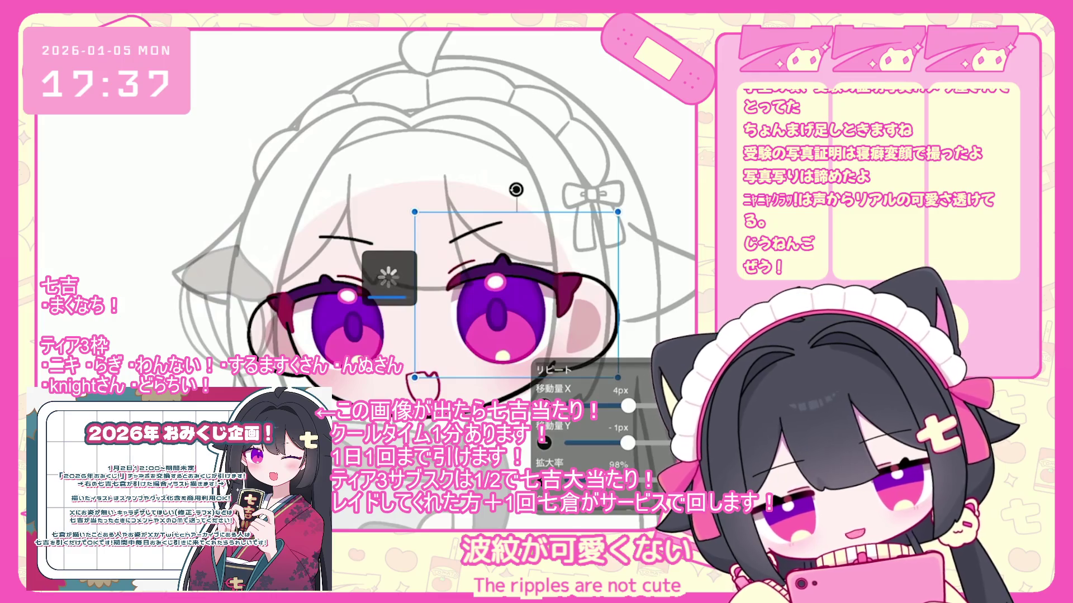
scroll(464, 224, down, 2)
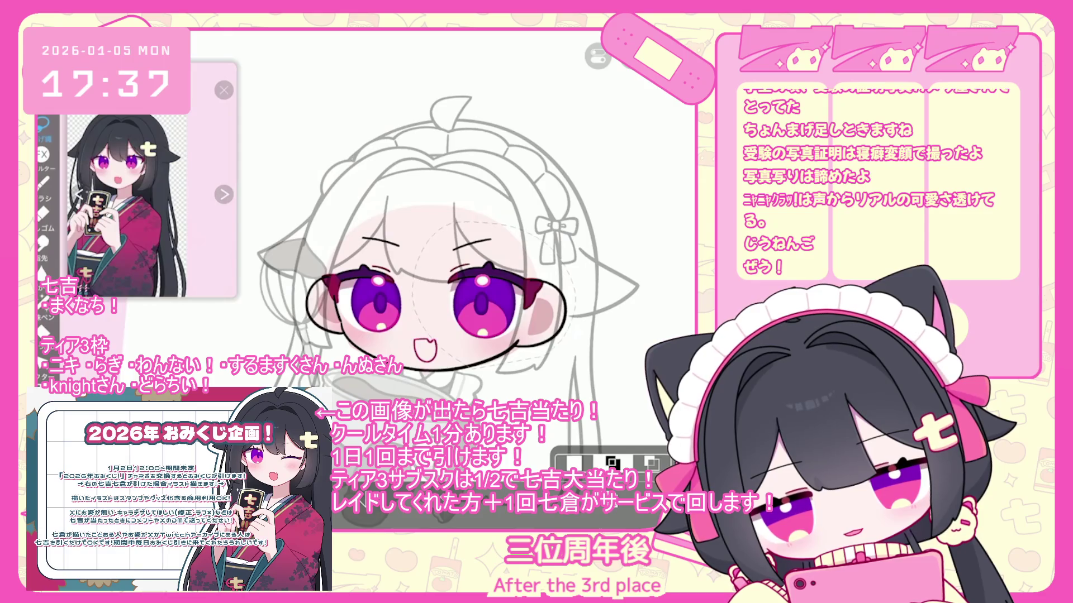
Lasso the right eye and shift it slightly down and right (X 11px, Y 3px)
drag(579, 313, 427, 352)
key(ctrl+t)
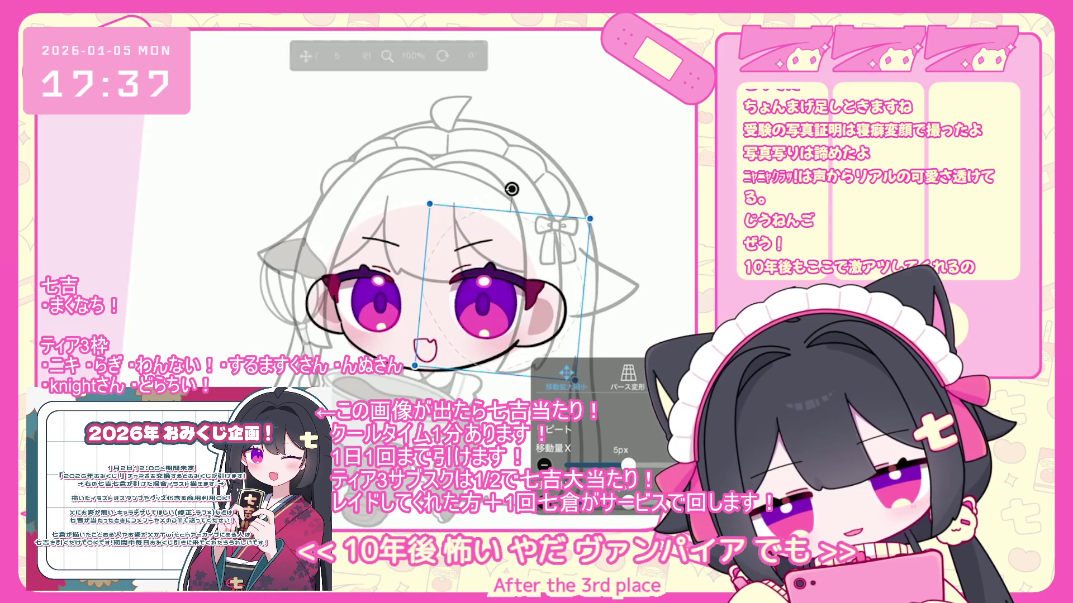
scroll(601, 435, down, 2)
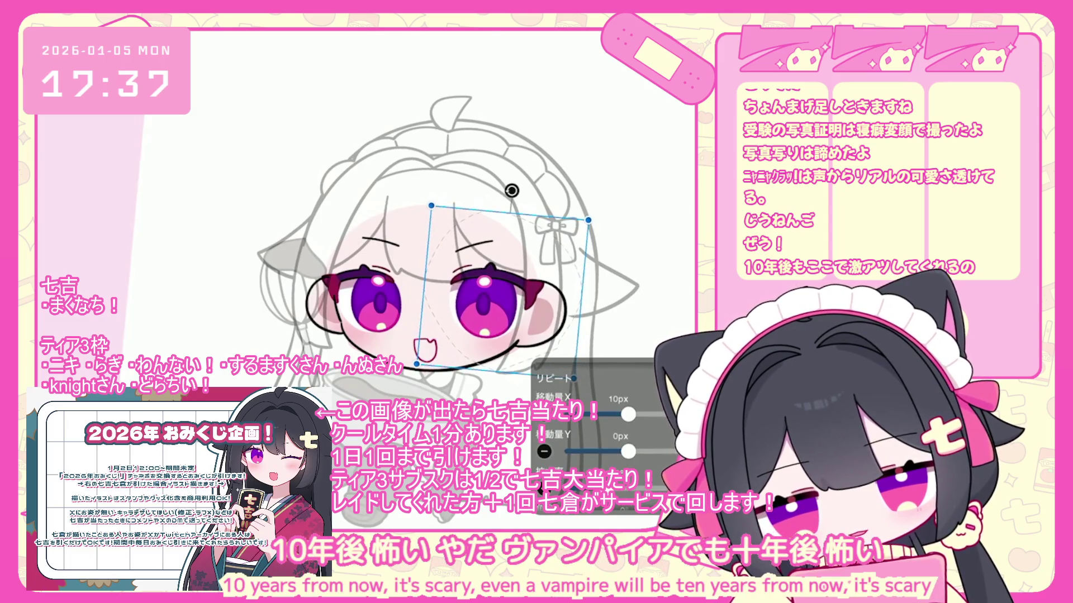
drag(503, 279, 503, 281)
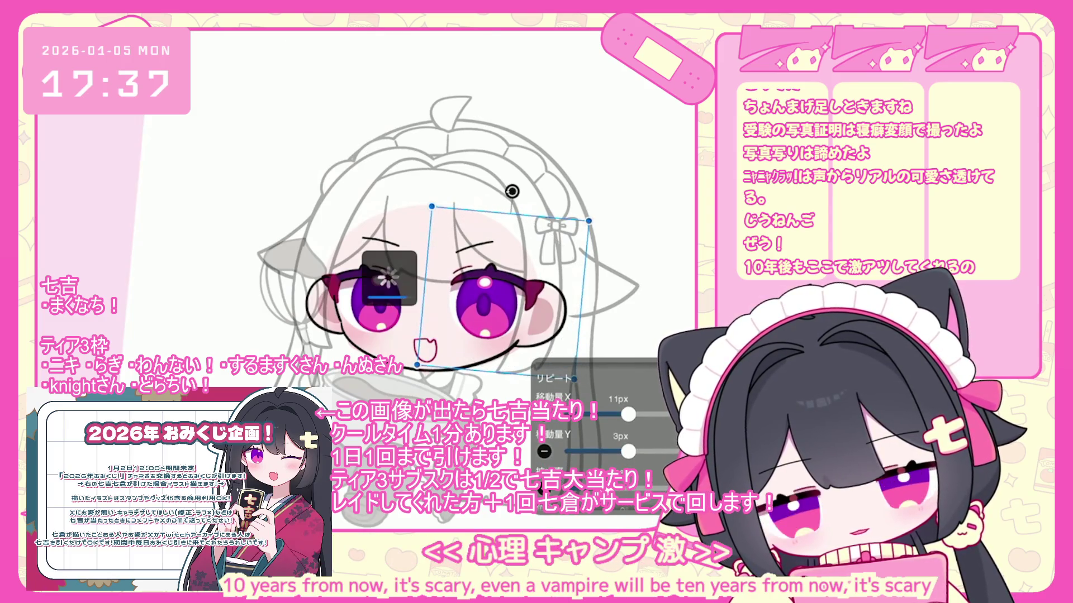
key(Return)
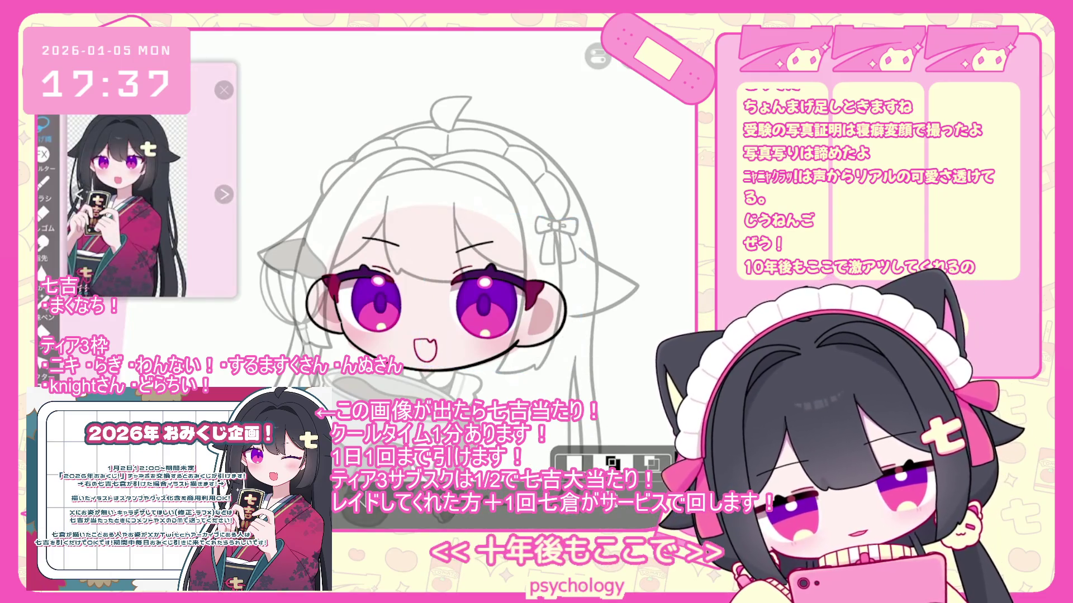
Apply one more small Transform adjustment to the eye and zoom back out
scroll(425, 223, up, 3)
key(ctrl+t)
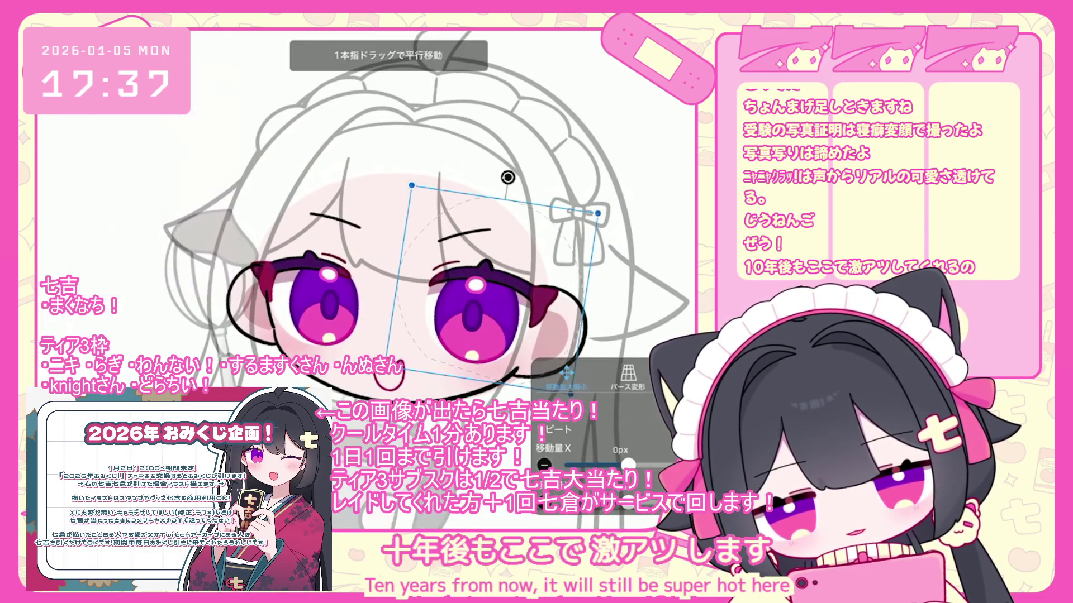
key(Return)
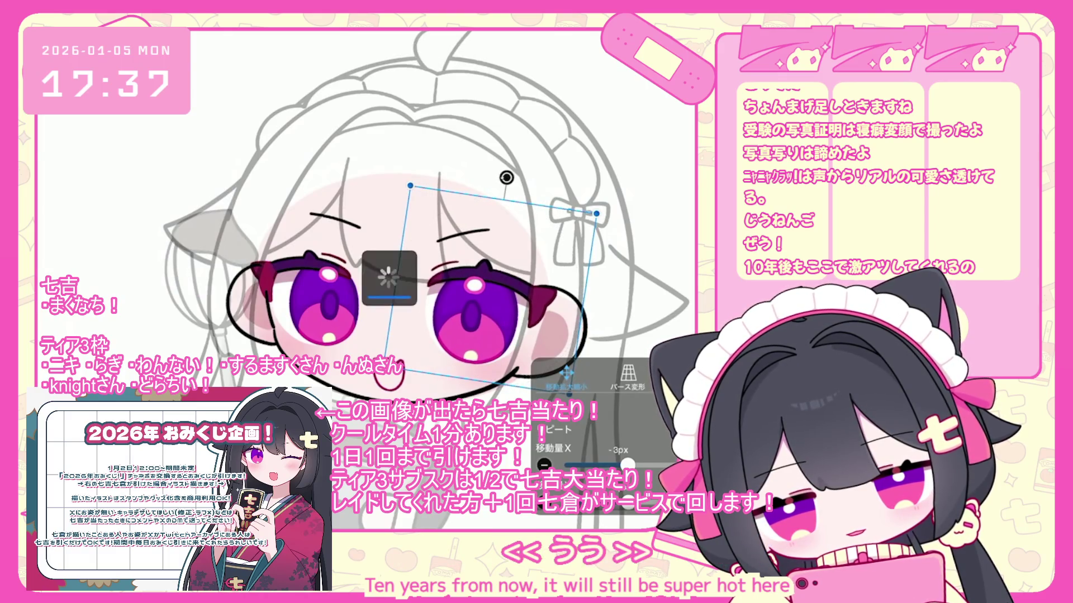
scroll(424, 251, down, 1)
scroll(424, 251, down, 4)
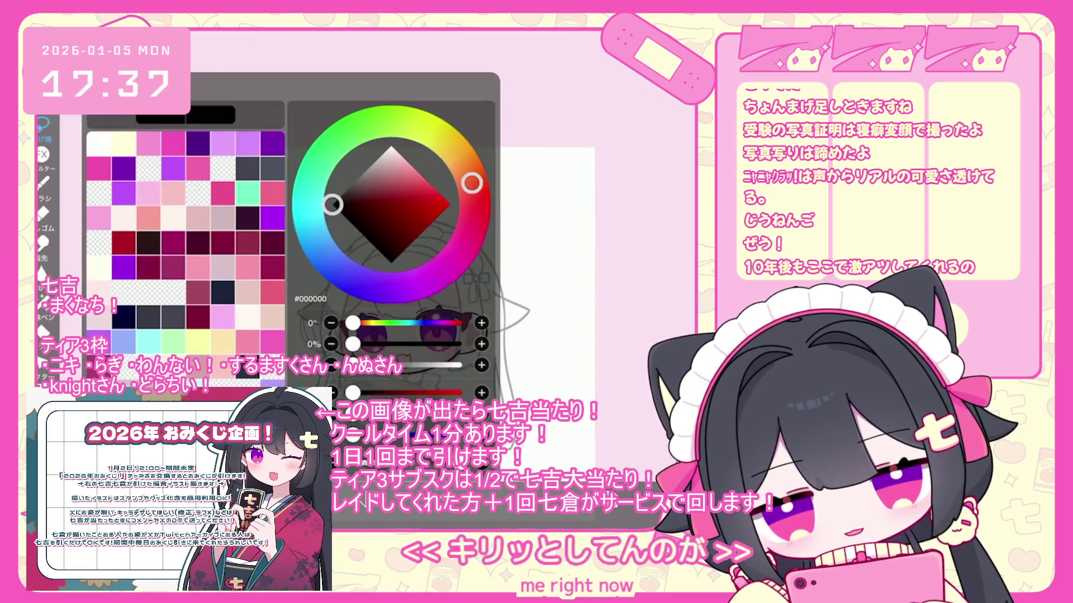
scroll(419, 336, up, 5)
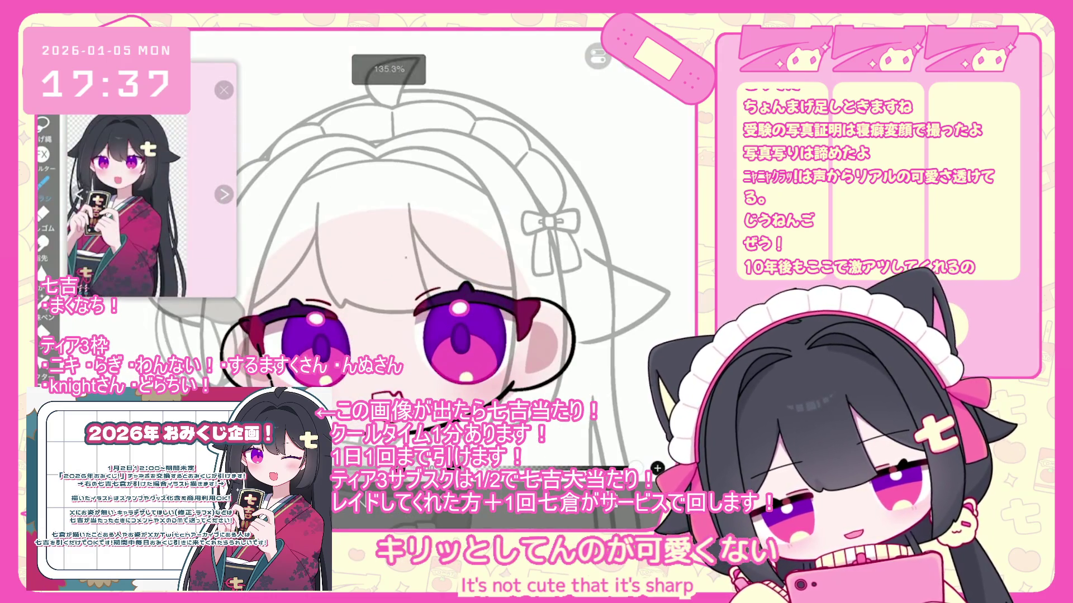
scroll(391, 251, up, 2)
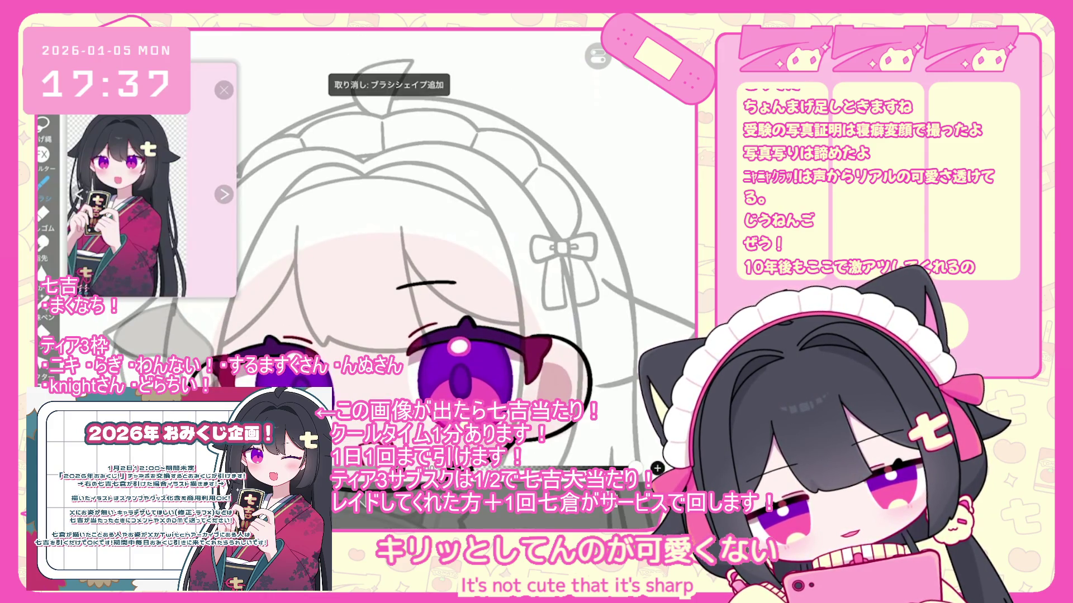
scroll(418, 279, down, 1)
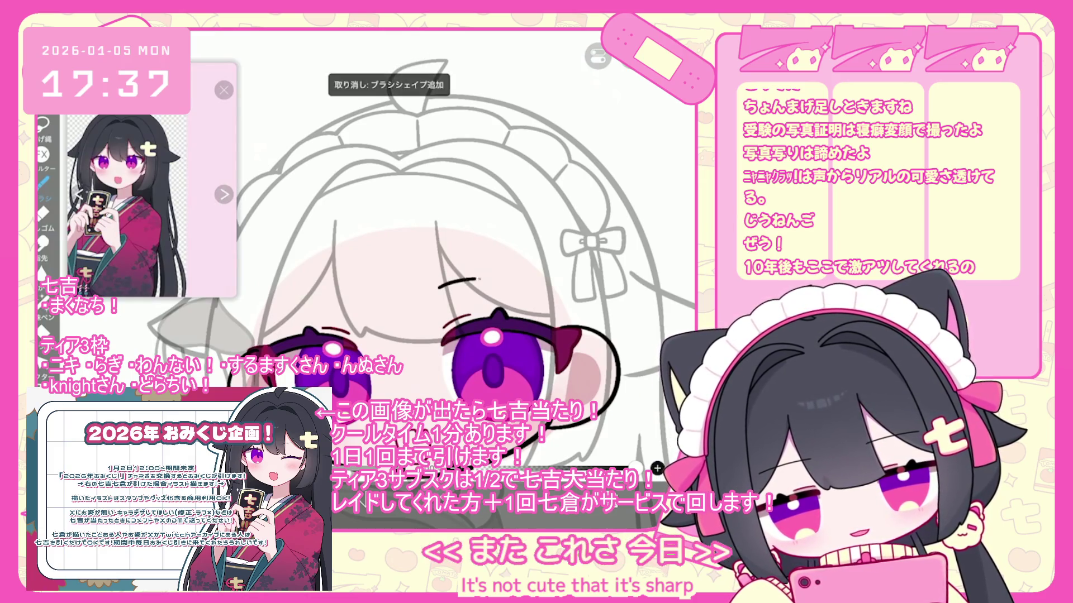
drag(492, 363, 531, 313)
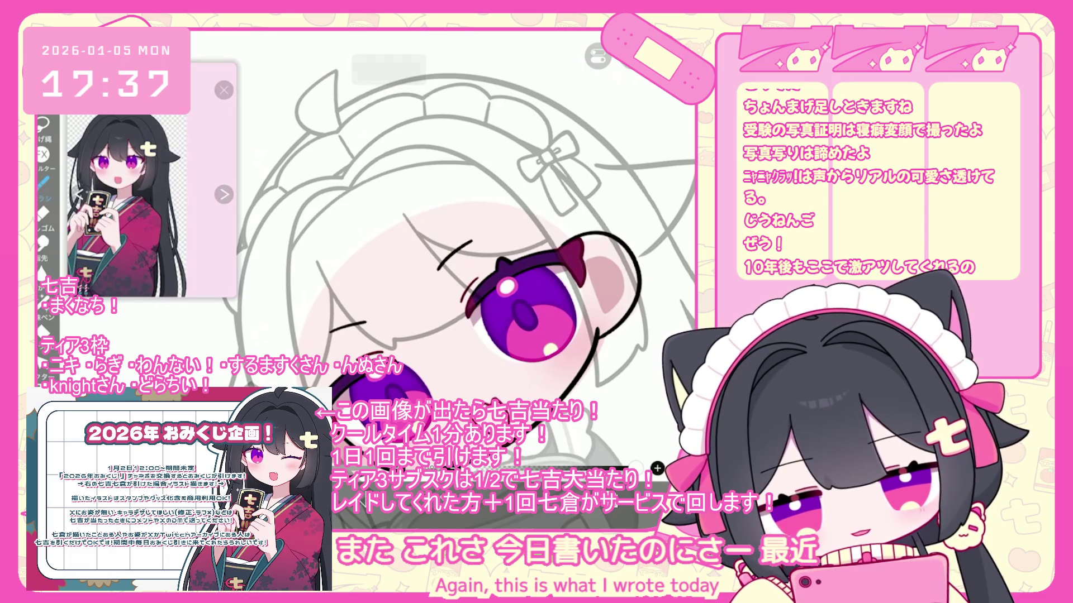
scroll(458, 252, down, 5)
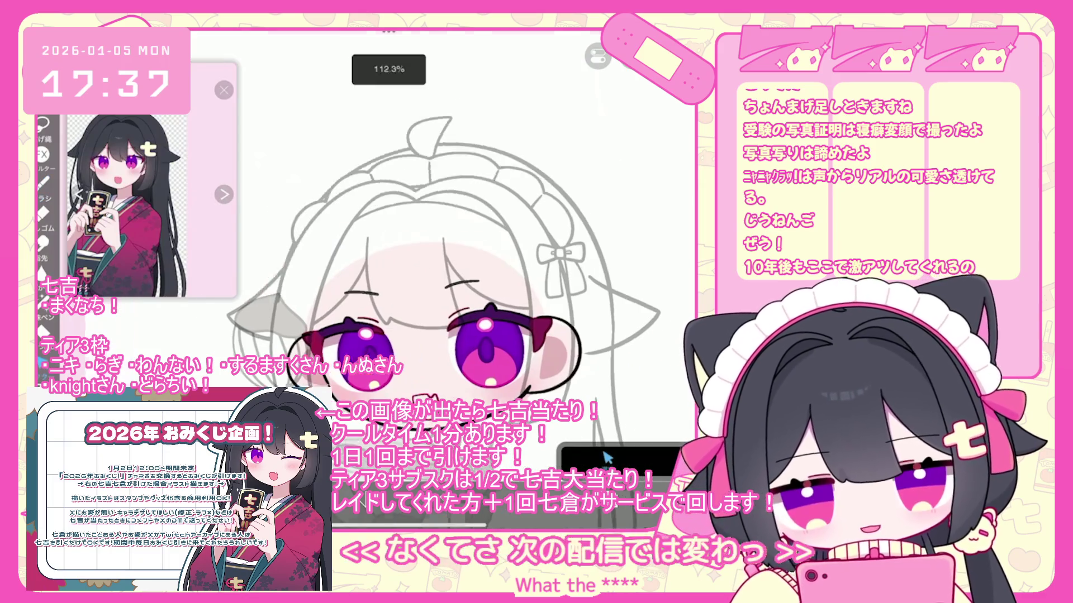
scroll(424, 279, up, 2)
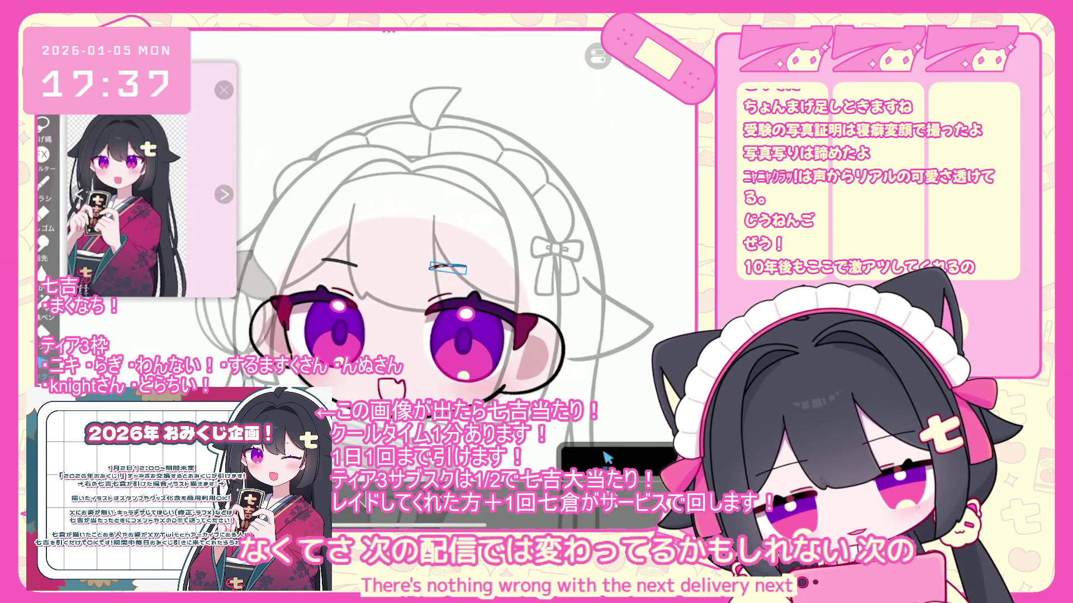
scroll(441, 268, up, 4)
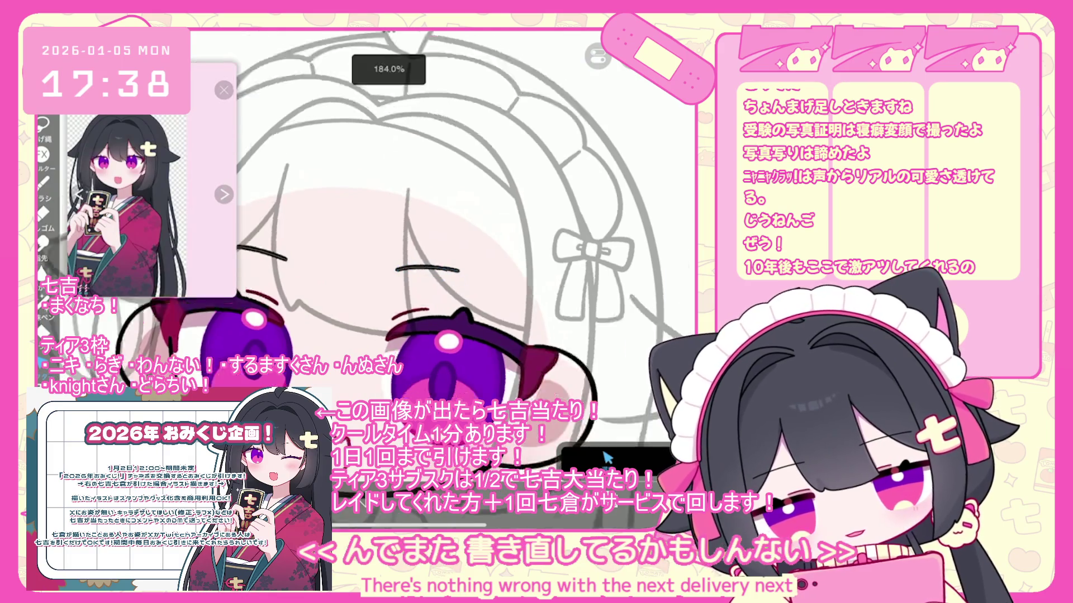
scroll(436, 268, down, 3)
drag(407, 277, 449, 291)
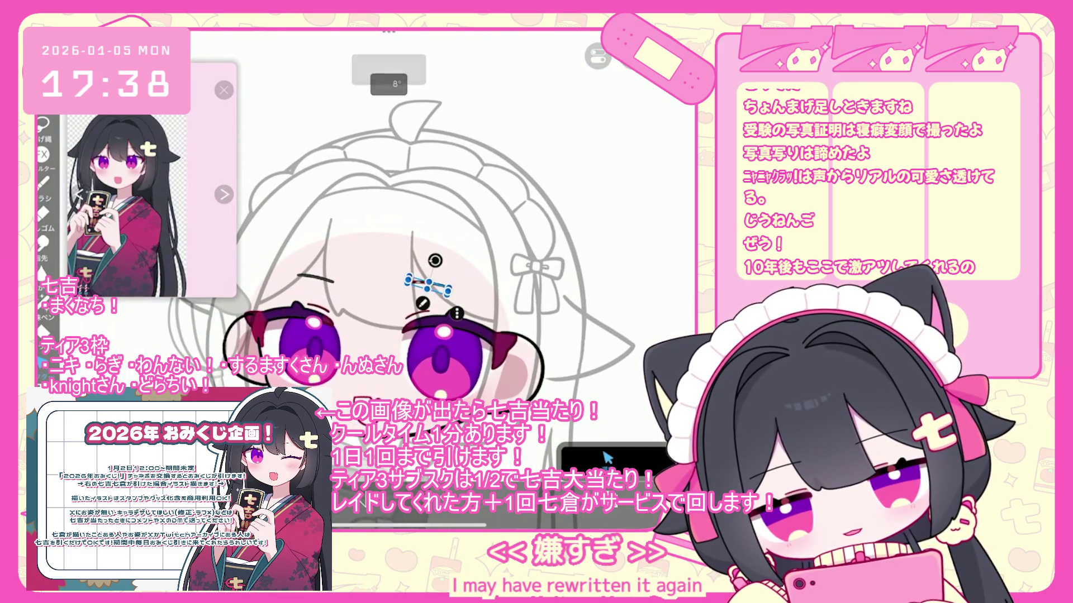
scroll(424, 279, down, 5)
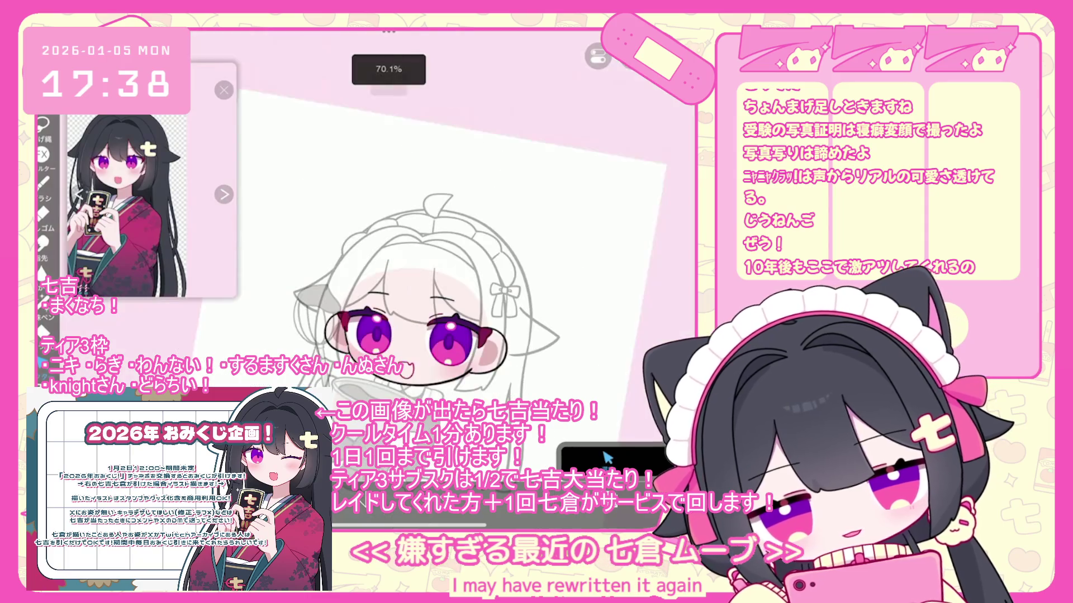
scroll(428, 282, down, 3)
click(607, 457)
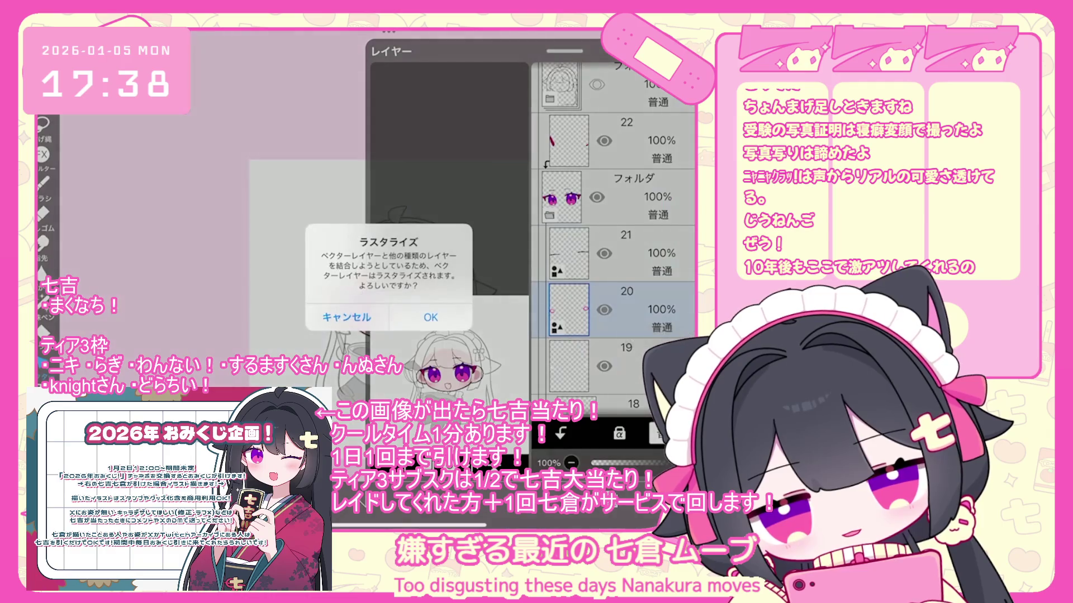
Decline rasterizing and drag layer 20 into the folder above, keeping it a vector layer
click(346, 317)
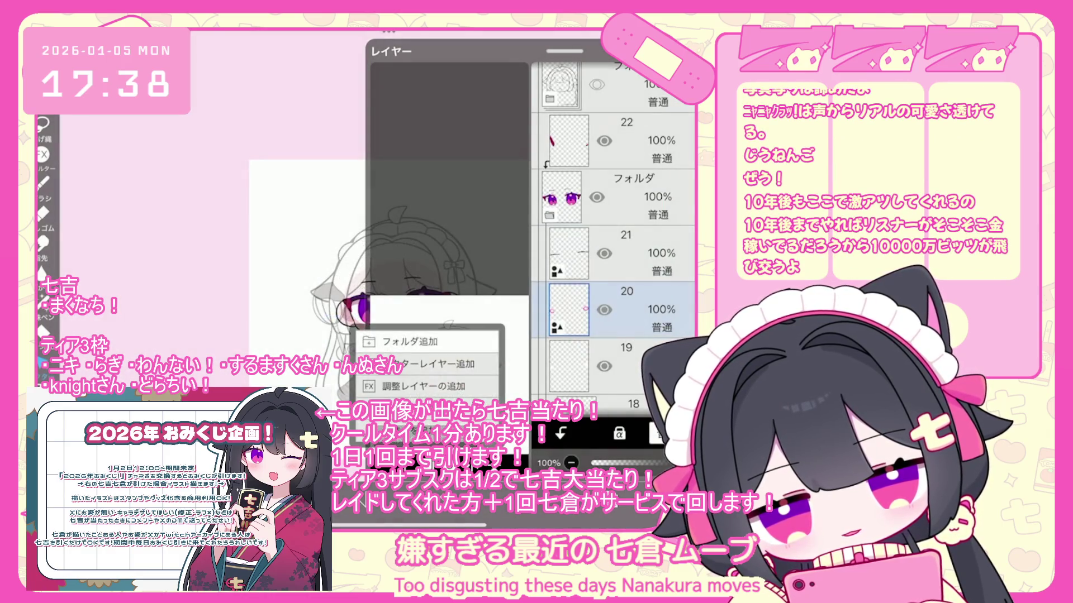
drag(614, 256, 615, 238)
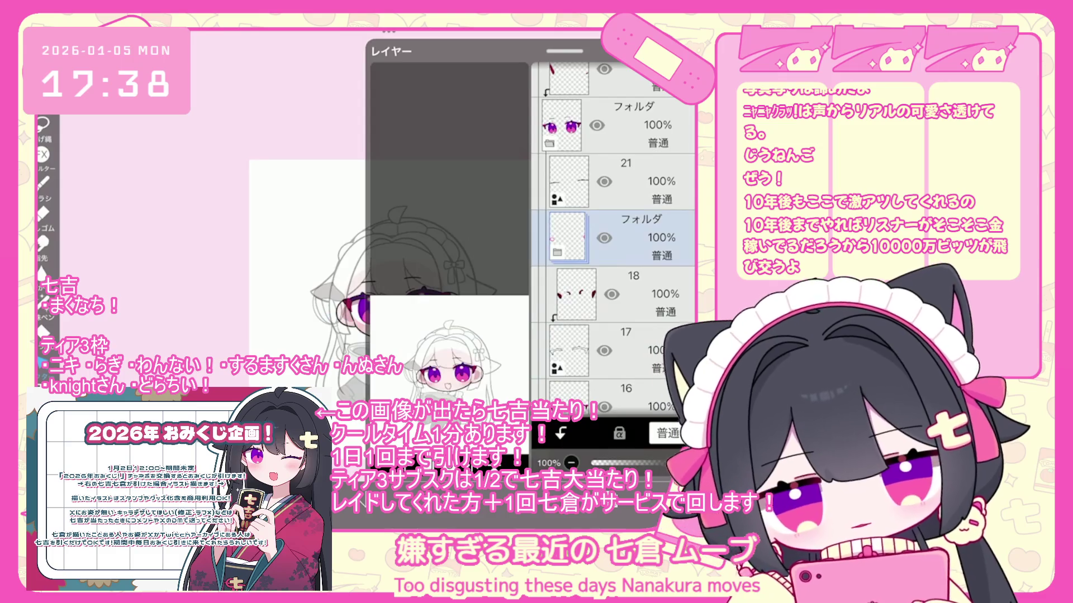
click(606, 457)
scroll(414, 391, up, 3)
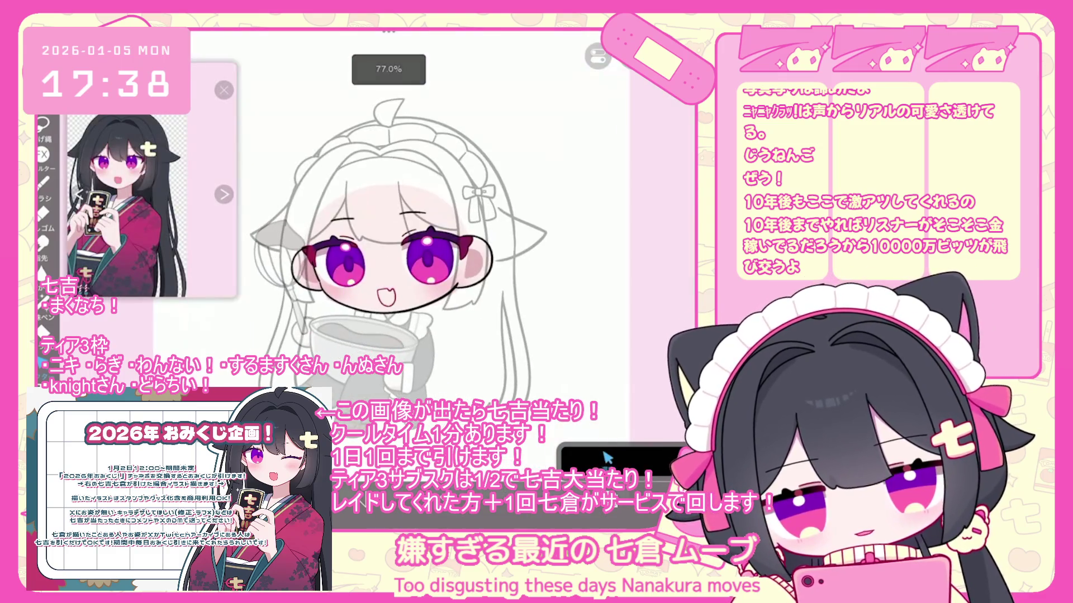
Zoom in and move the mark over the right eye -14 px sideways
scroll(396, 250, up, 1)
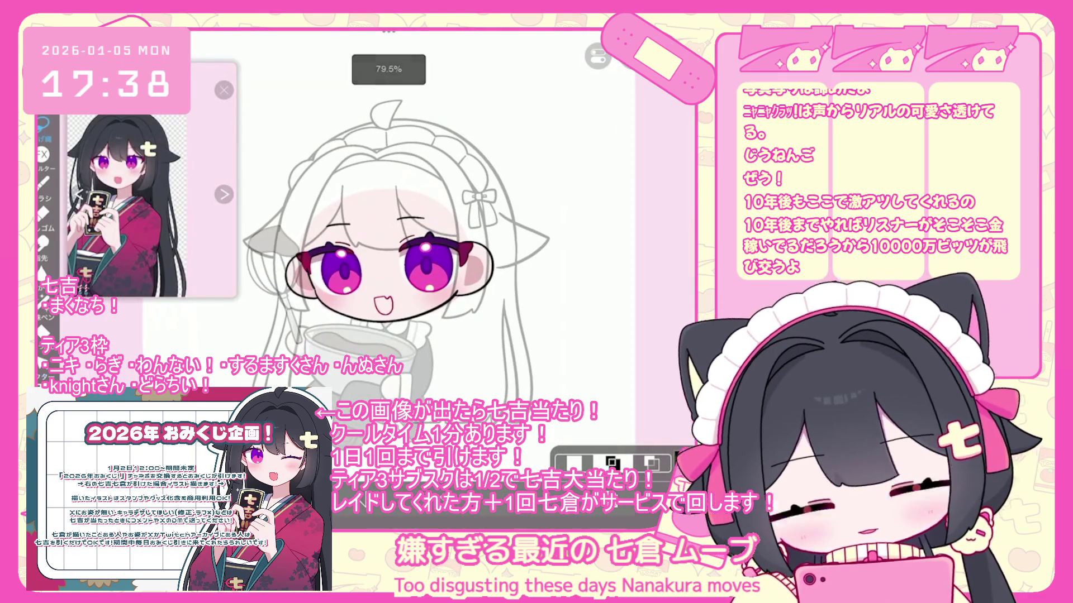
scroll(391, 251, up, 3)
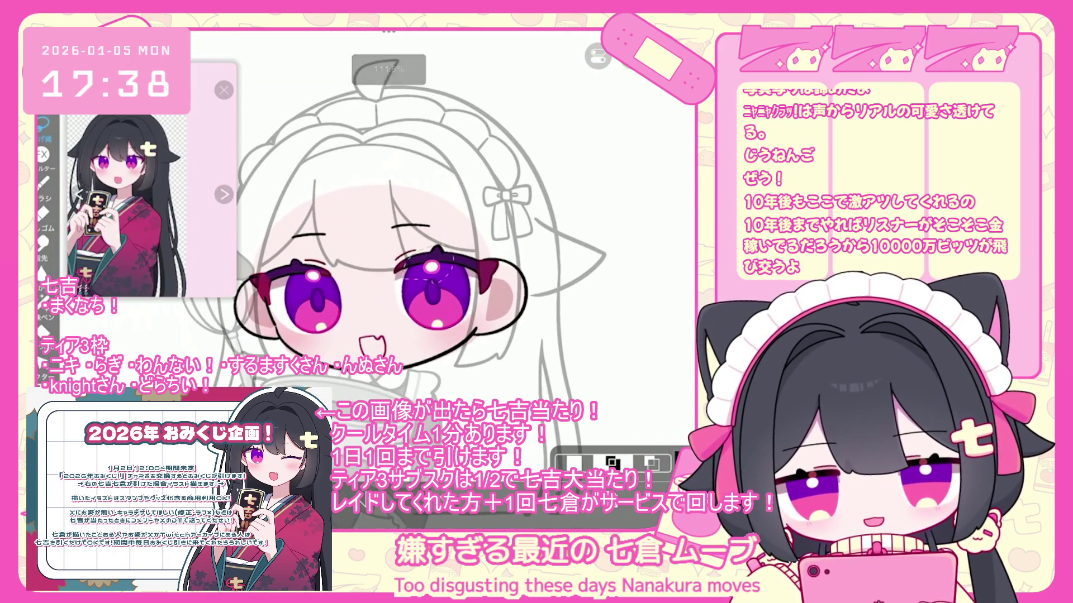
key(ctrl+t)
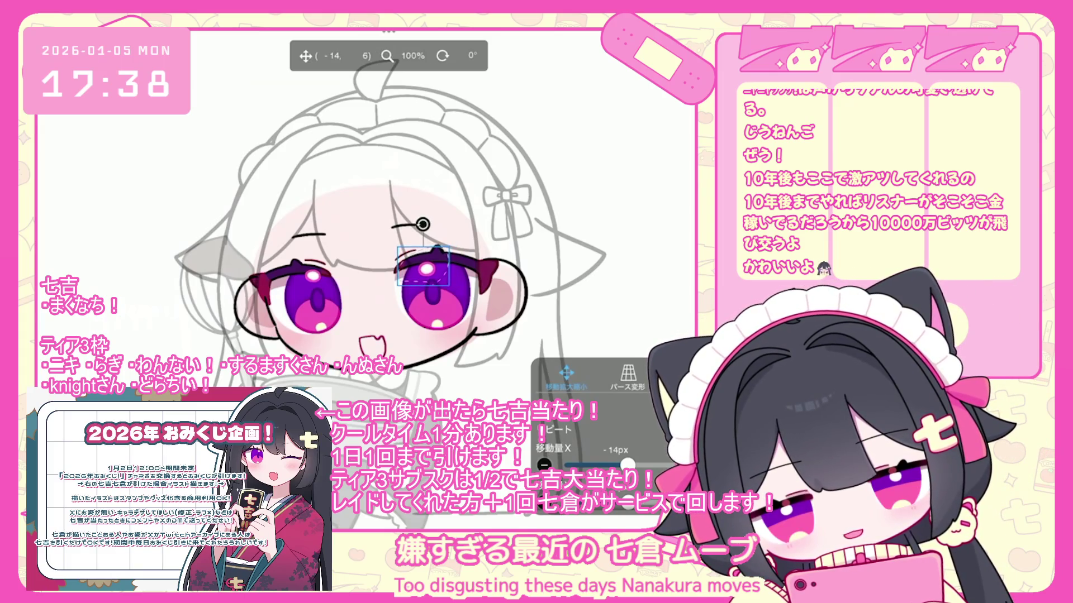
key(Return)
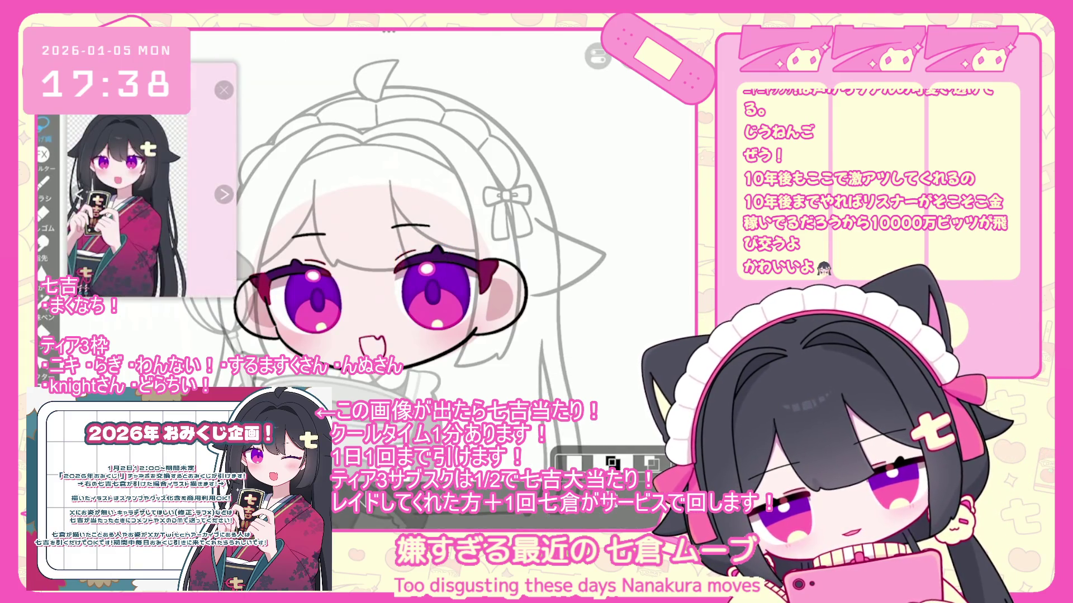
Move the mark over the left eye 7 px sideways
key(ctrl+t)
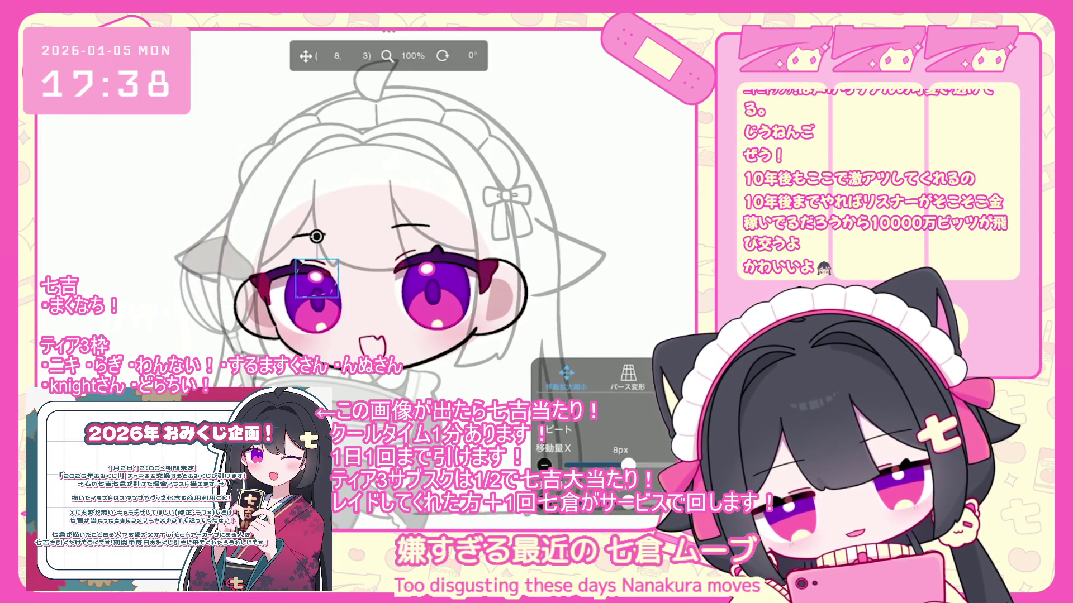
drag(316, 278, 318, 280)
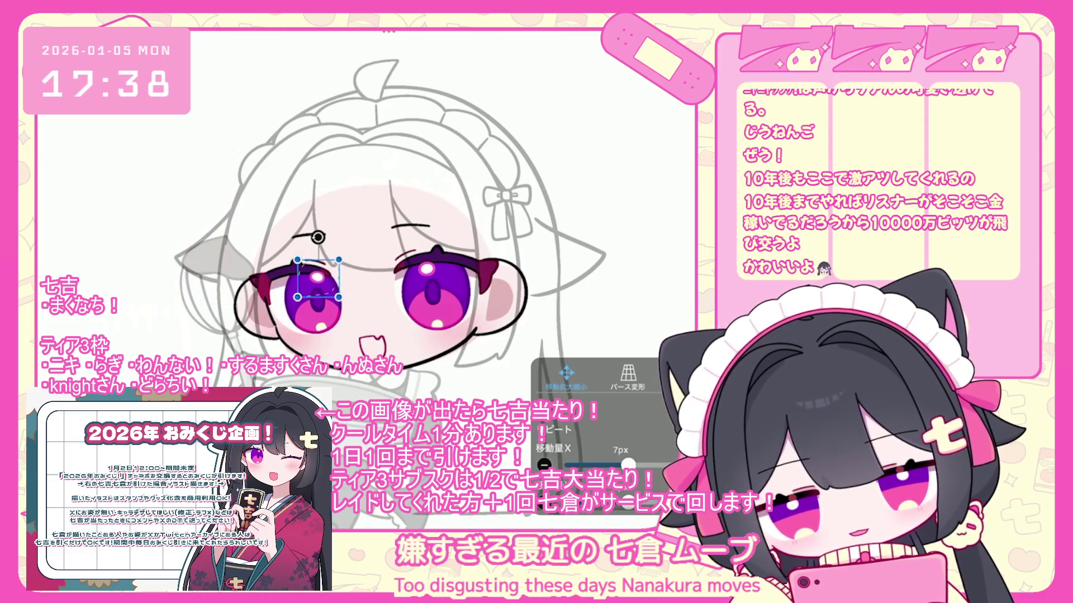
key(Return)
scroll(313, 296, up, 5)
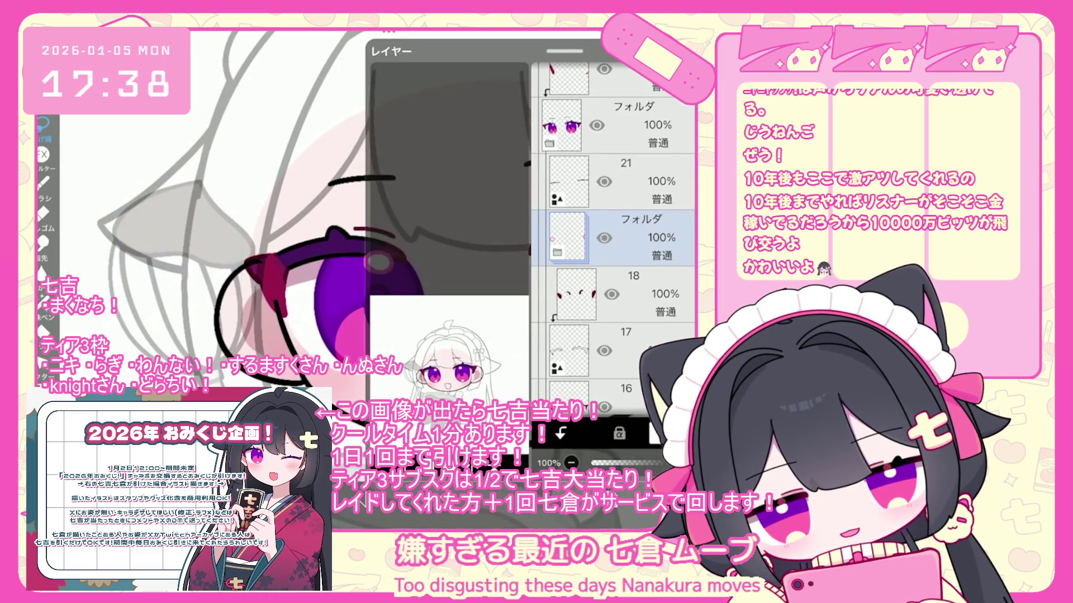
Create a new folder above layer 15 and move eye layers 14, 13, 12, 10 and 9 into it
scroll(614, 233, up, 3)
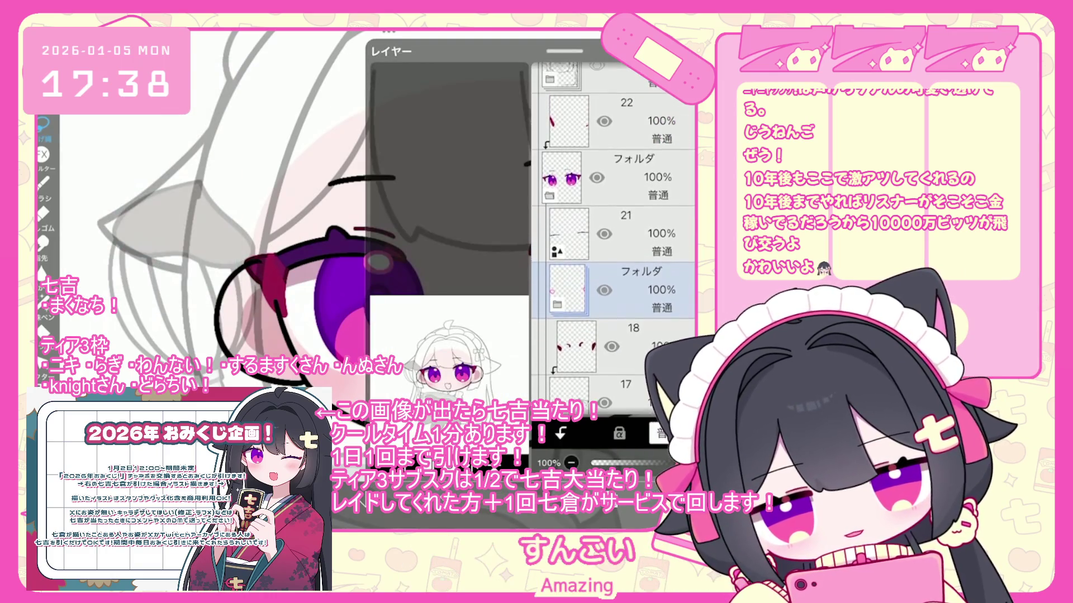
scroll(391, 223, down, 5)
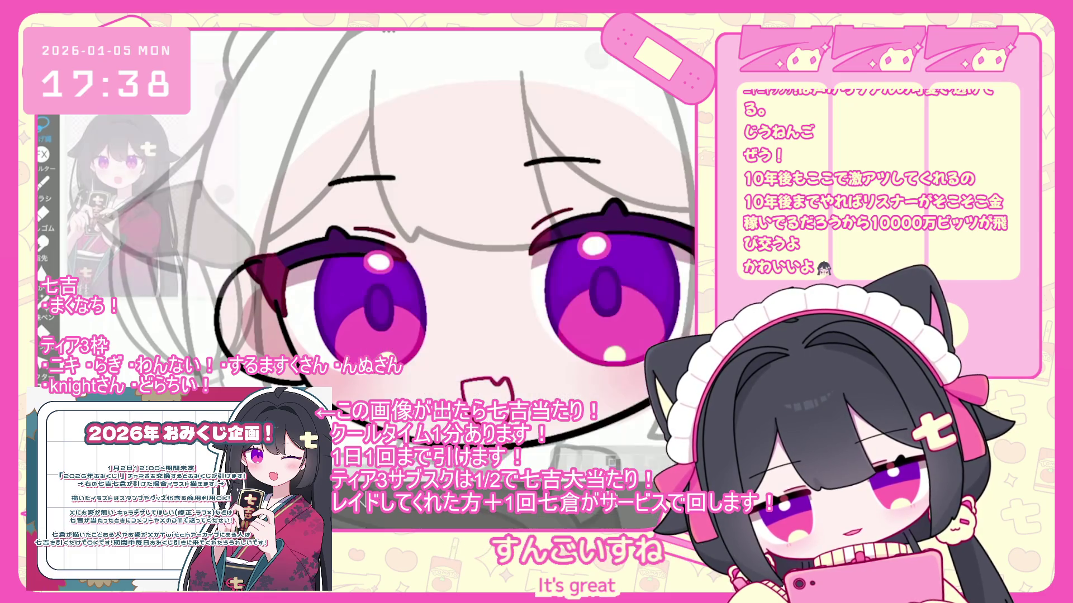
scroll(475, 251, down, 2)
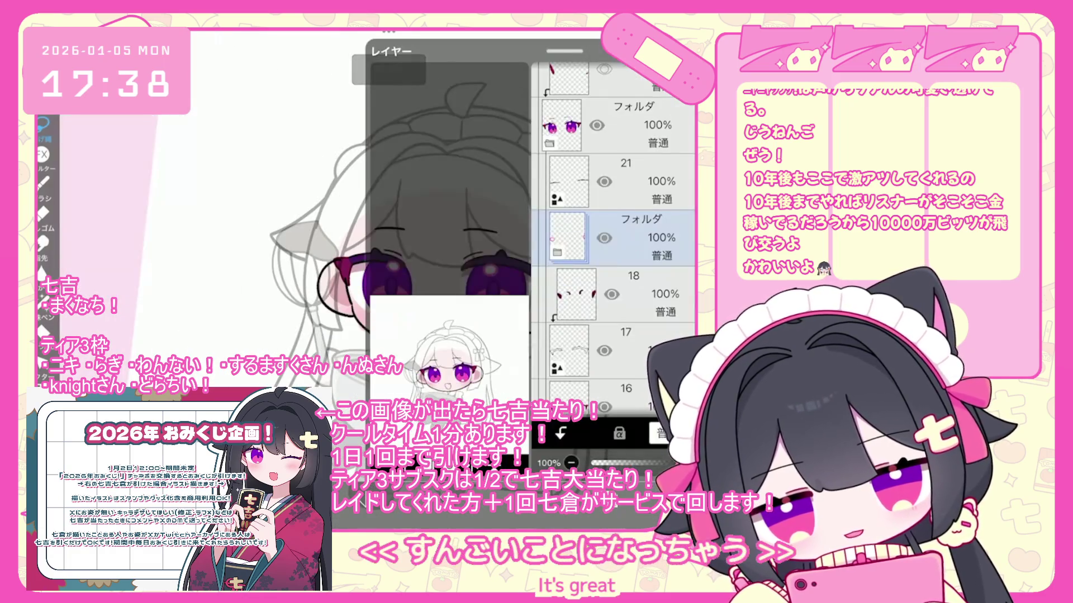
click(428, 435)
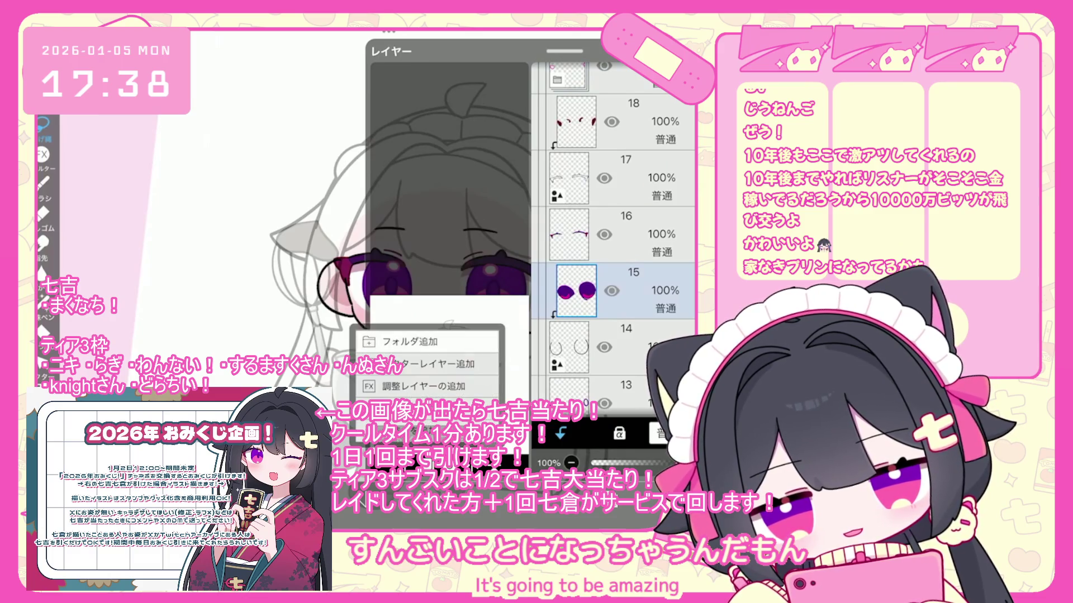
click(527, 338)
click(632, 350)
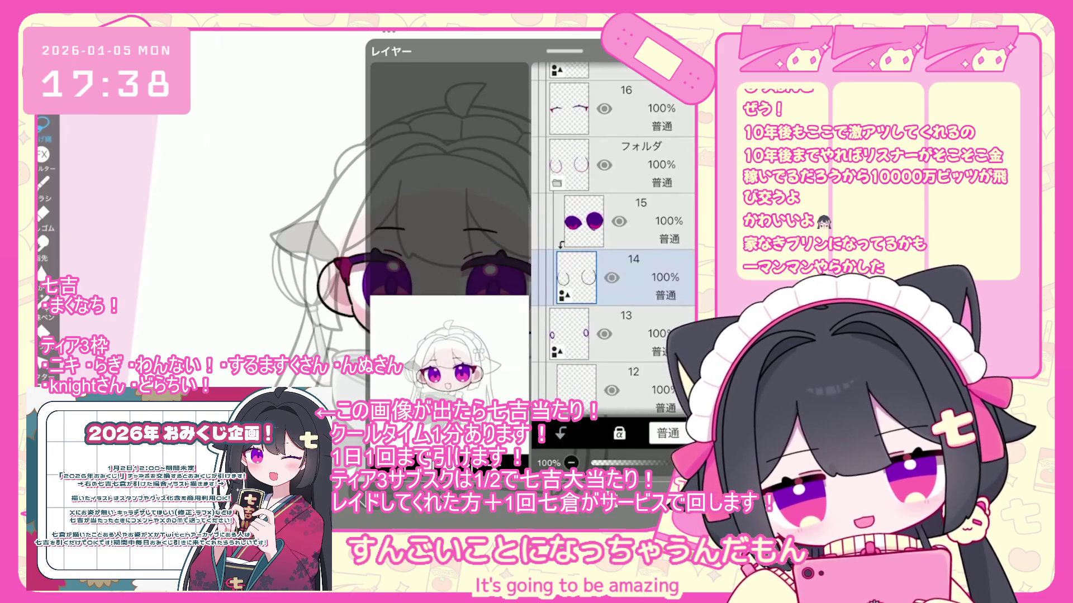
click(631, 334)
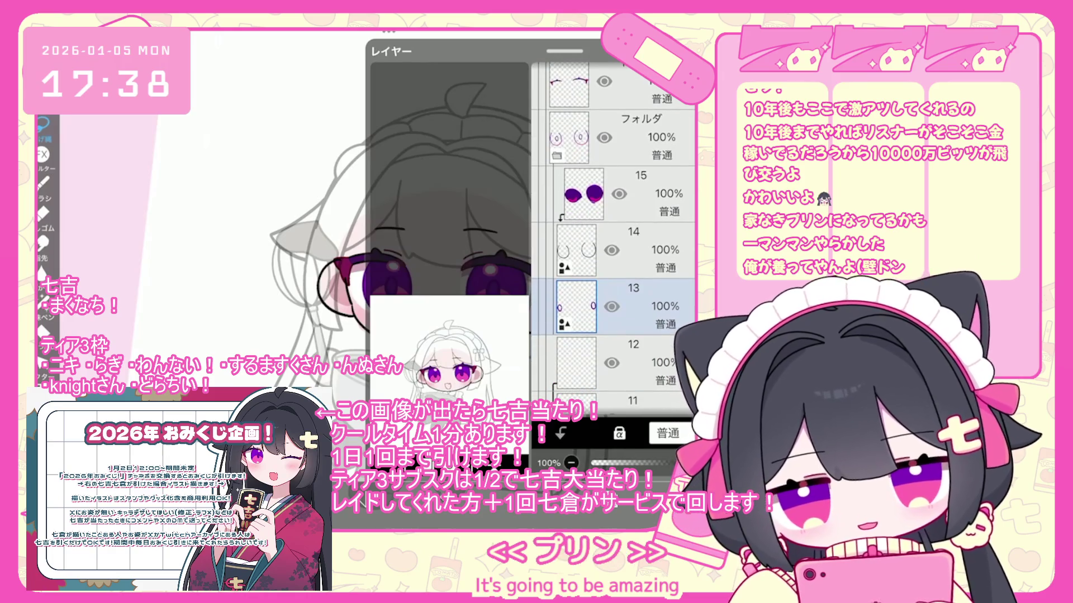
click(631, 262)
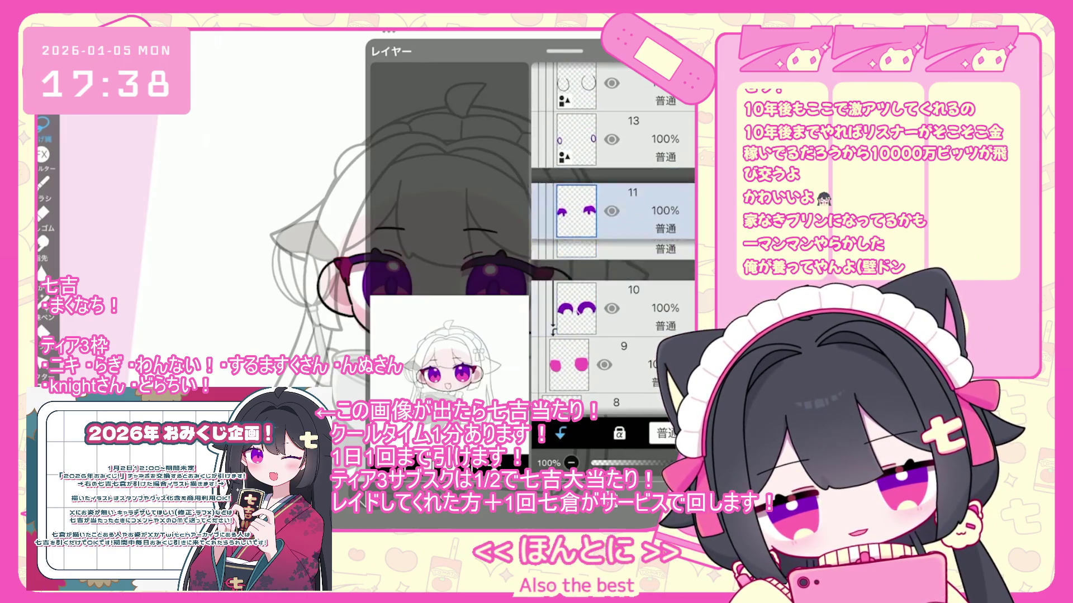
click(631, 358)
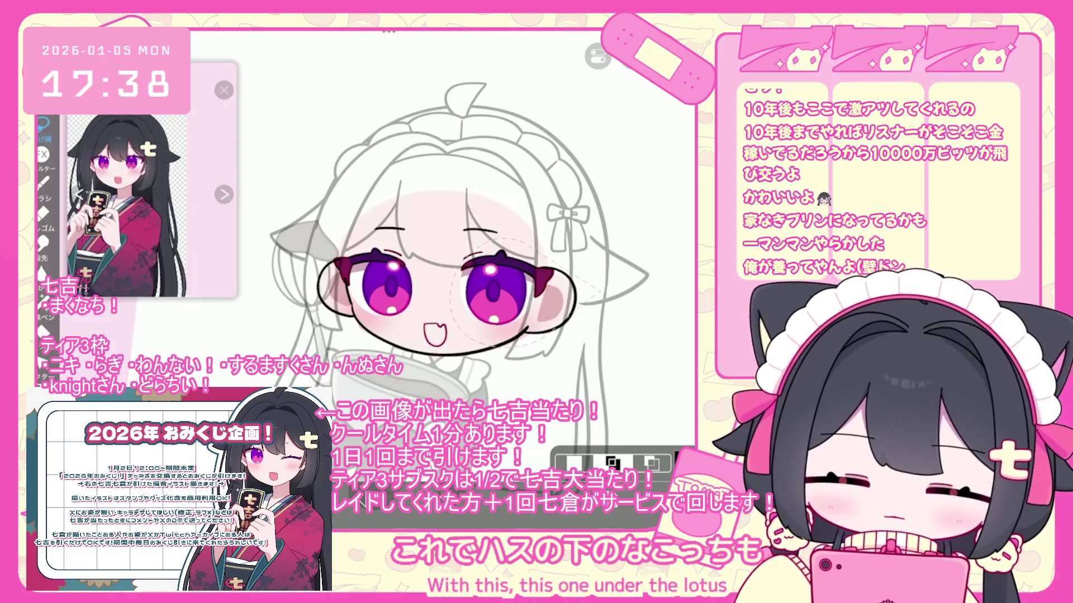
Shift the grouped eyes about 7 px left
scroll(392, 252, up, 3)
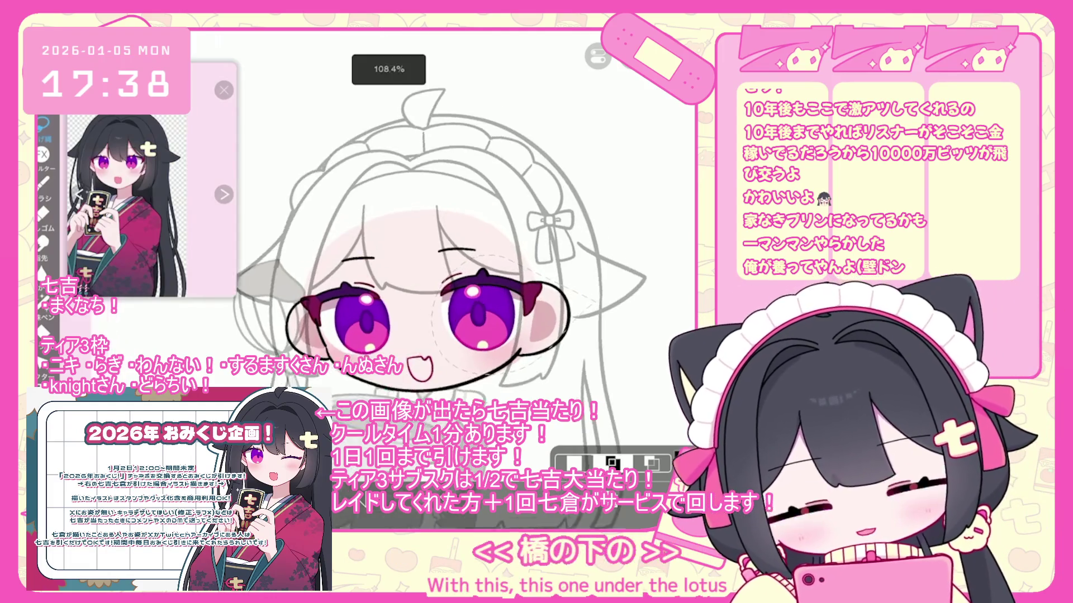
key(ctrl+t)
drag(489, 318, 485, 318)
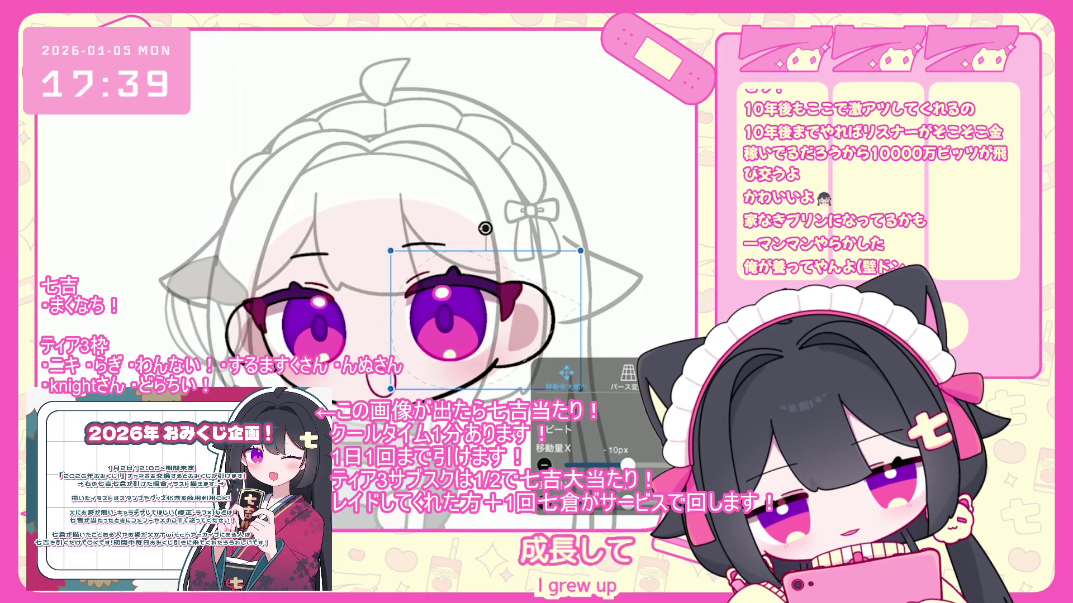
key(Return)
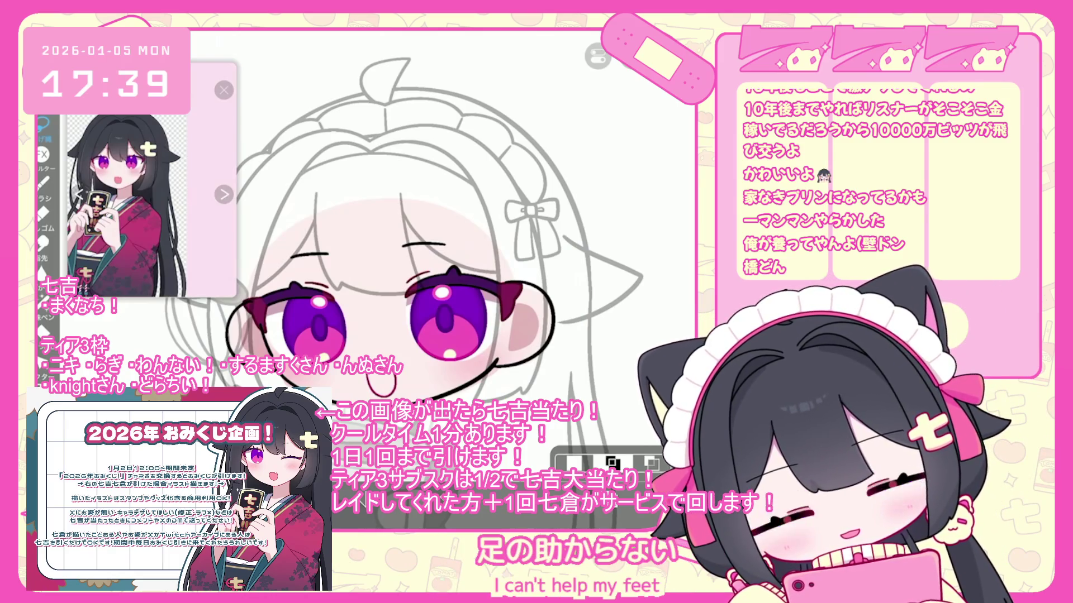
Fine-tune the eyes' position a few pixels further left with arrow-key nudges
scroll(409, 217, down, 2)
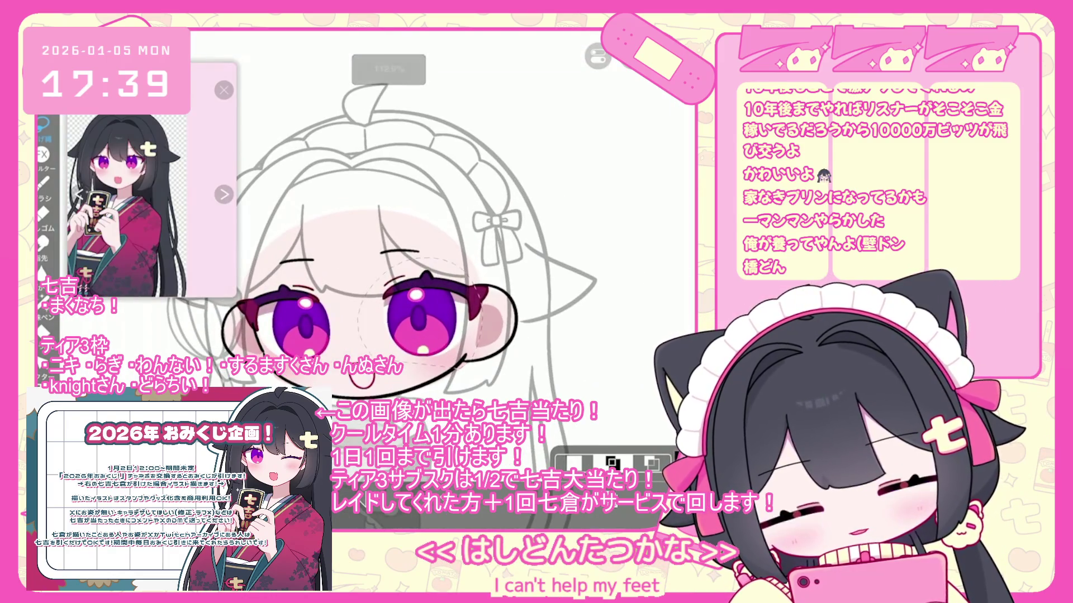
key(ctrl+t)
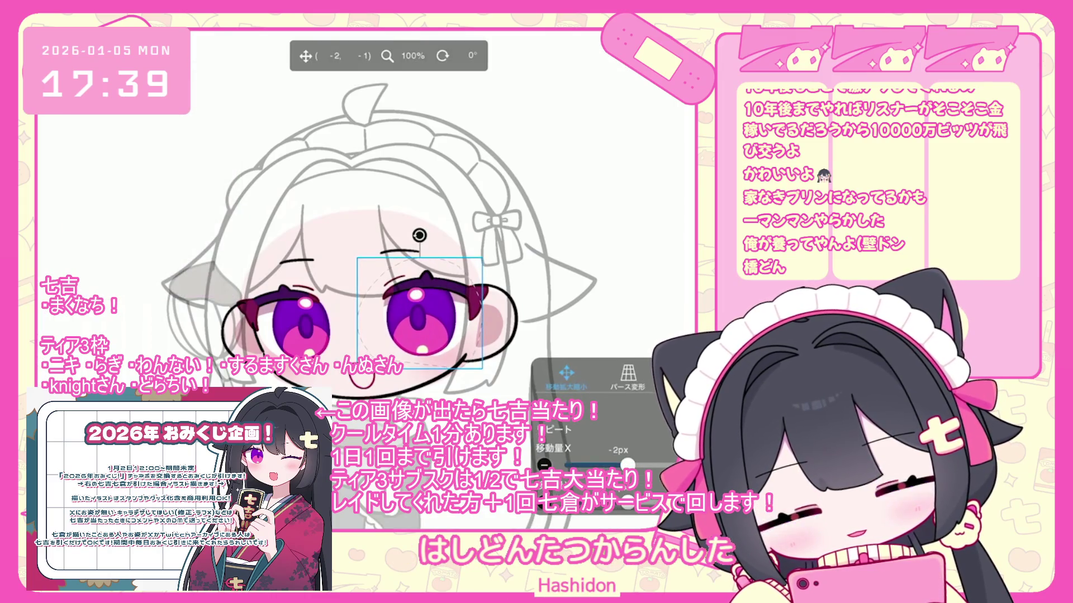
key(Left)
key(Left)
key(Left)
key(Down)
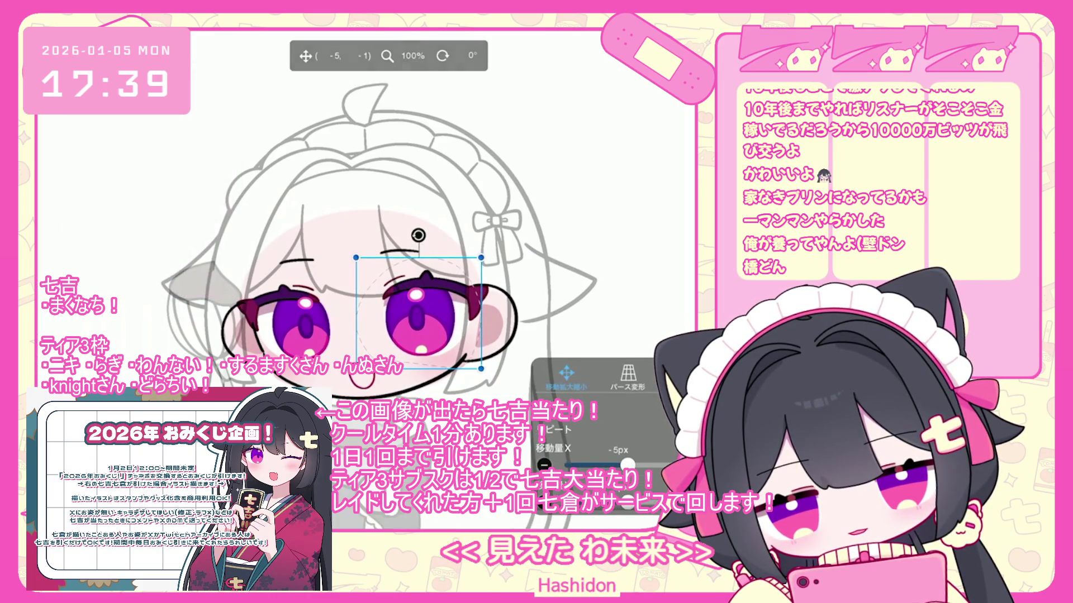
key(Right)
key(Right)
key(Right)
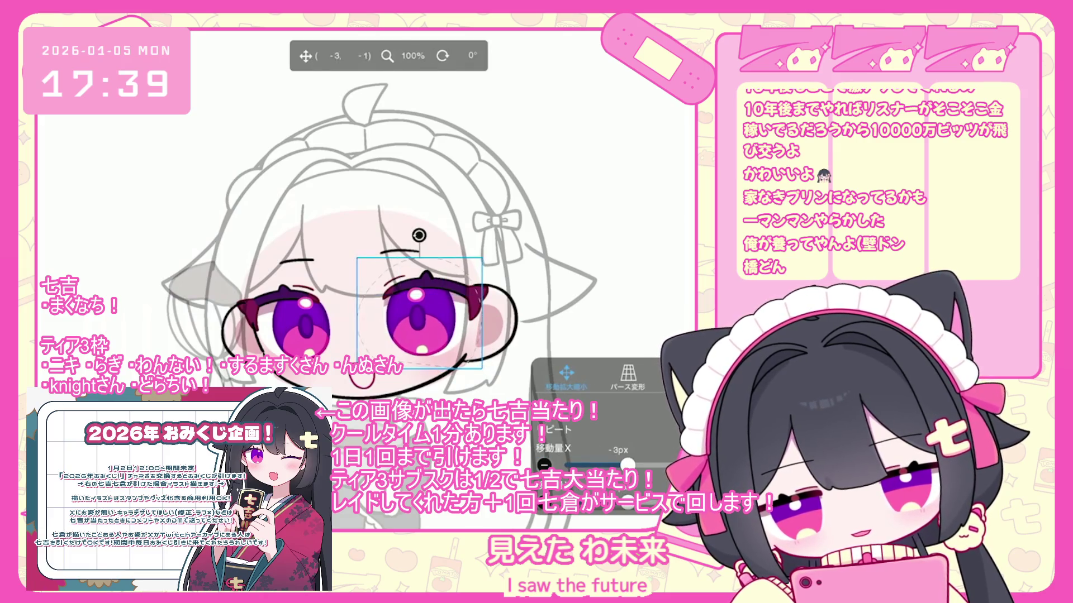
key(Left)
key(Left)
key(Left)
key(Down)
key(Down)
key(Down)
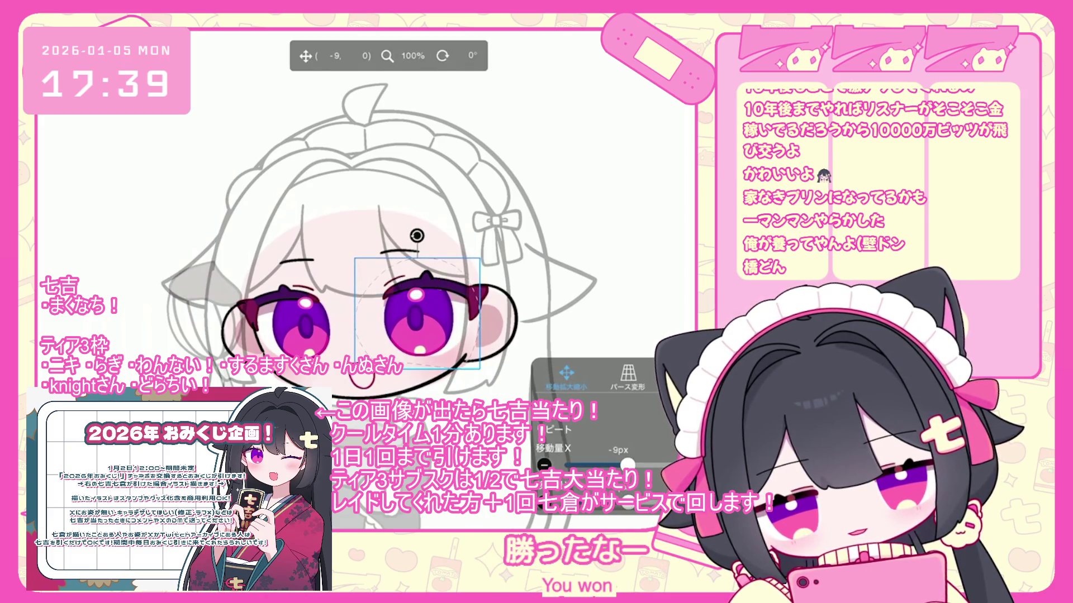
key(Left)
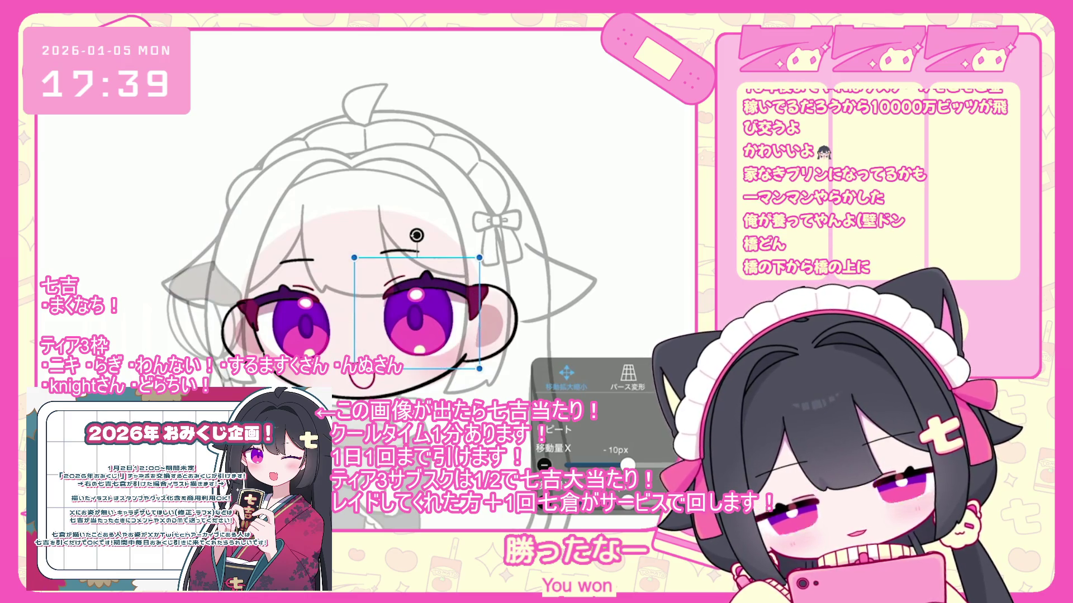
key(Return)
Move just the right eye about 3 px to the right
scroll(360, 221, up, 2)
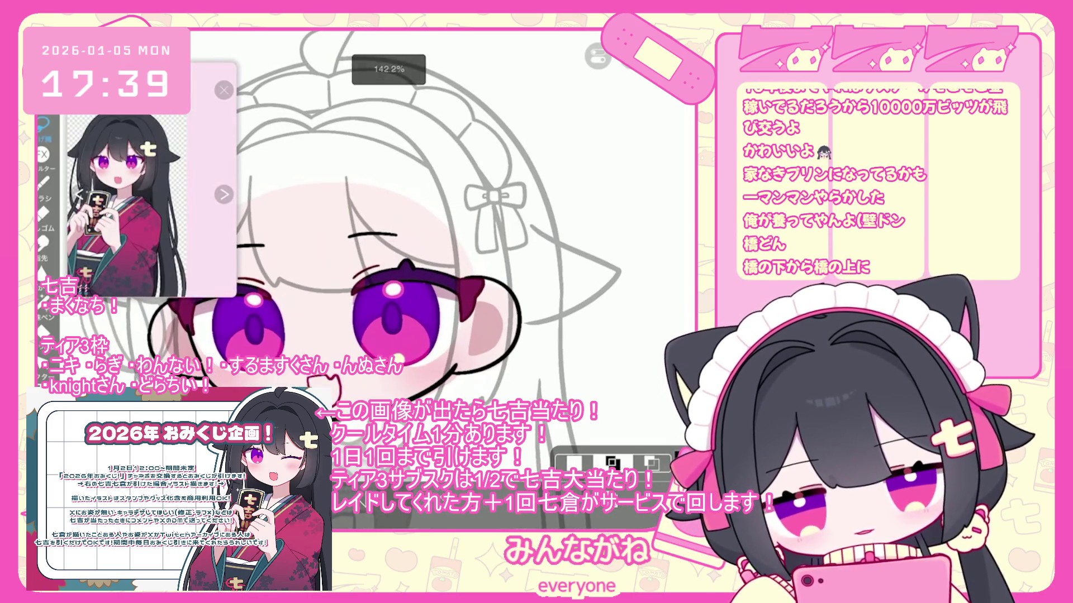
key(ctrl+t)
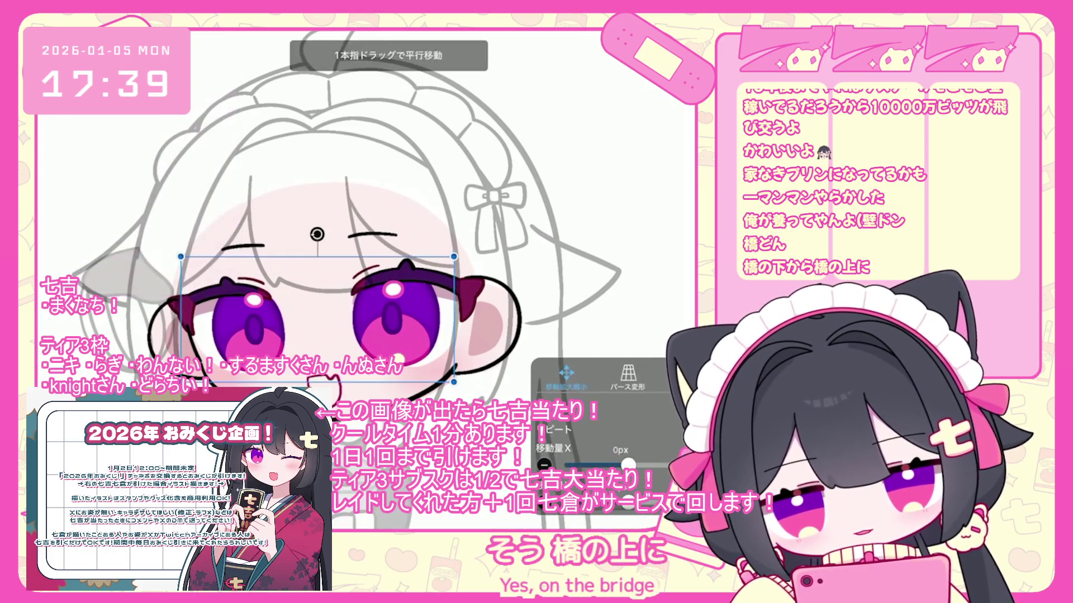
key(Return)
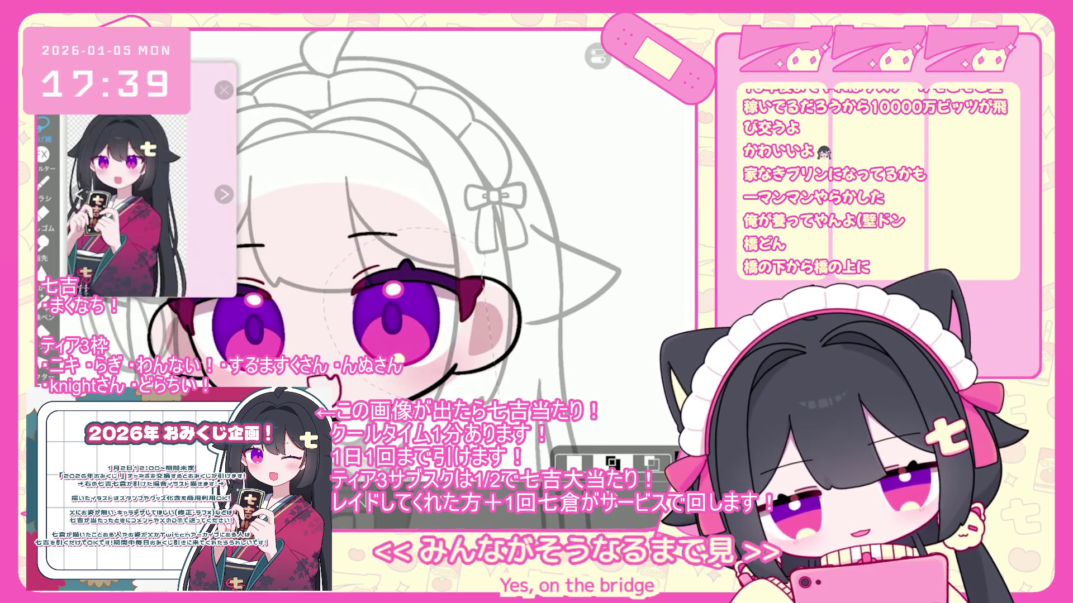
key(ctrl+t)
drag(413, 307, 415, 309)
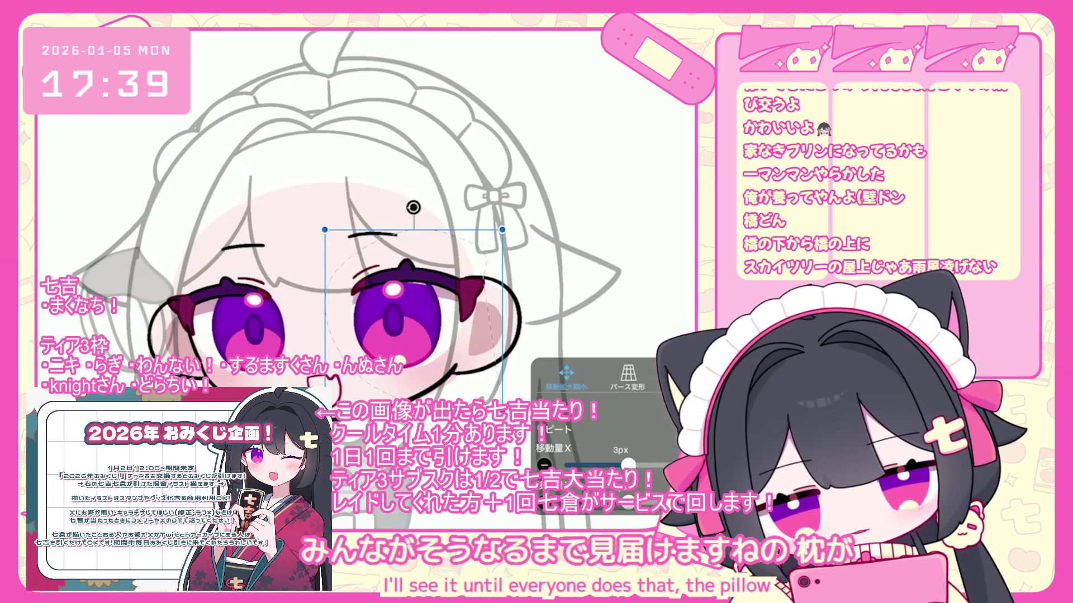
key(Return)
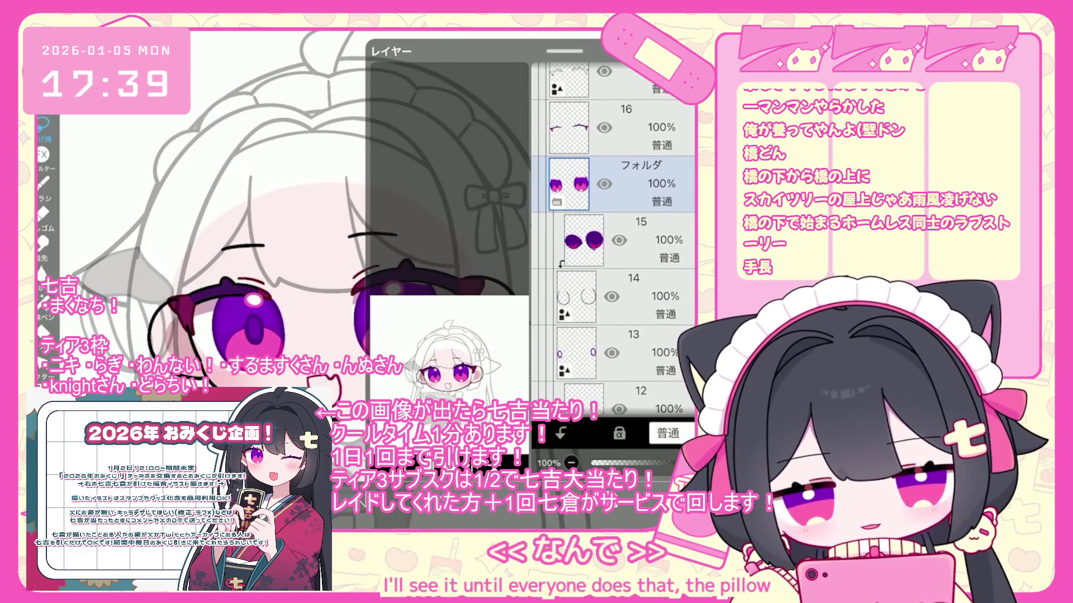
scroll(614, 224, down, 5)
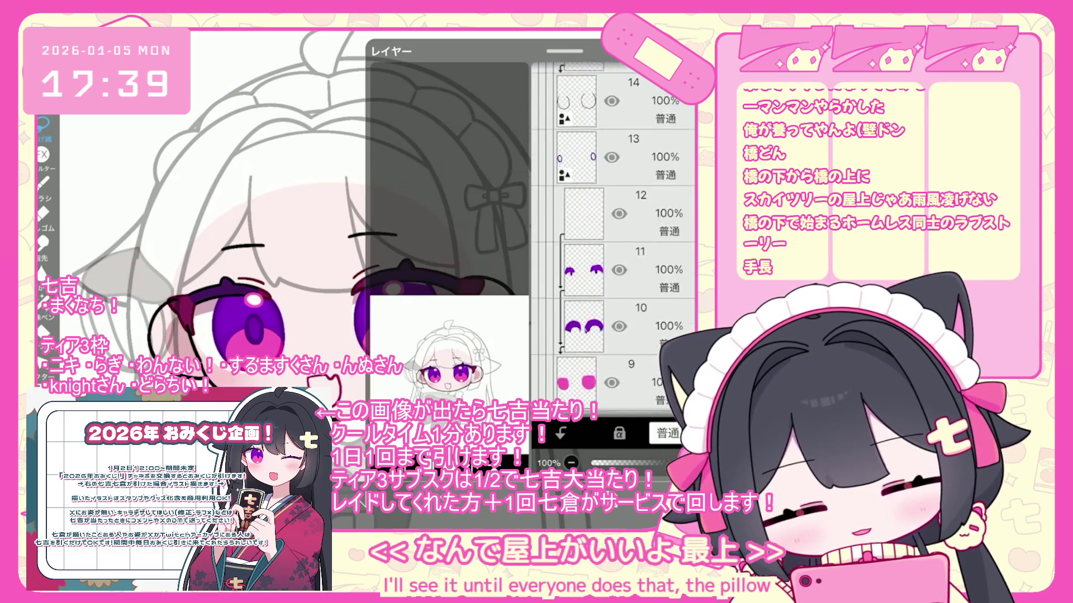
click(615, 341)
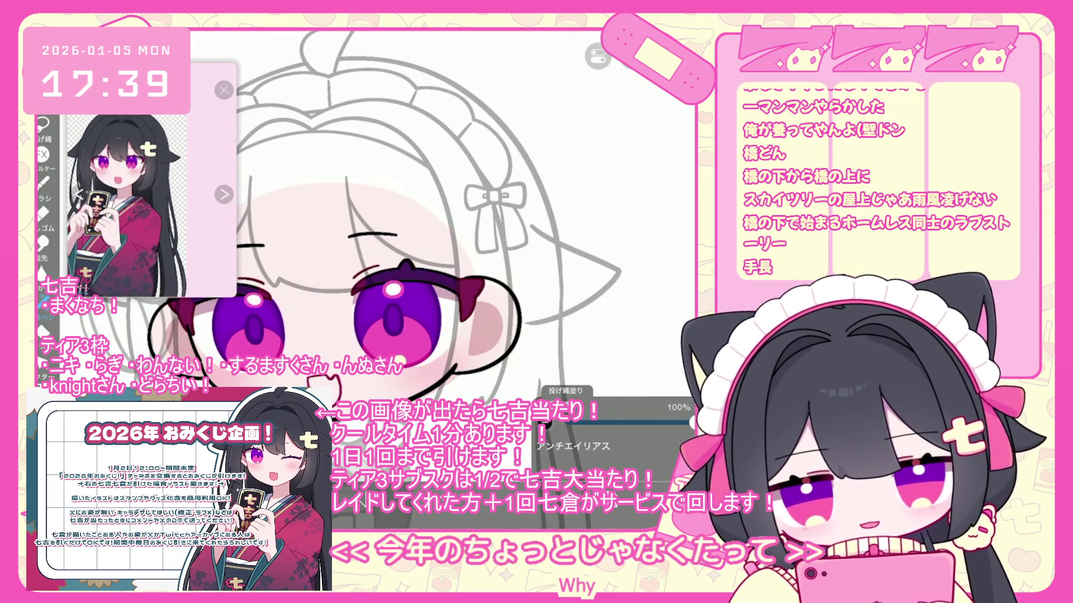
scroll(447, 252, up, 3)
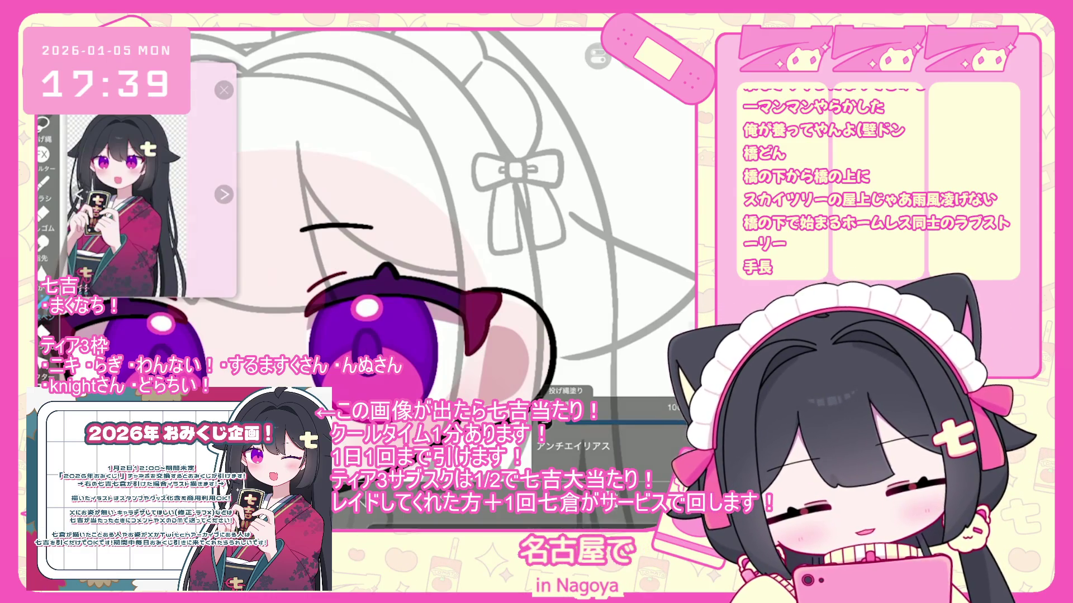
scroll(615, 234, up, 5)
scroll(614, 235, down, 3)
click(614, 240)
click(224, 168)
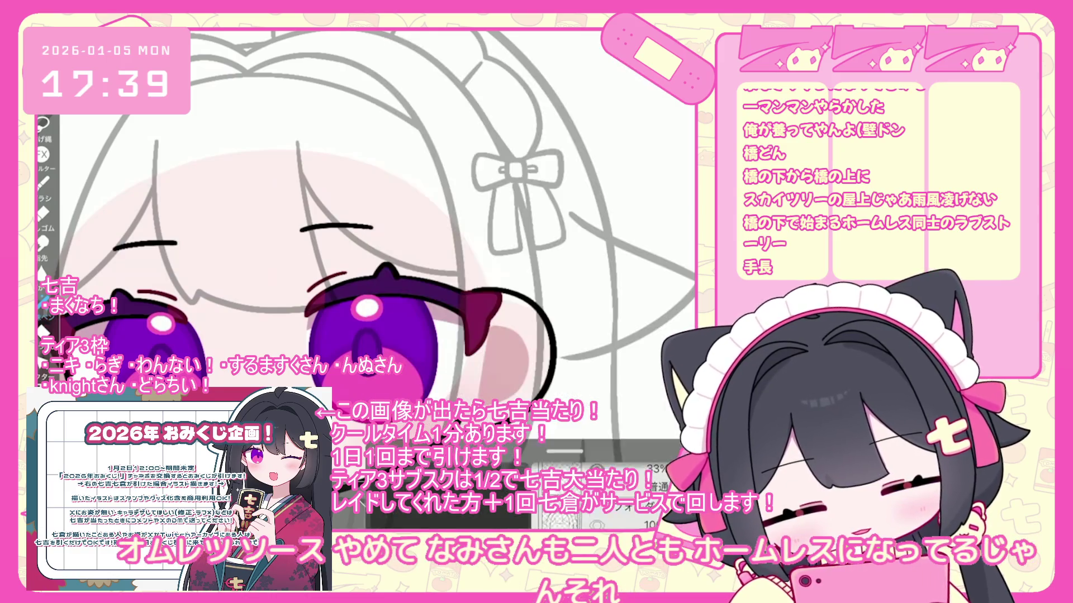
scroll(369, 251, down, 3)
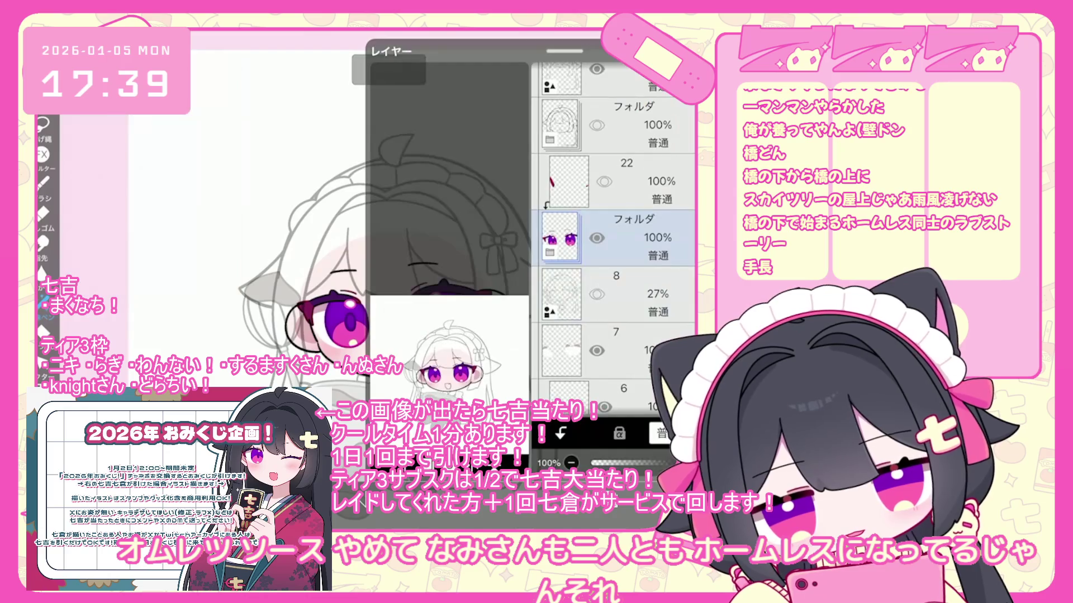
Raise line layer 26 to 100% opacity
scroll(615, 234, up, 3)
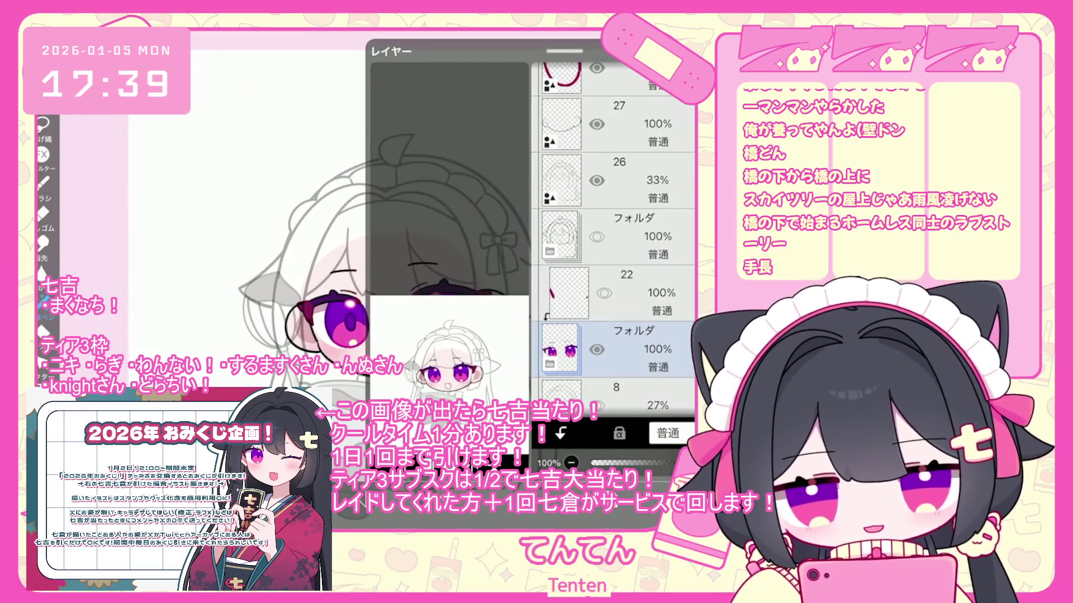
scroll(614, 235, up, 2)
click(615, 262)
drag(615, 463, 690, 463)
Duplicate layer 27
scroll(615, 235, down, 1)
scroll(615, 235, up, 3)
click(615, 280)
click(428, 438)
click(425, 358)
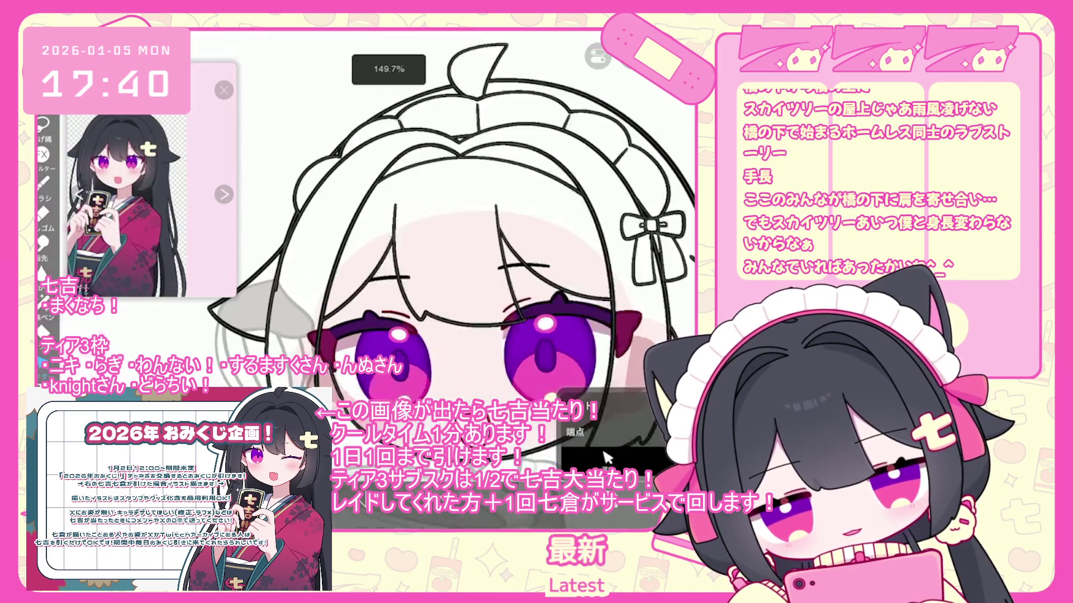
Begin moving the mouth with Transform on sketch layer 26
scroll(254, 282, up, 3)
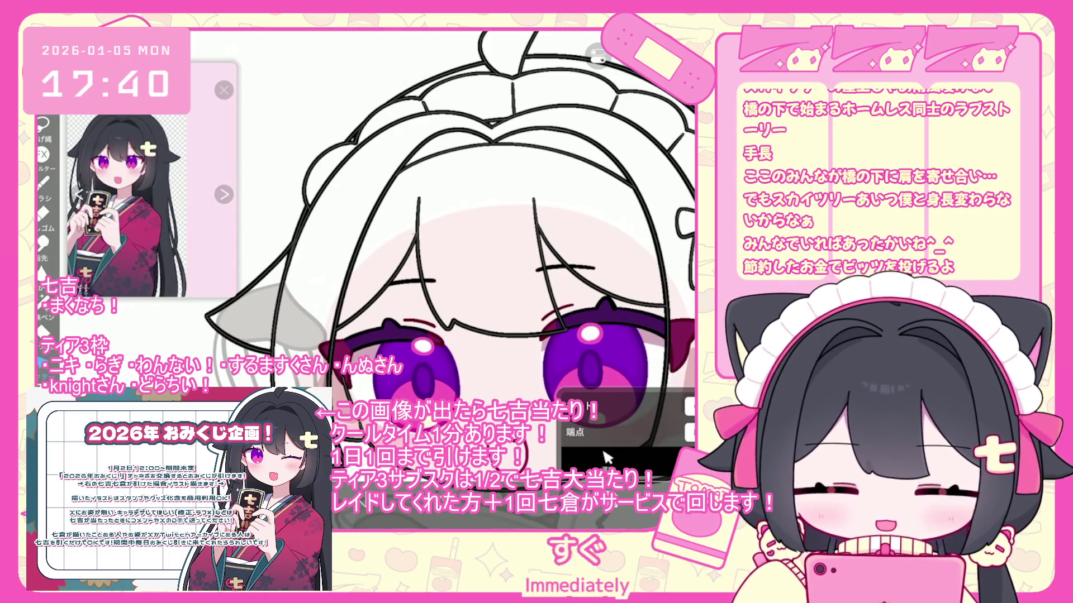
scroll(425, 251, down, 3)
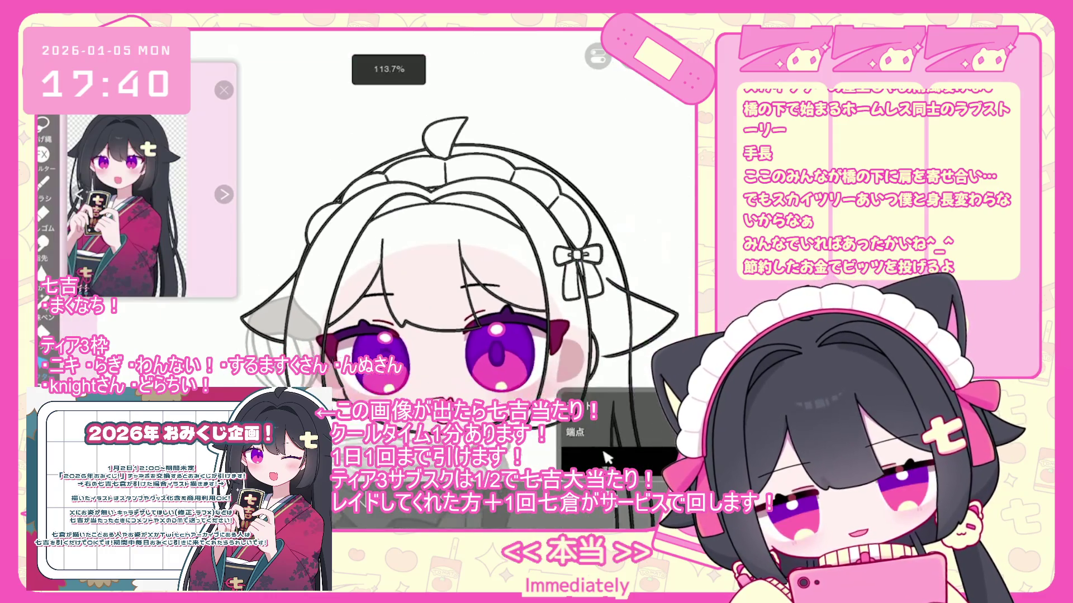
click(606, 458)
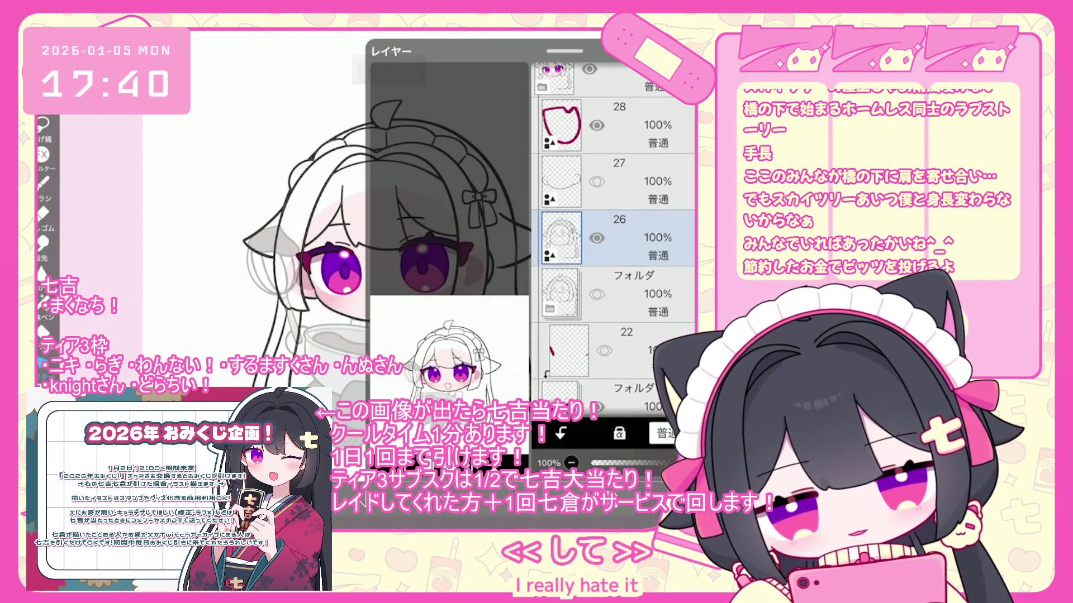
key(ctrl+t)
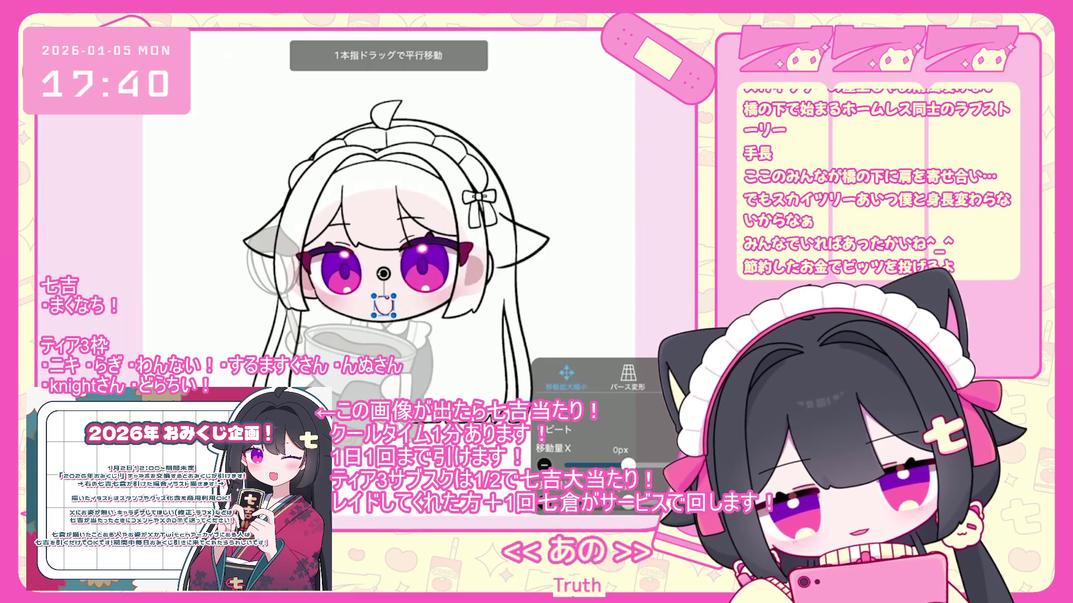
Leave the Transform tool, keeping the open smiling mouth where it sits on the face
scroll(606, 458, up, 4)
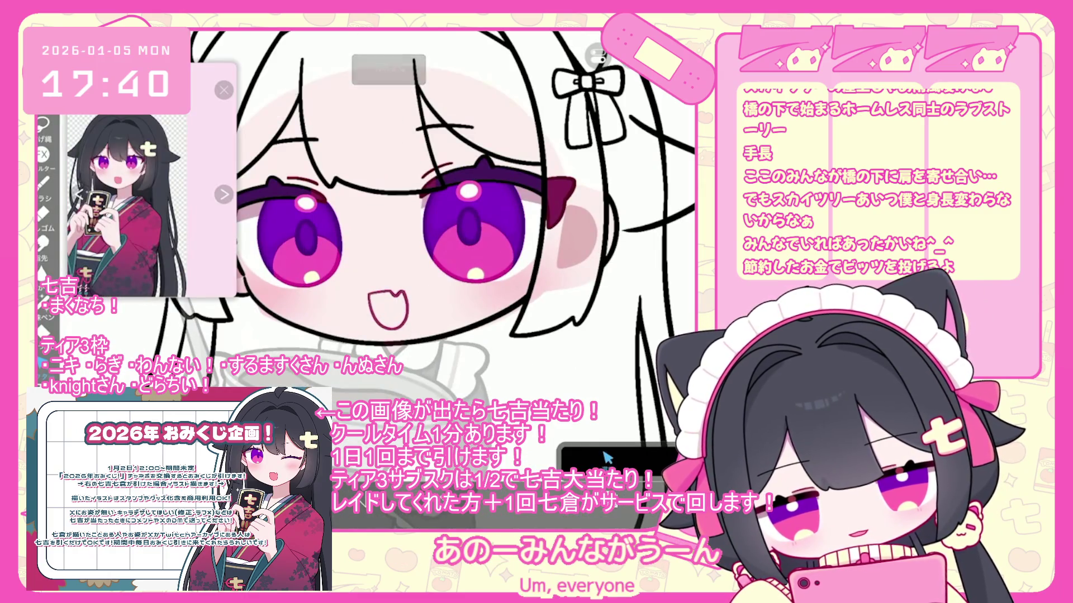
click(606, 458)
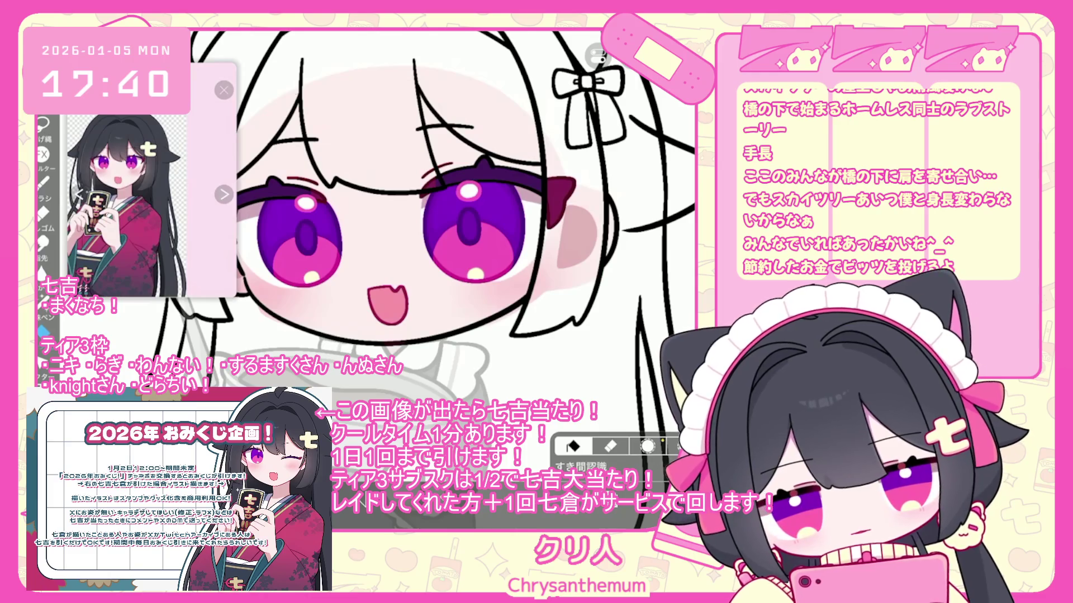
scroll(423, 224, down, 5)
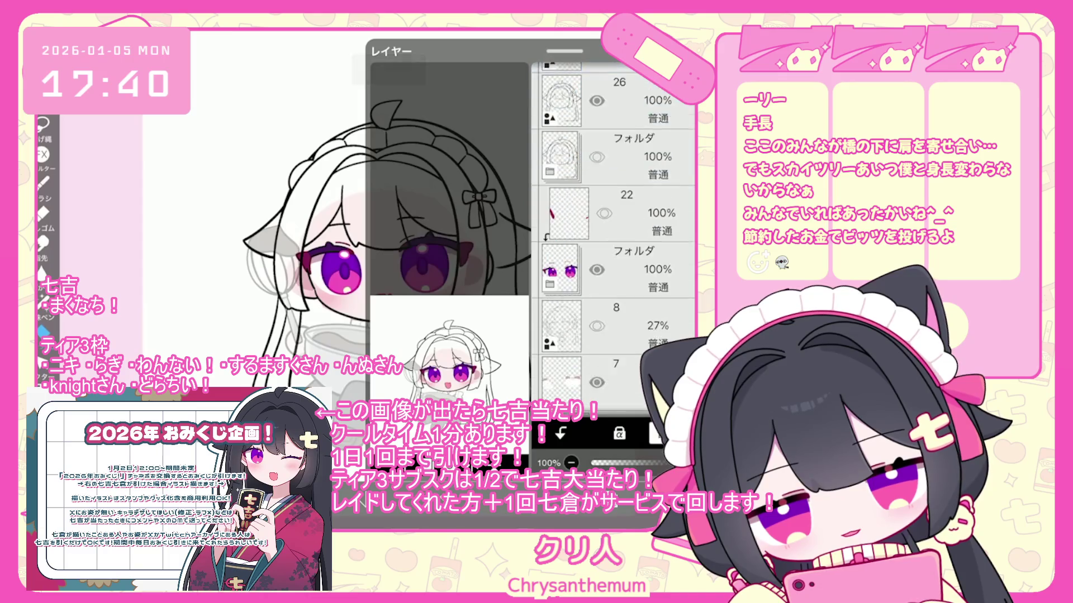
Select layer 6 in the layer list for the face shading
click(615, 291)
scroll(614, 235, down, 3)
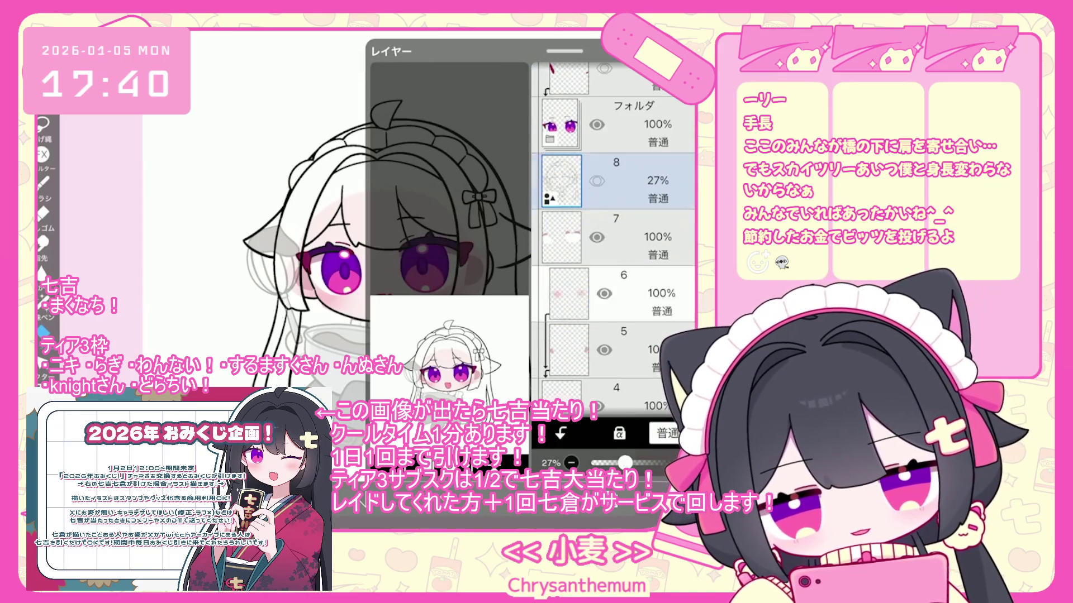
click(614, 294)
scroll(614, 235, down, 2)
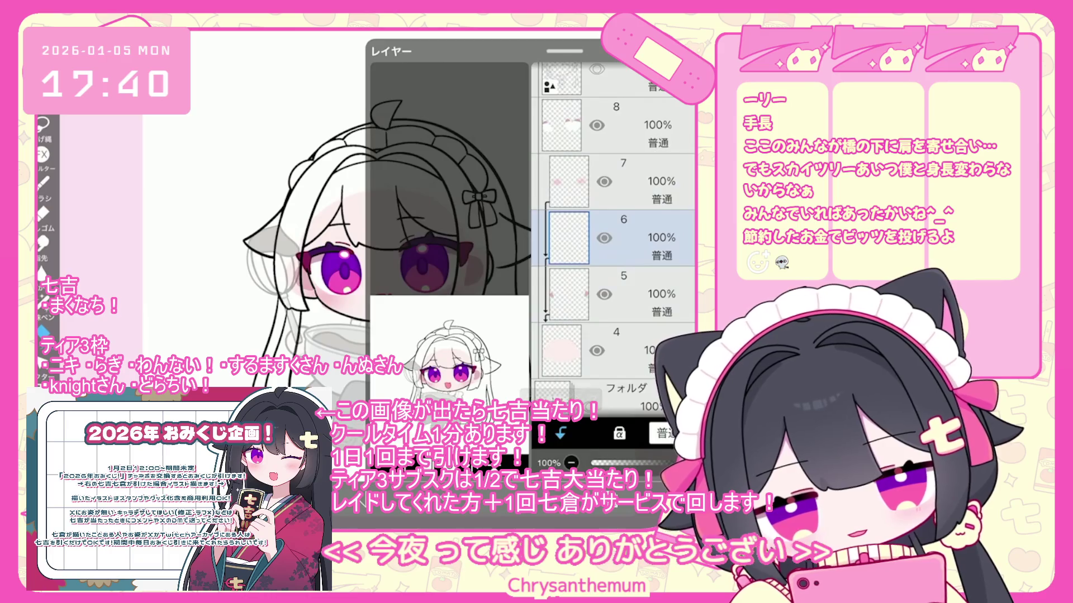
scroll(391, 257, up, 2)
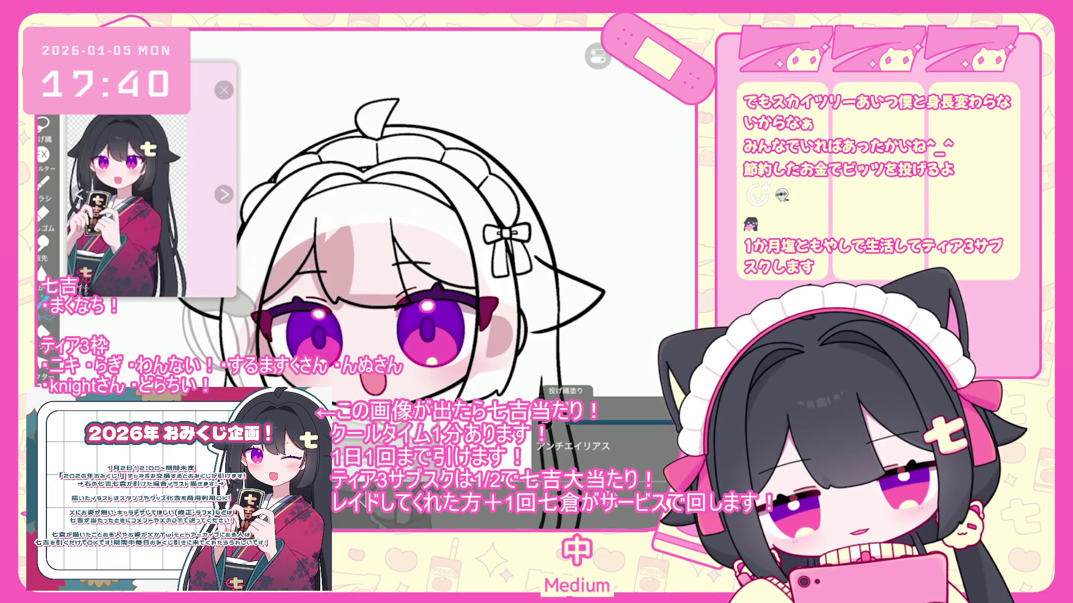
Undo the lasso fills on the face, then redo to restore the pink fill
key(ctrl+z)
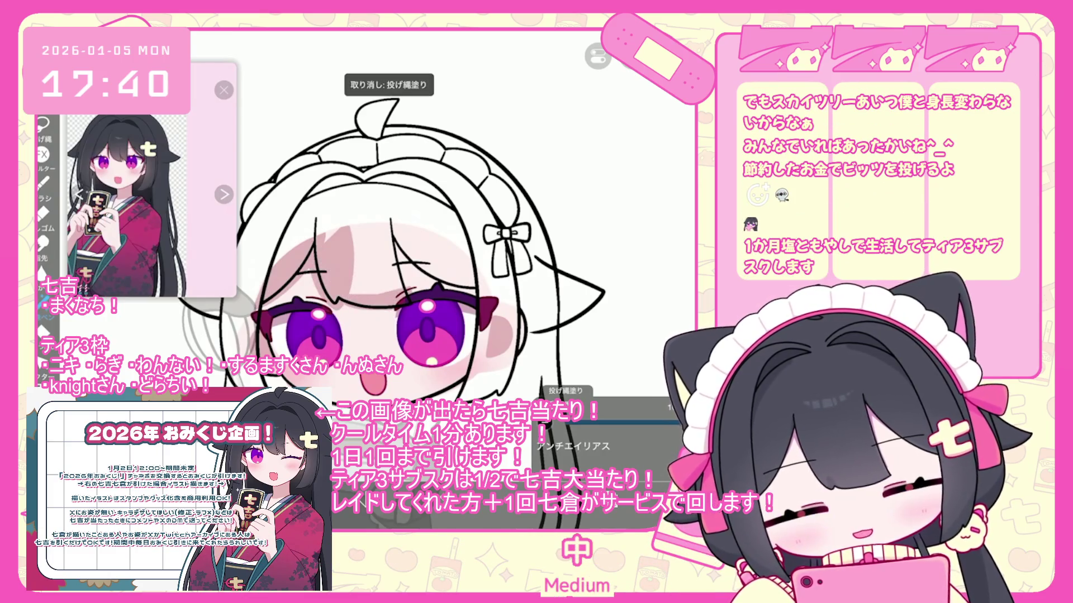
scroll(369, 229, up, 1)
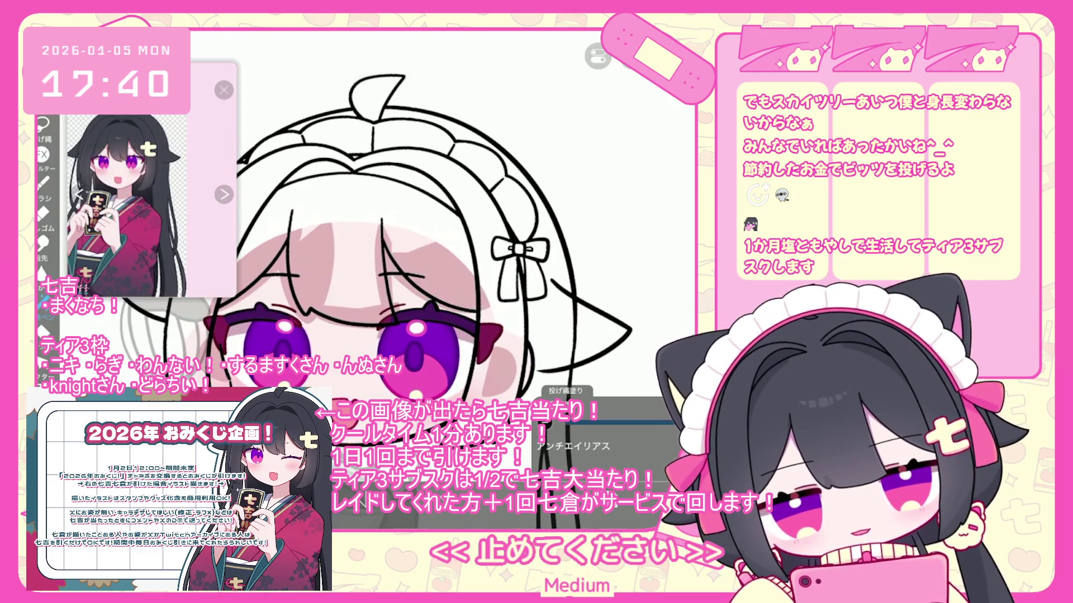
scroll(369, 229, up, 1)
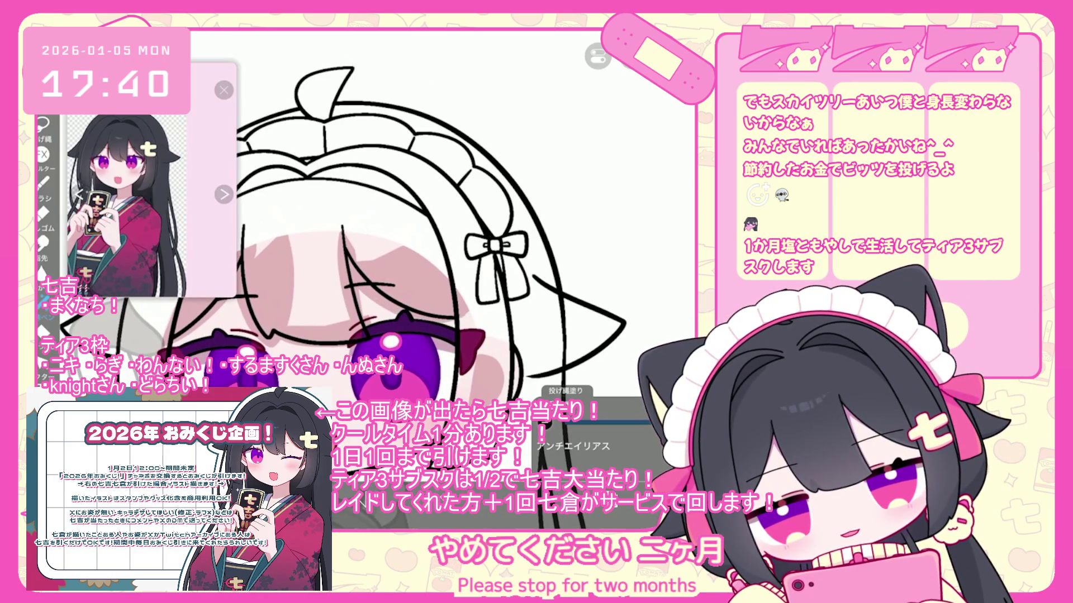
key(ctrl+z)
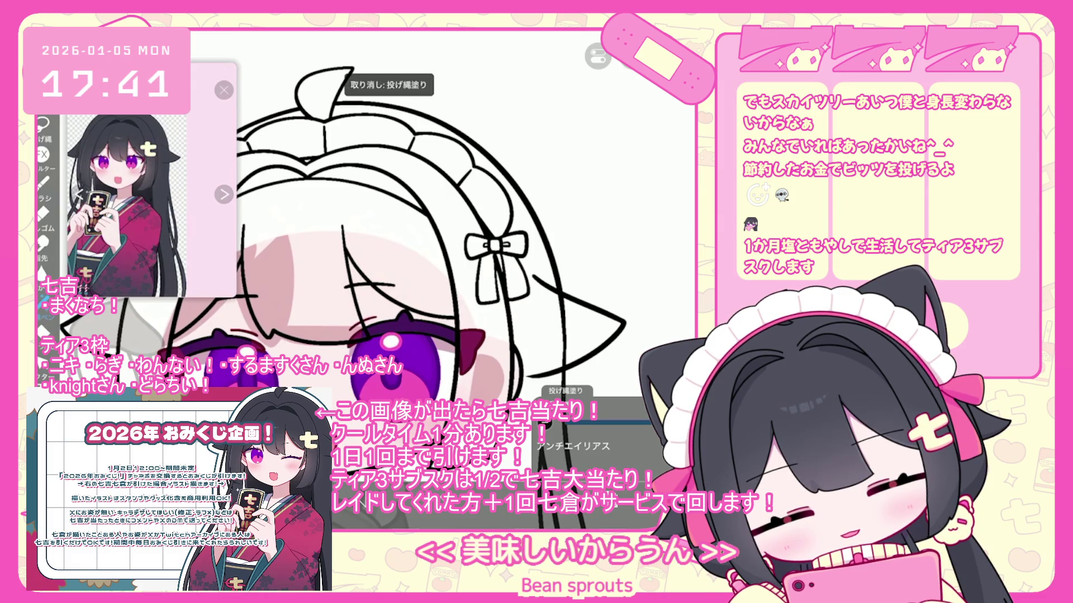
key(ctrl+y)
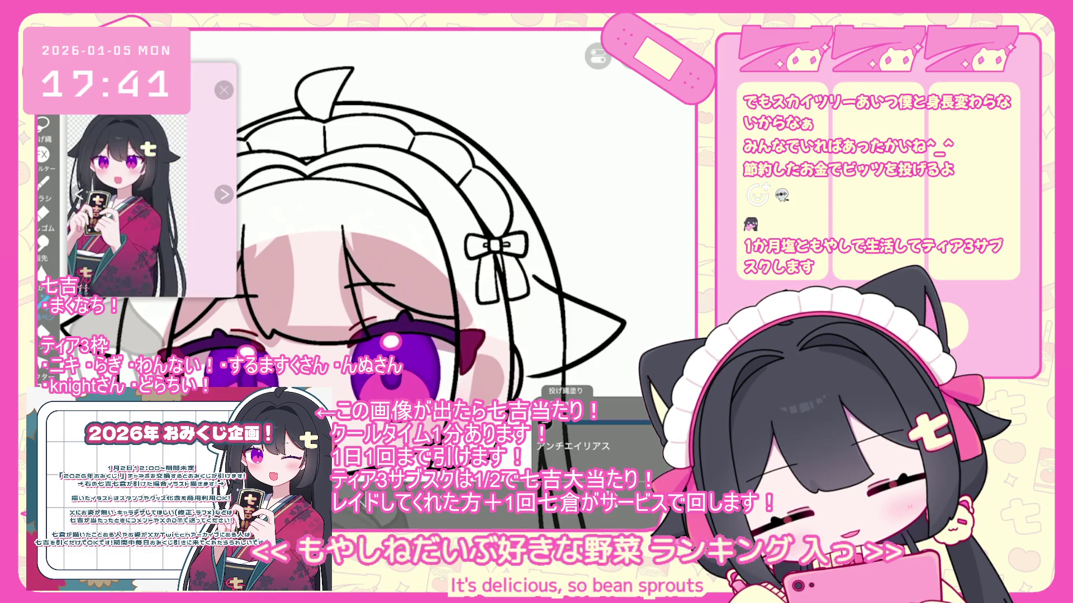
scroll(375, 224, down, 5)
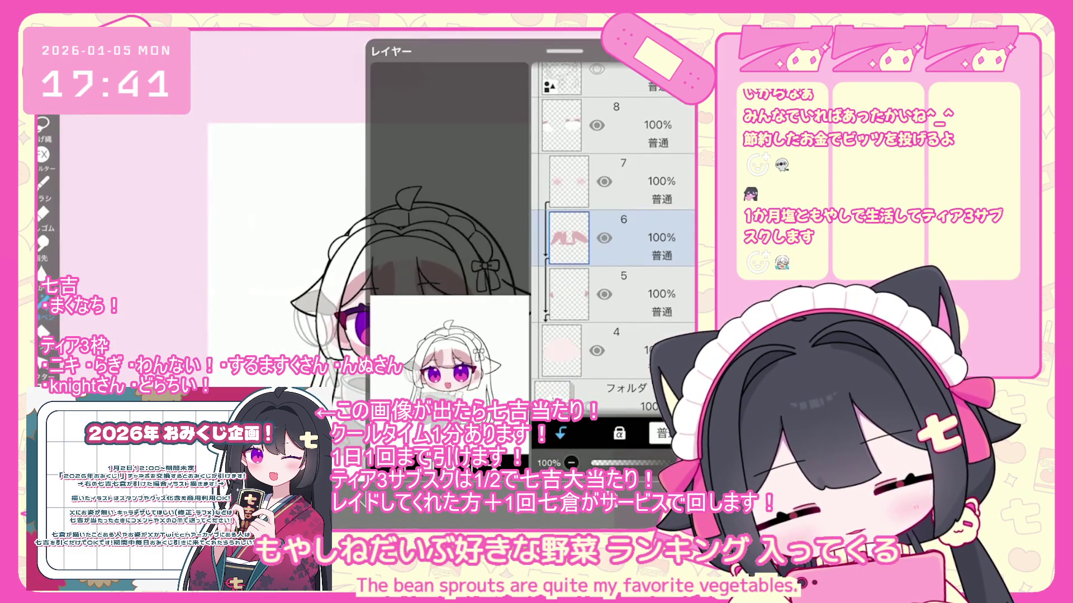
Select layer 8, switch to the Bucket tool and undo the accidental full-canvas fill
scroll(614, 241, up, 2)
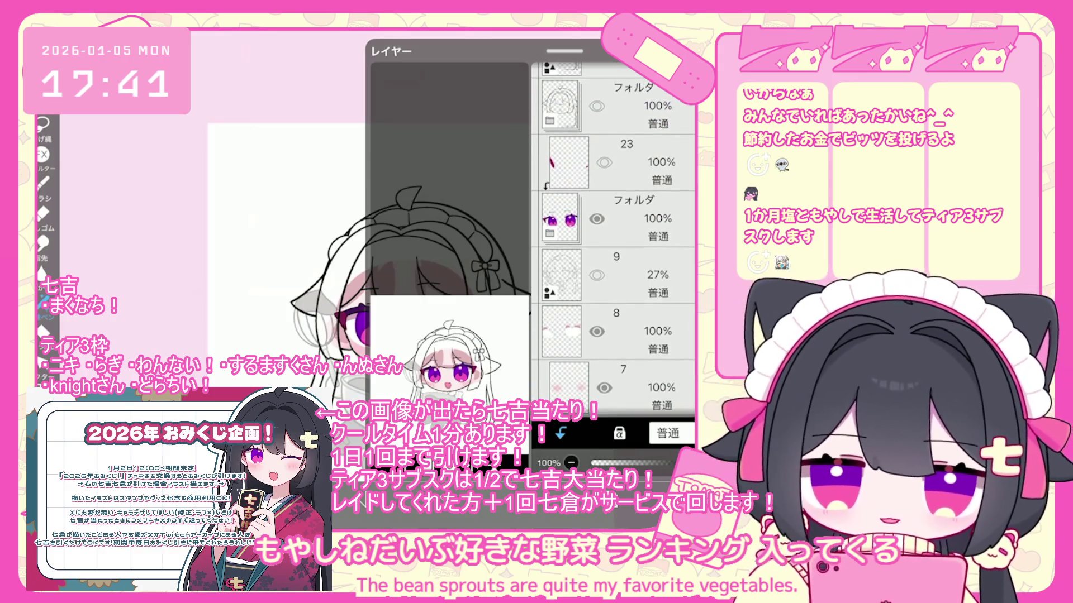
scroll(615, 240, down, 1)
click(614, 304)
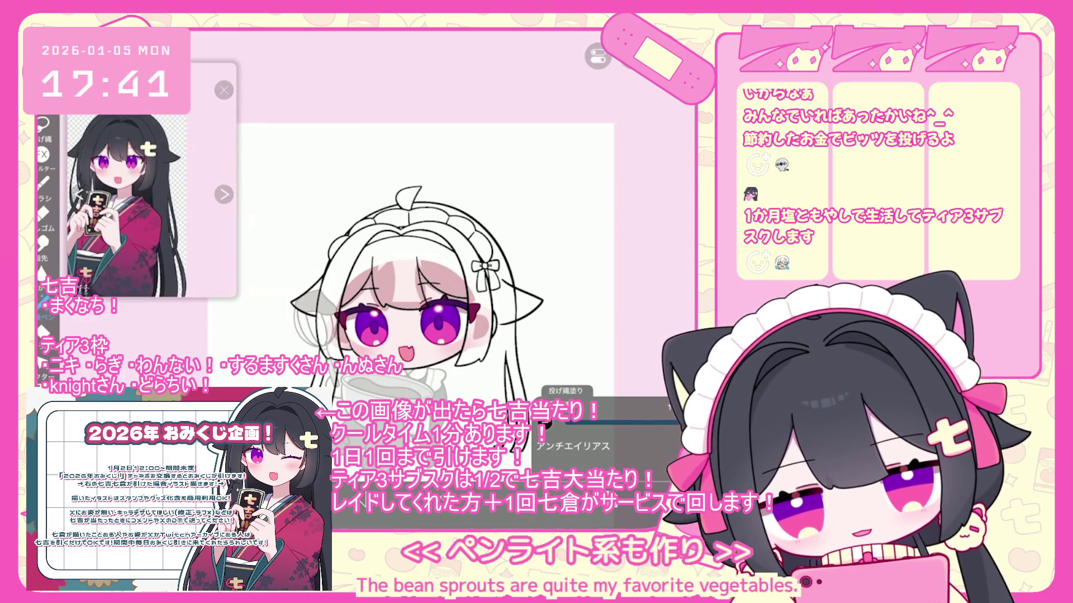
click(44, 332)
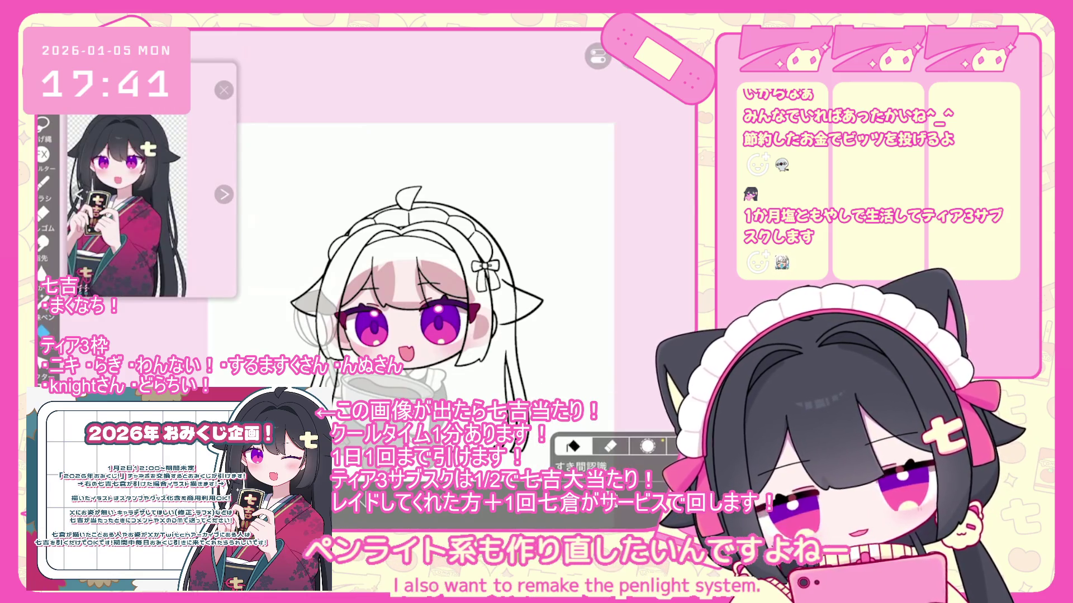
scroll(630, 229, up, 5)
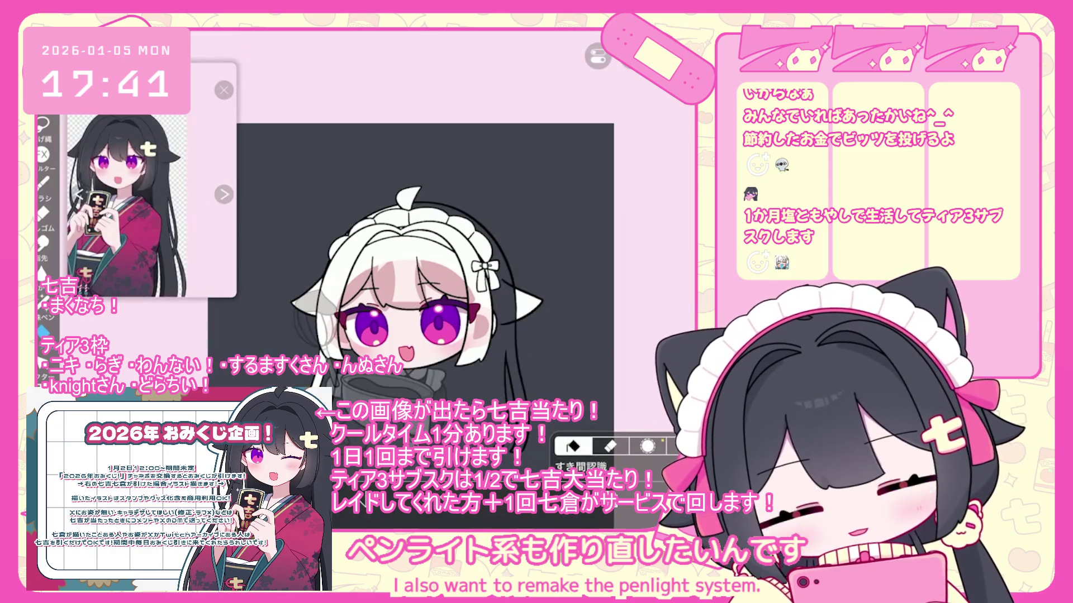
key(ctrl+z)
Bucket-fill the clothing, right hair strand, upper hair and bangs dark grey
click(464, 386)
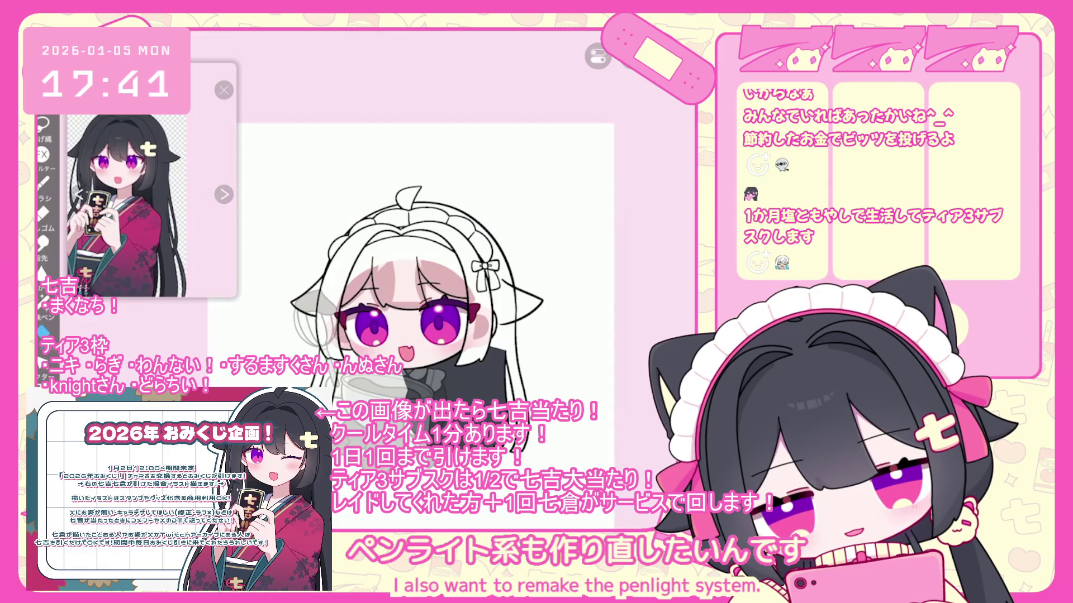
click(482, 319)
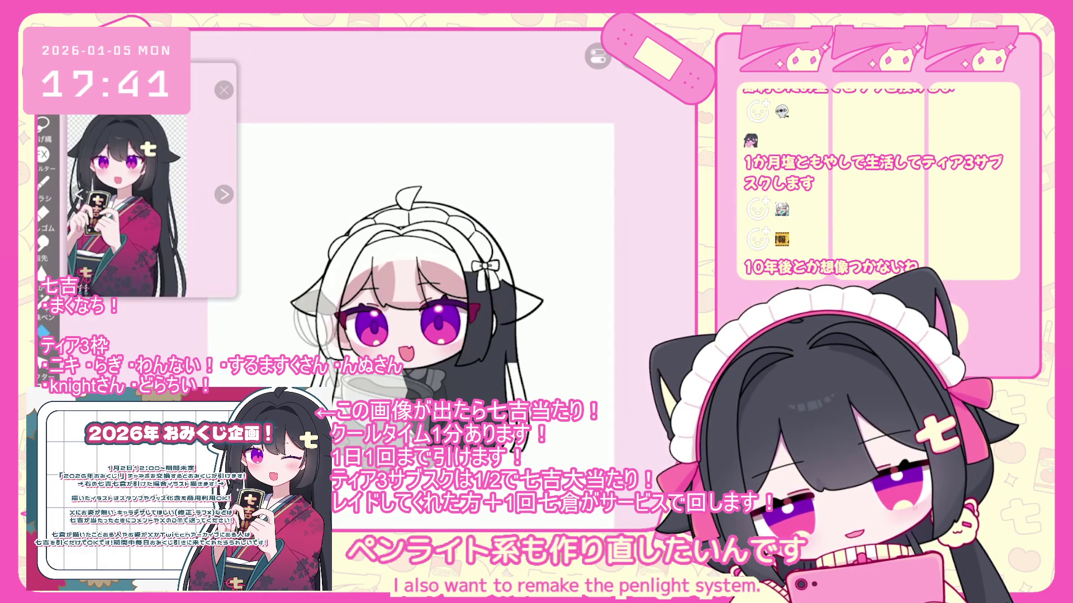
click(500, 234)
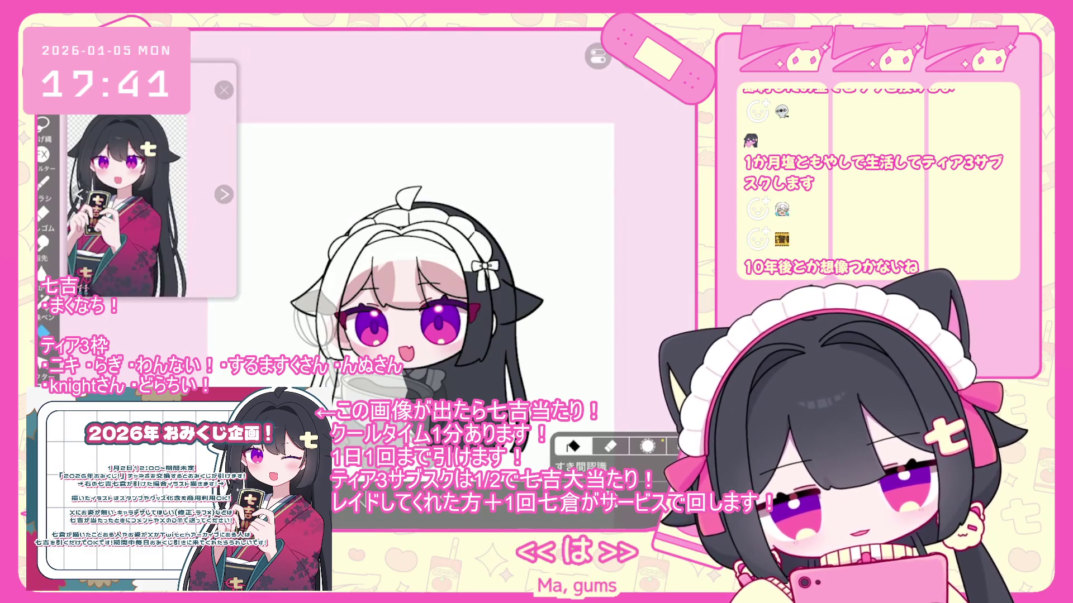
click(391, 263)
click(435, 262)
click(384, 271)
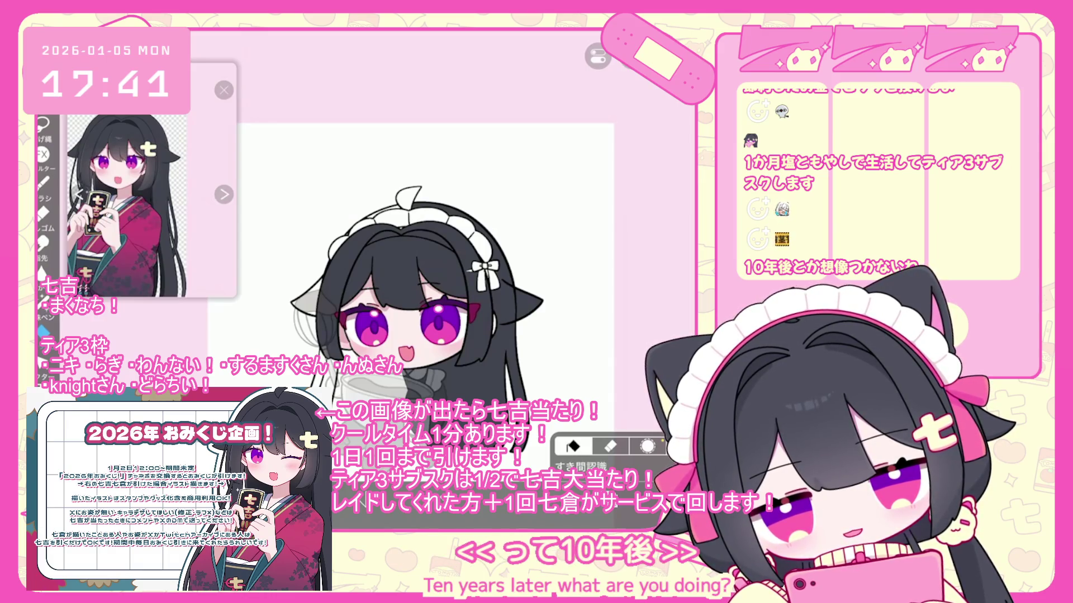
scroll(379, 215, up, 3)
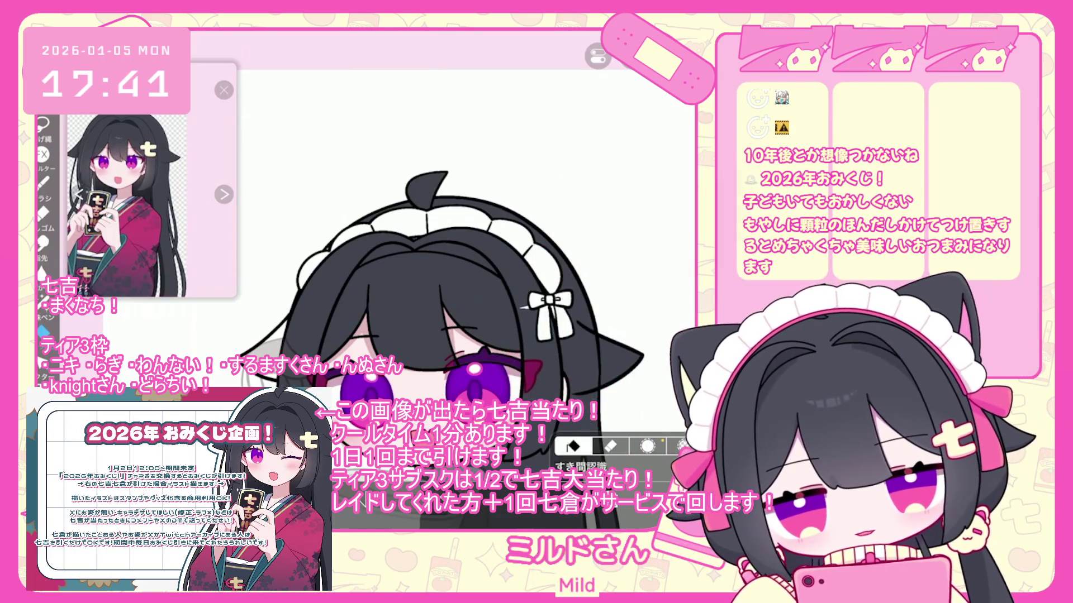
Zoom onto the head and lasso-fill the small hair ribbon dark to match the hair
scroll(425, 291, up, 3)
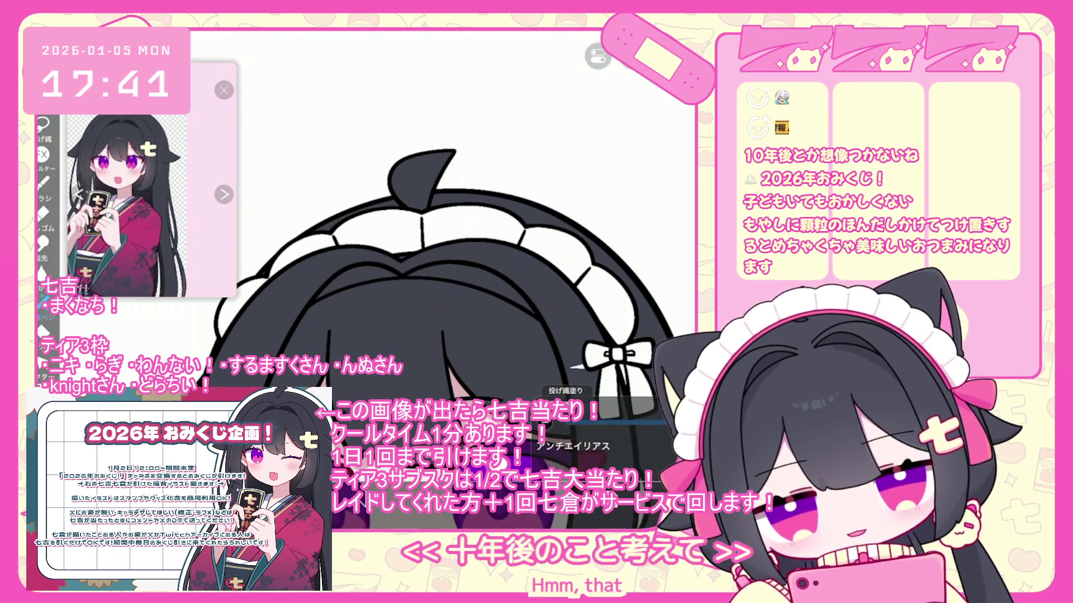
scroll(424, 291, down, 2)
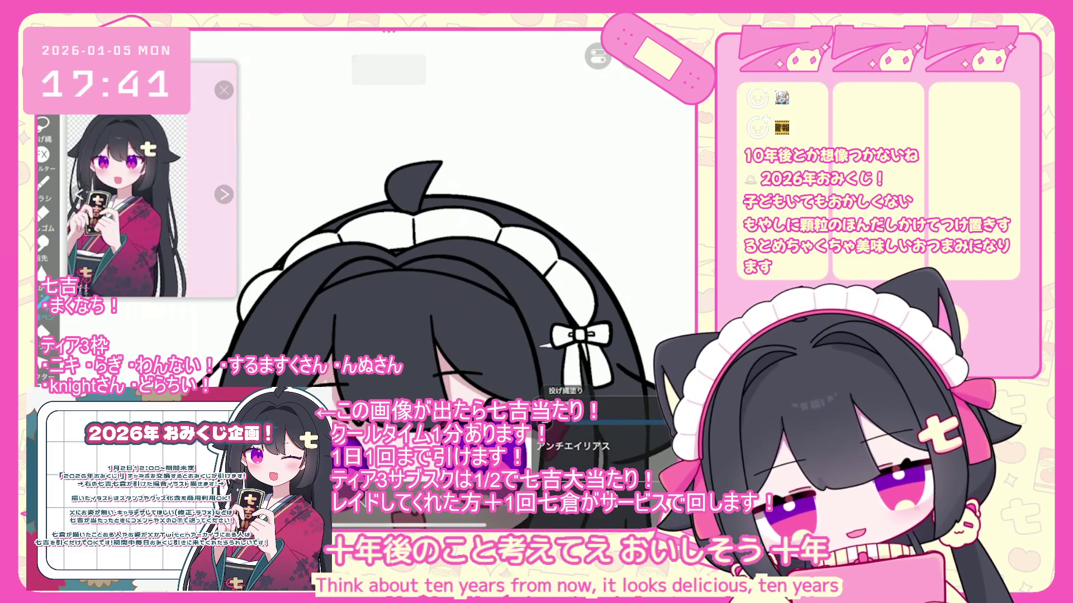
scroll(424, 290, down, 2)
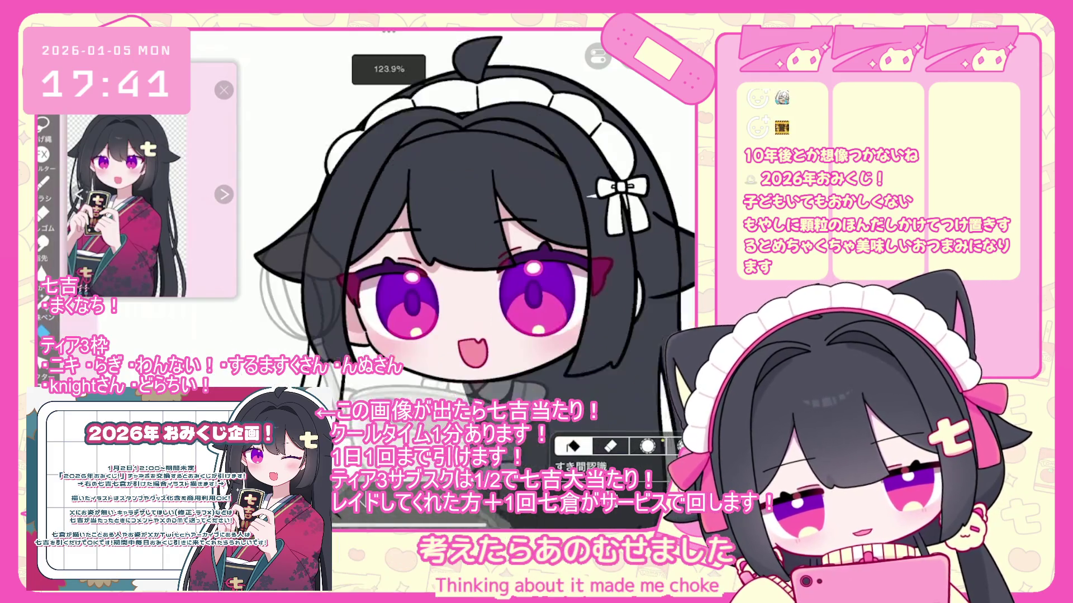
scroll(475, 226, up, 1)
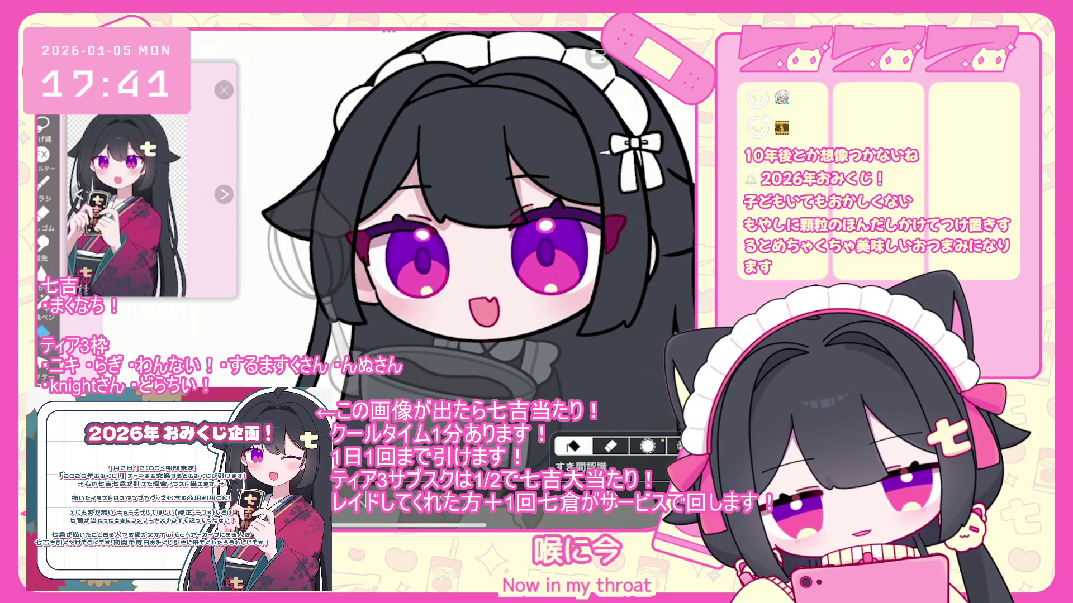
scroll(467, 254, down, 1)
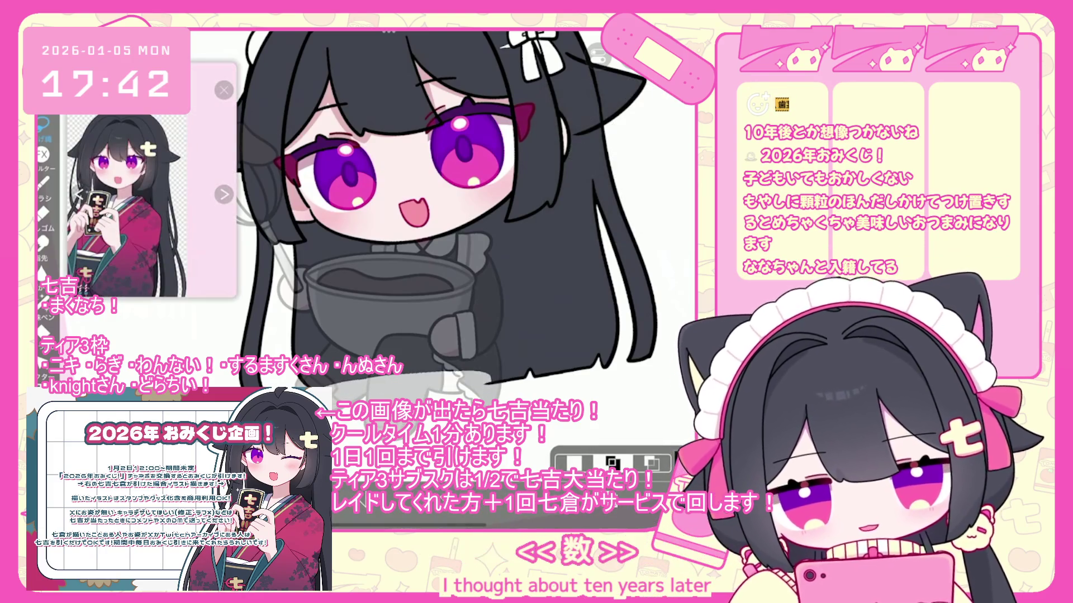
scroll(410, 212, down, 1)
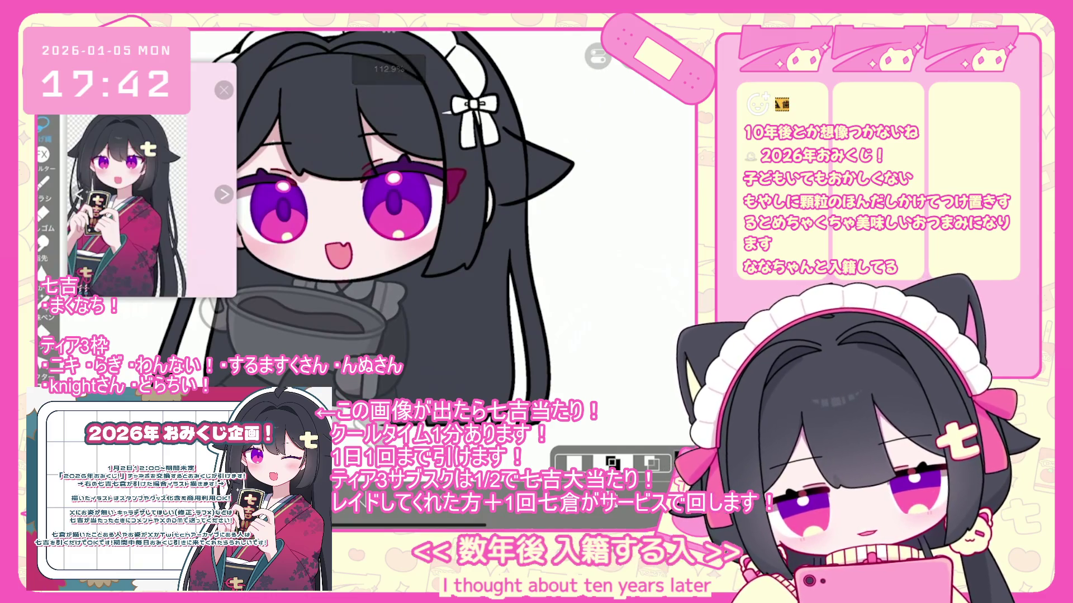
scroll(363, 223, up, 2)
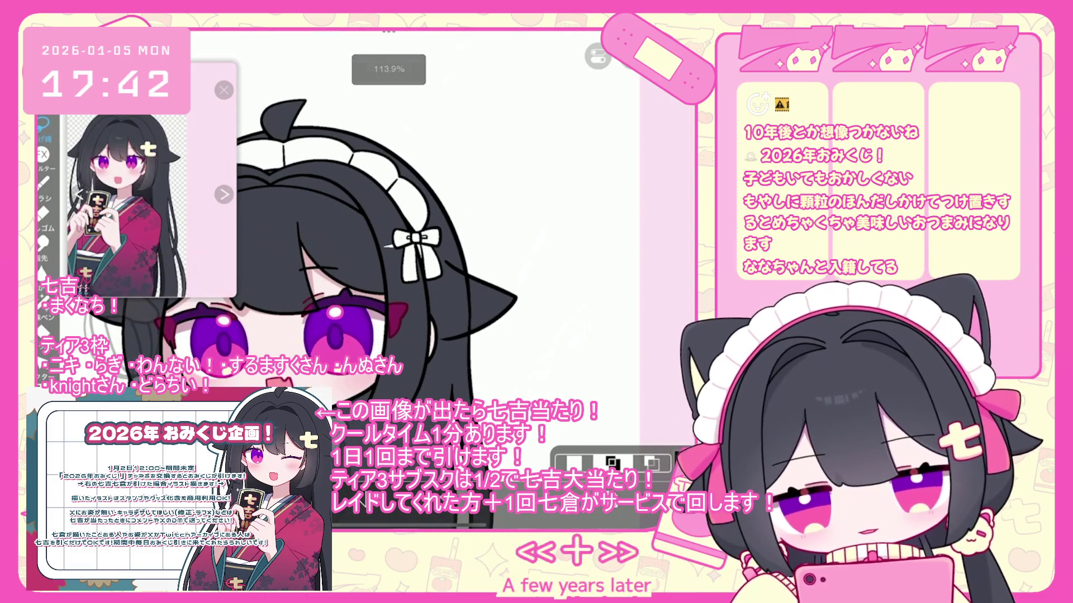
click(573, 463)
drag(394, 226, 398, 229)
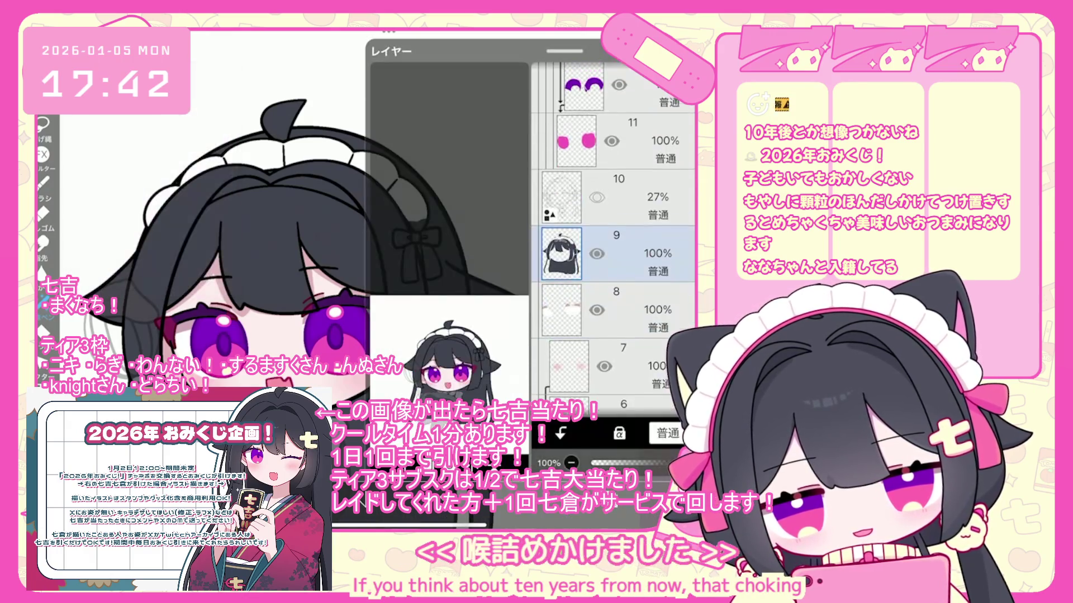
Select layer 28 and return to the canvas
scroll(614, 251, up, 5)
scroll(614, 241, up, 5)
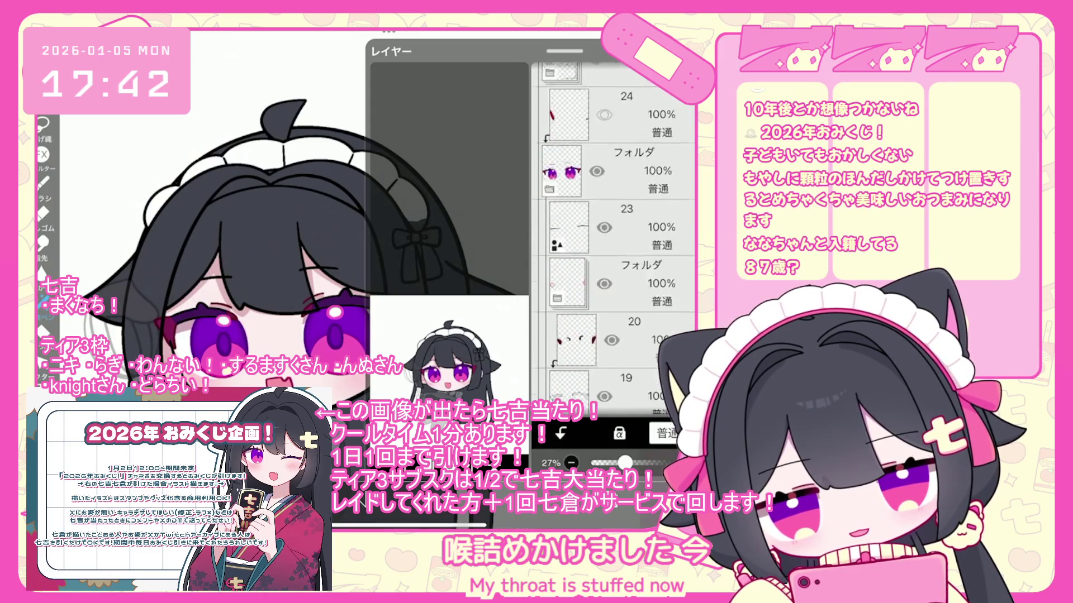
click(615, 176)
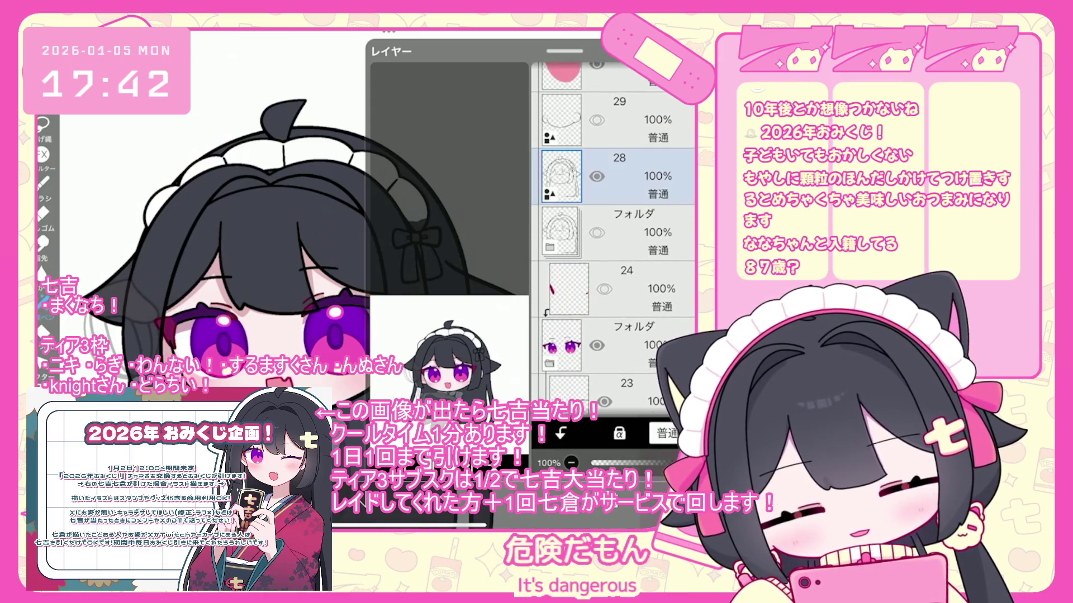
click(607, 458)
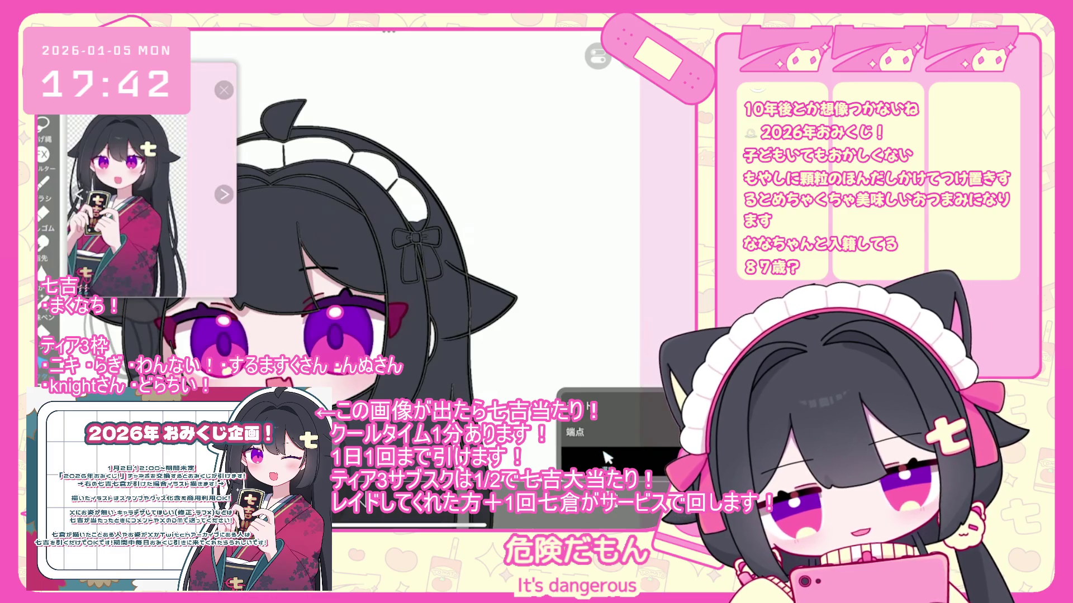
Reopen the layer list and choose a lower layer to paint on
scroll(463, 313, up, 5)
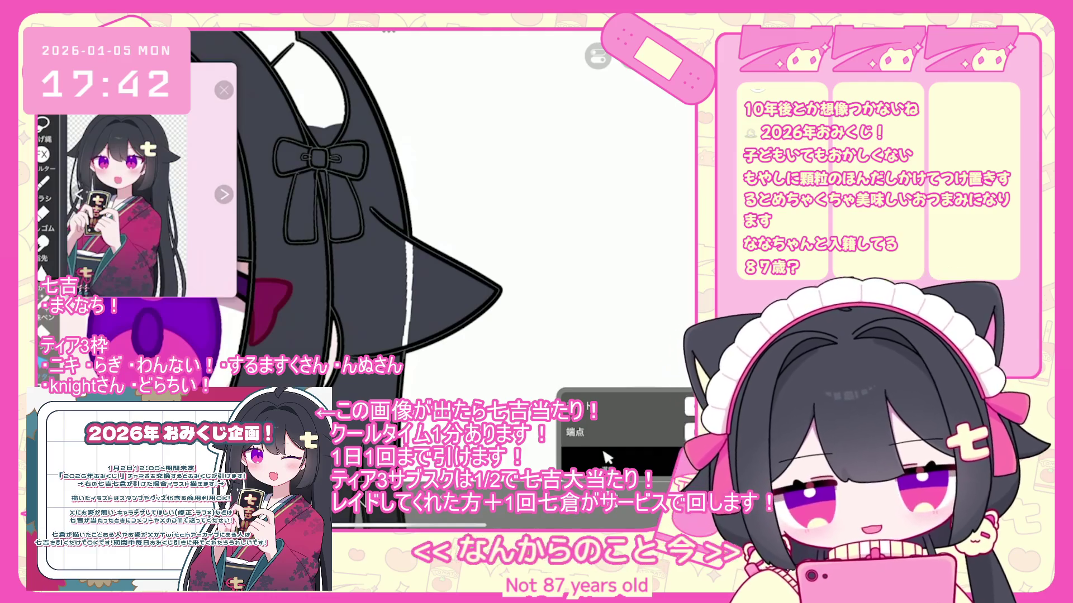
scroll(391, 223, down, 3)
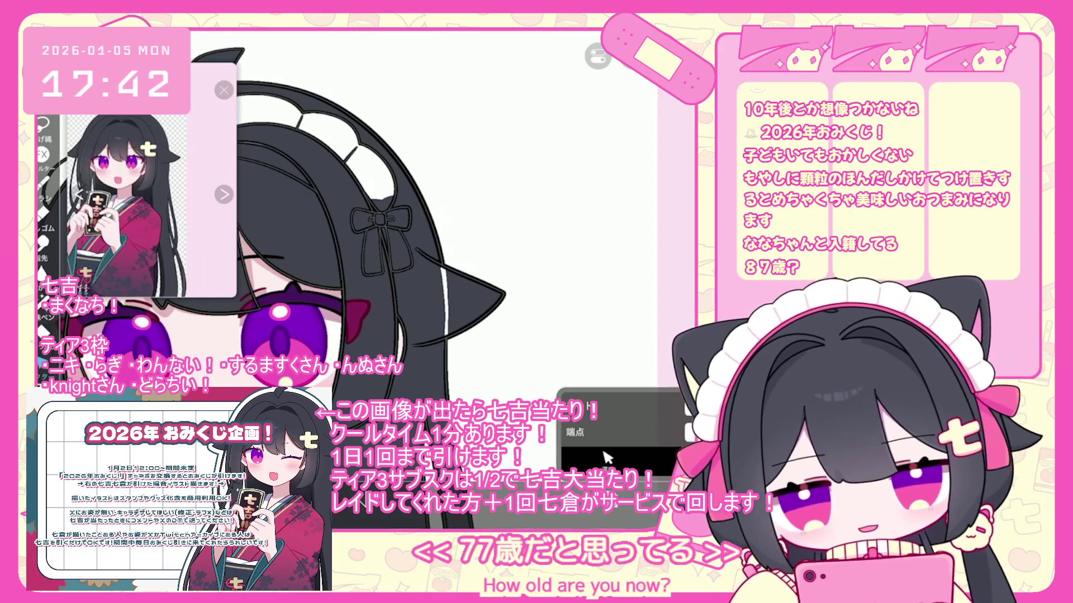
click(606, 458)
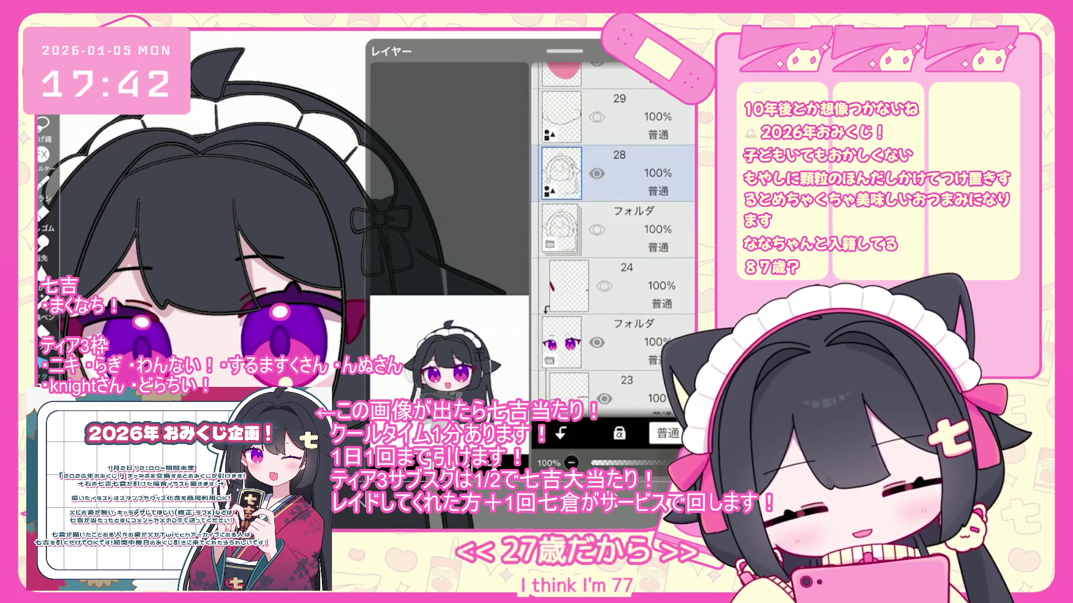
scroll(613, 235, down, 10)
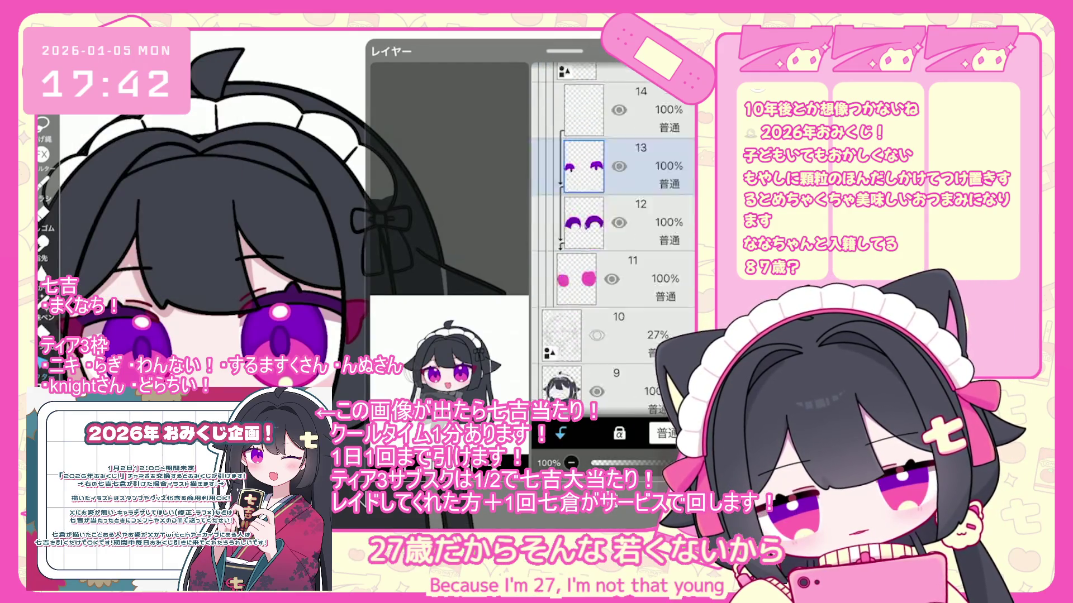
click(562, 324)
scroll(614, 241, up, 1)
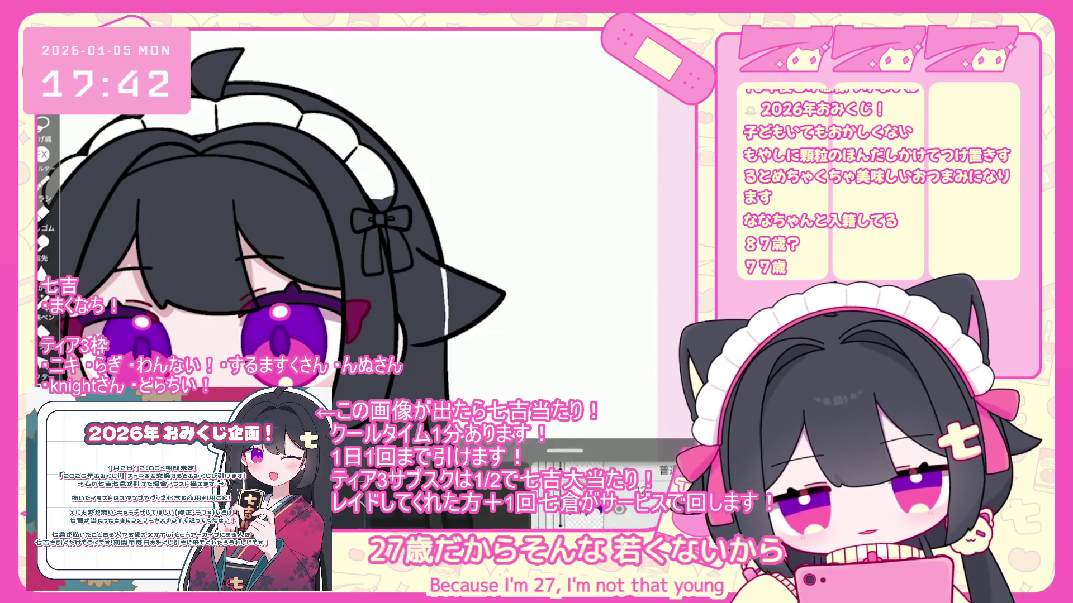
scroll(335, 223, up, 3)
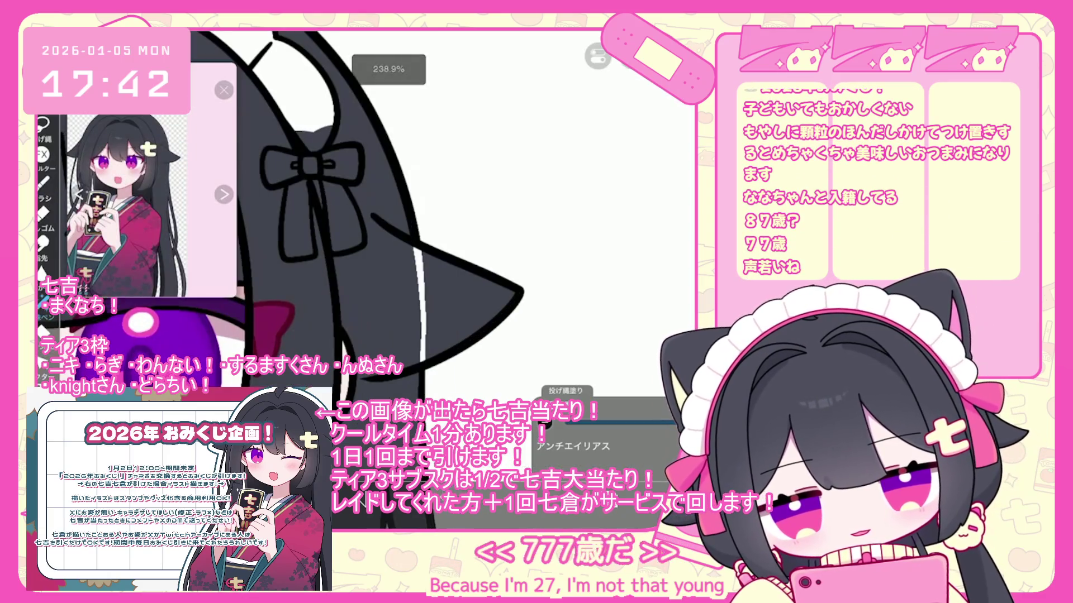
scroll(335, 224, down, 3)
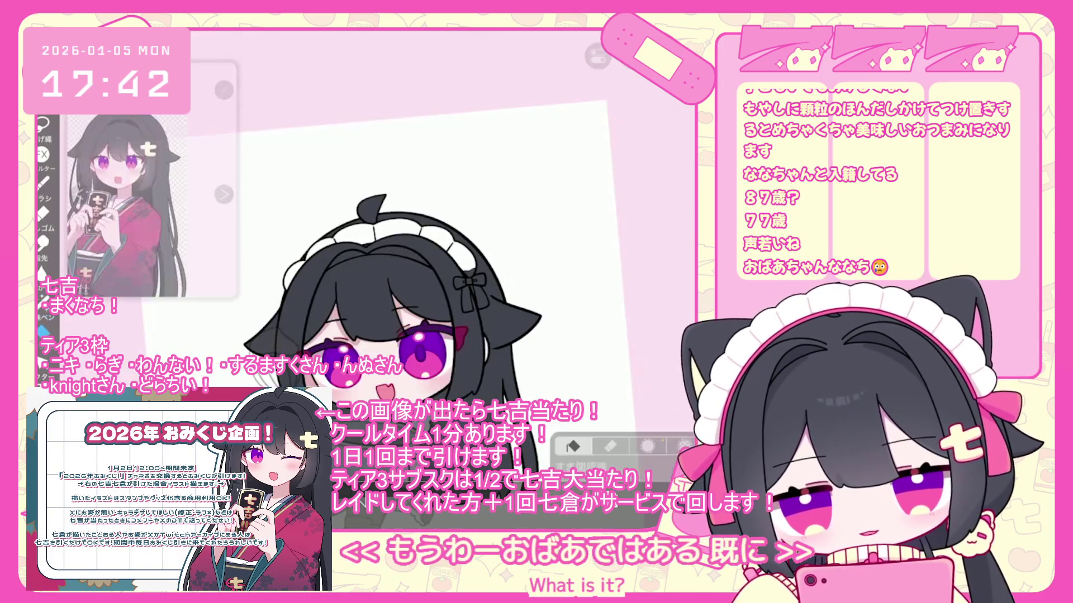
Fill the left and right sides of the headband frills pink
click(252, 321)
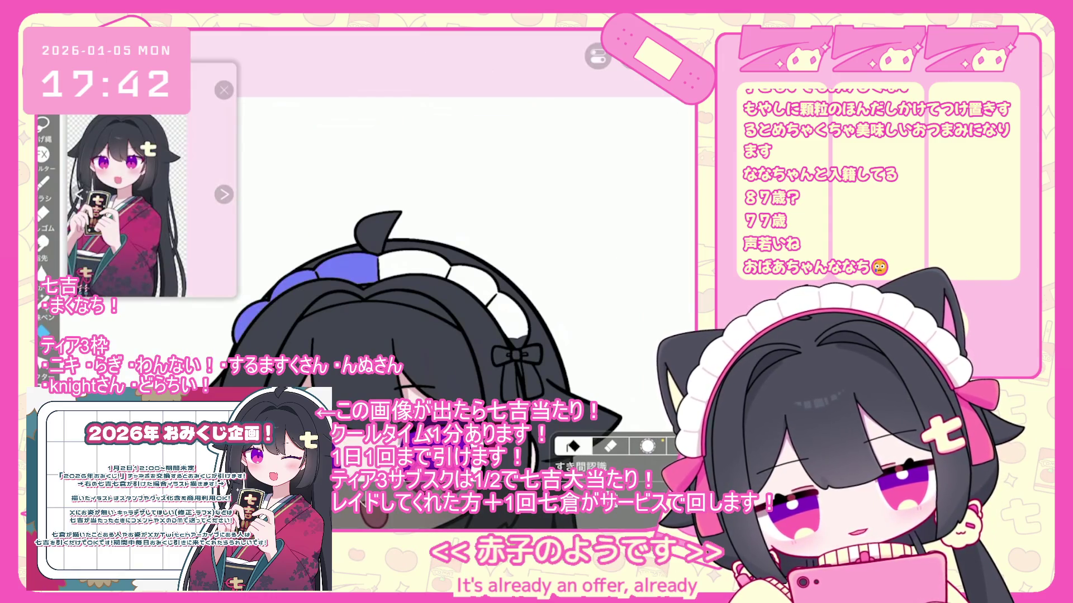
click(464, 276)
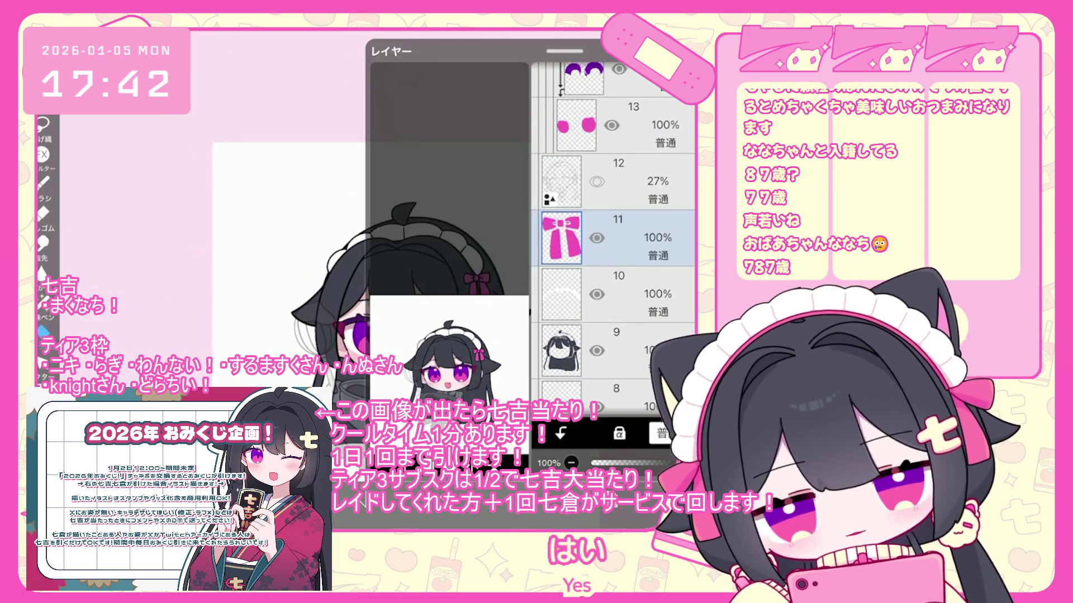
scroll(615, 234, up, 2)
Select the eyes folder and drag it down between layers 5 and 4
click(614, 280)
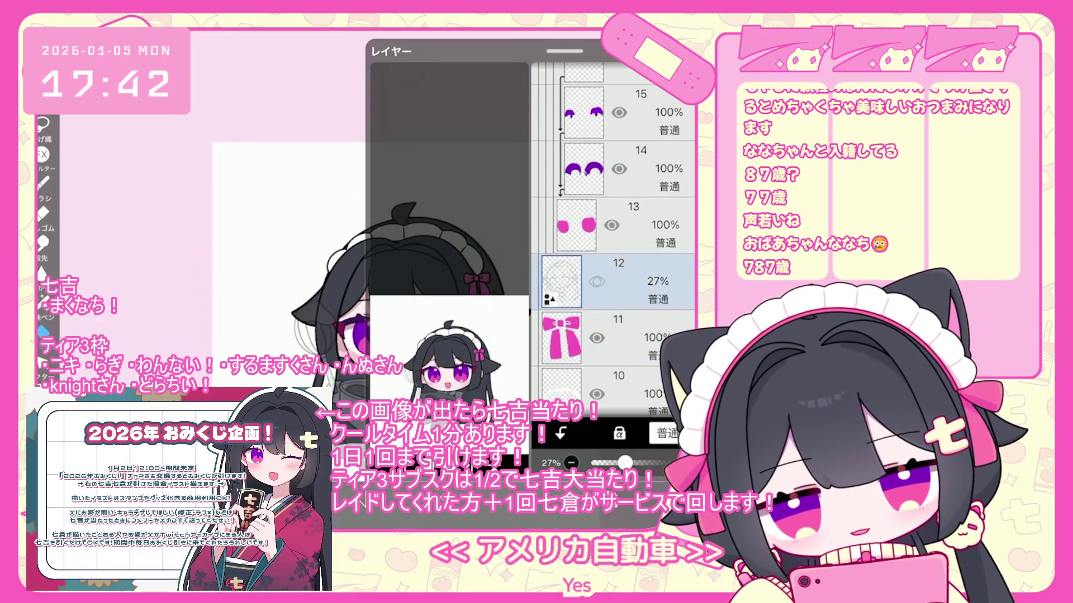
scroll(614, 235, up, 5)
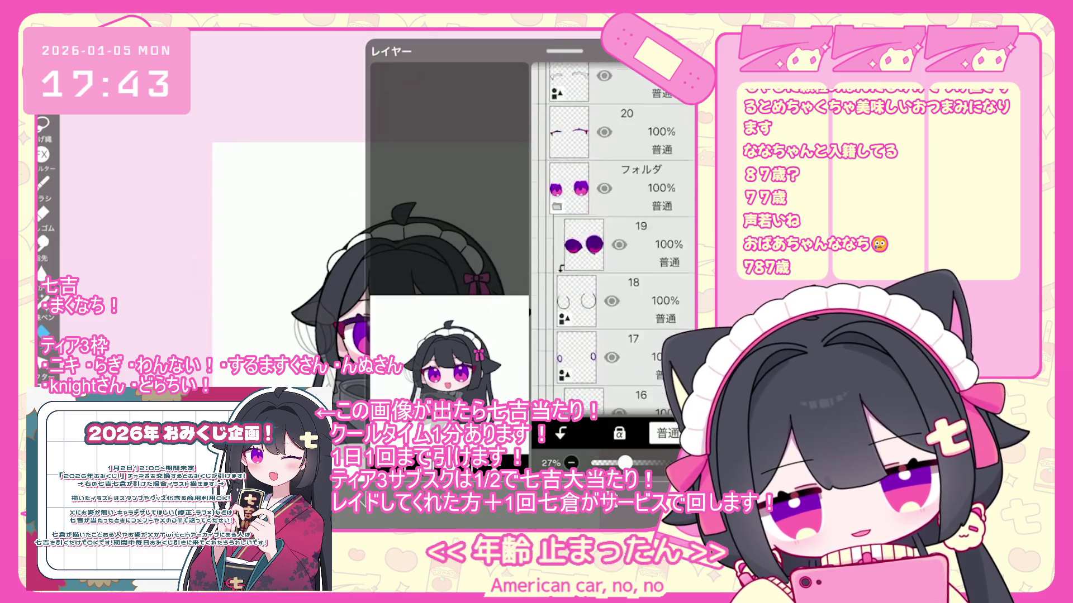
click(614, 263)
scroll(615, 234, up, 3)
click(614, 248)
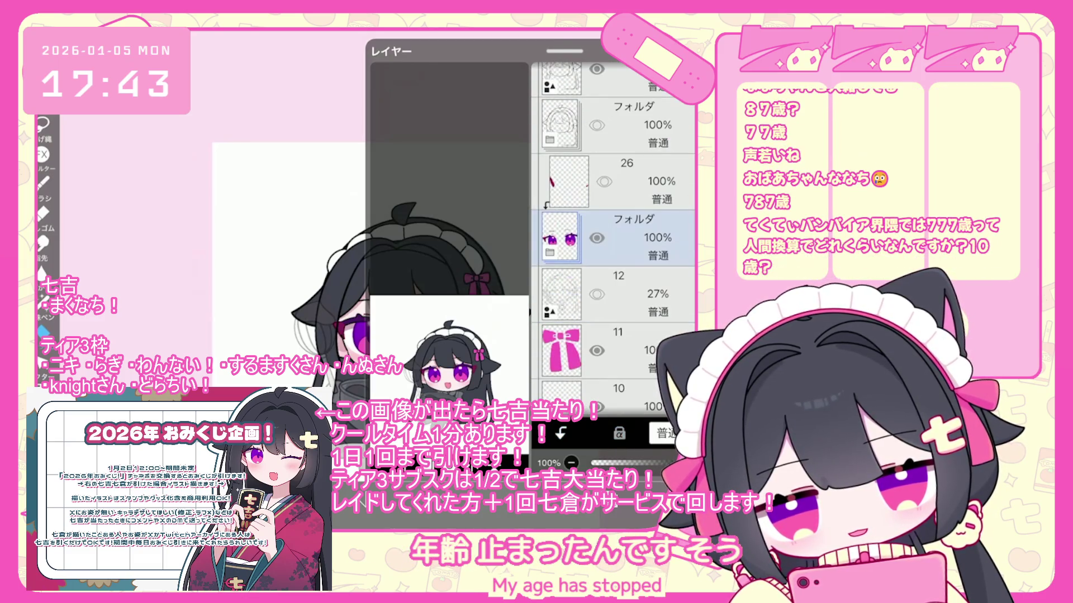
scroll(615, 235, down, 2)
mouse_move(615, 154)
mouse_down()
mouse_move(615, 402)
mouse_move(615, 84)
mouse_move(614, 171)
mouse_move(614, 146)
mouse_up()
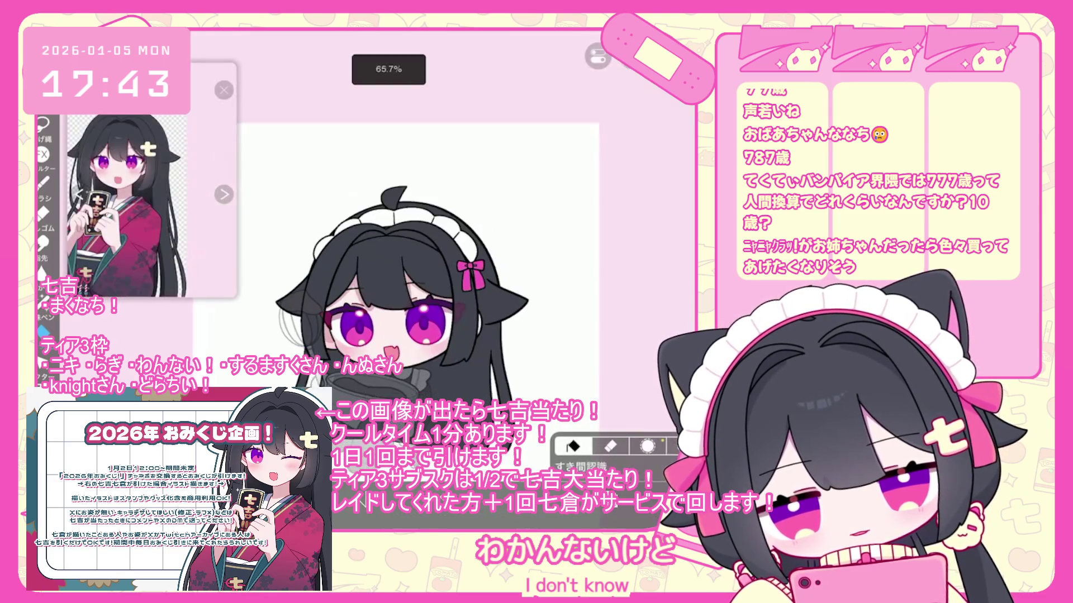
scroll(615, 235, up, 2)
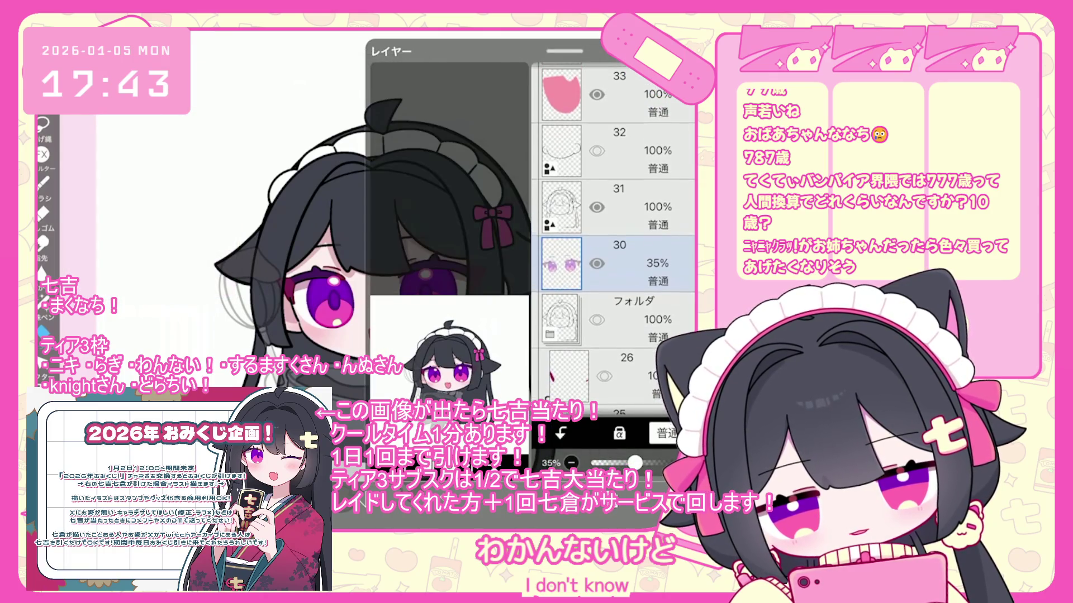
Group mouth layers 34 and 33 into a folder and nudge the mouth left
scroll(614, 235, up, 3)
click(614, 276)
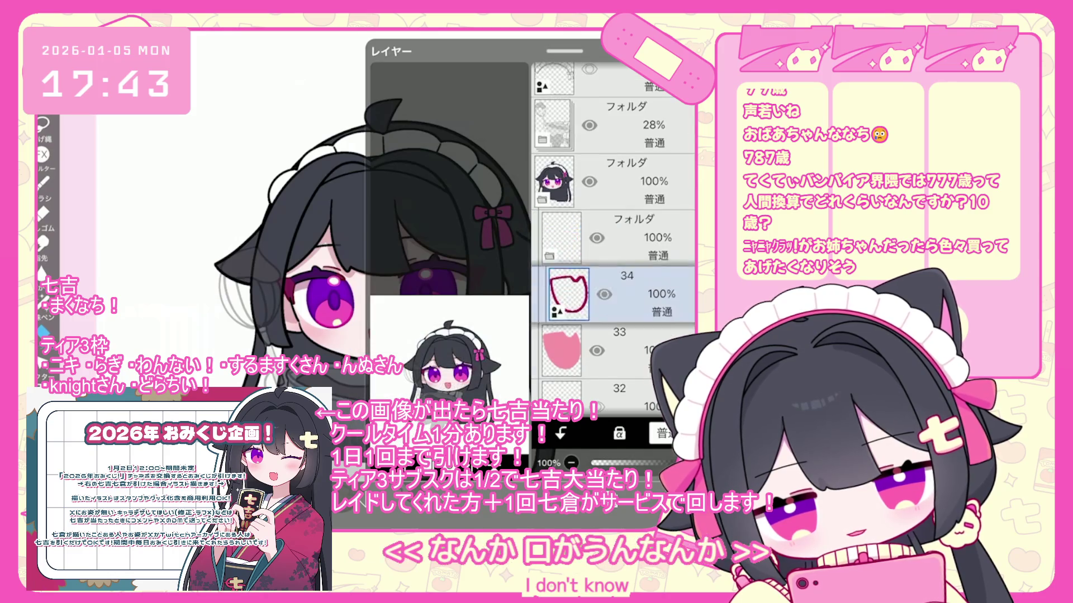
click(614, 350)
drag(382, 340, 377, 340)
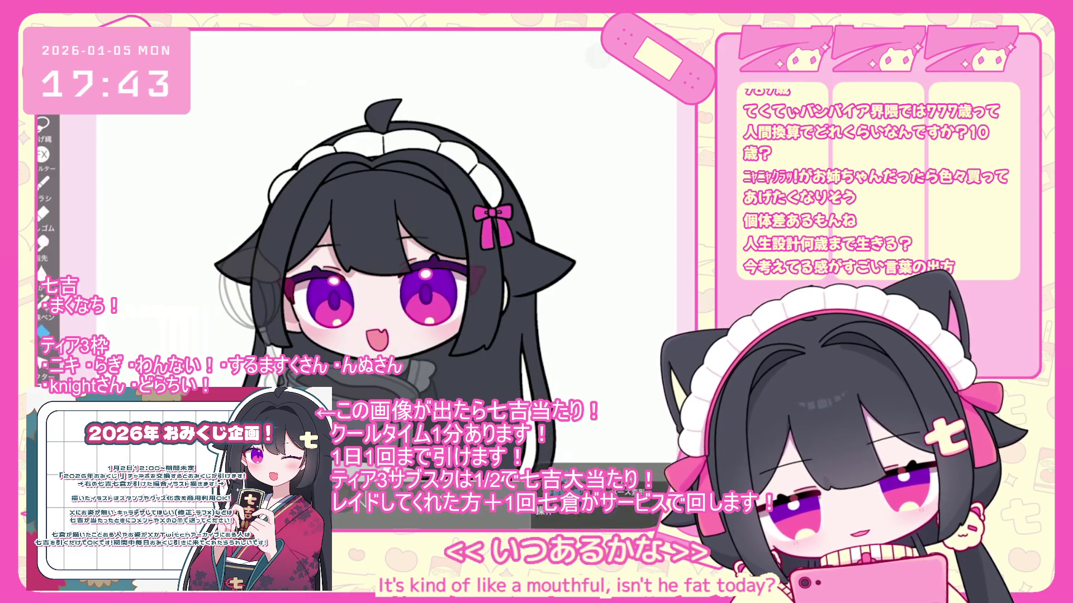
scroll(400, 261, up, 2)
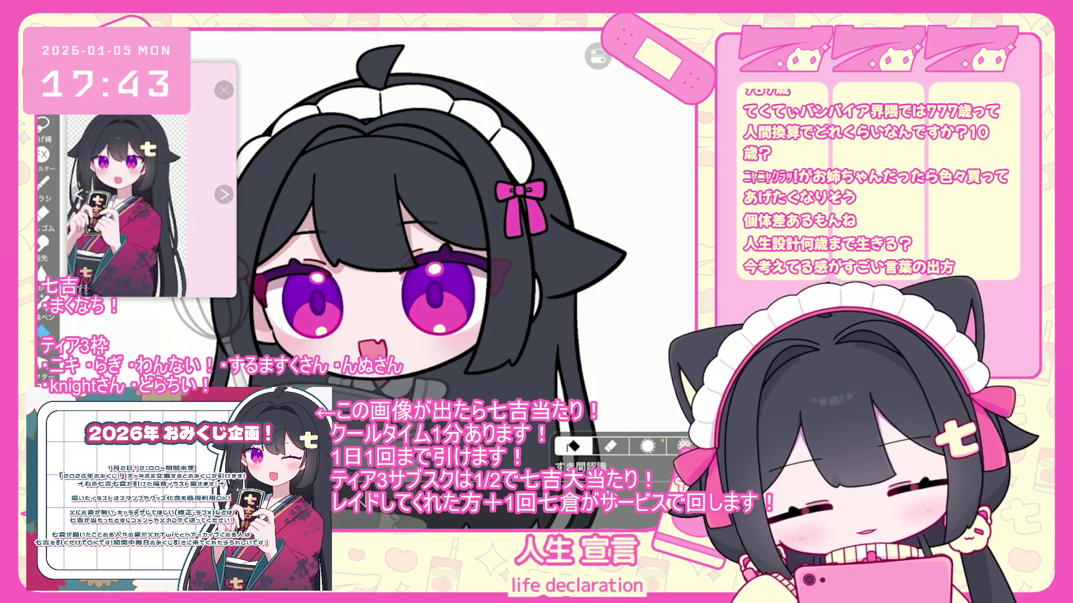
Select layer 32 and add a new clipped layer above the mouth
scroll(399, 261, up, 2)
key(ctrl+t)
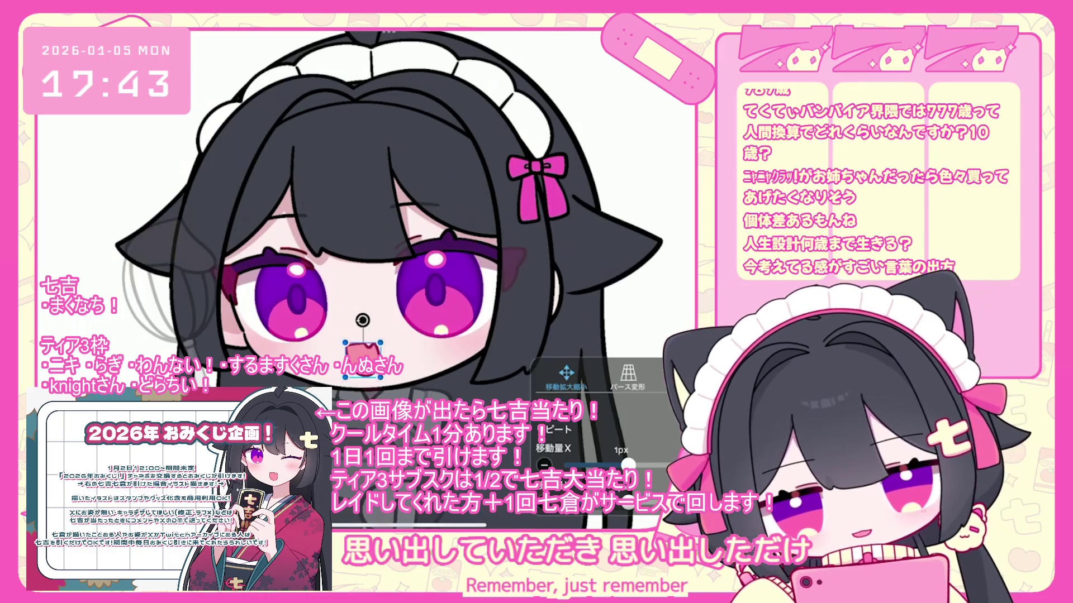
click(615, 294)
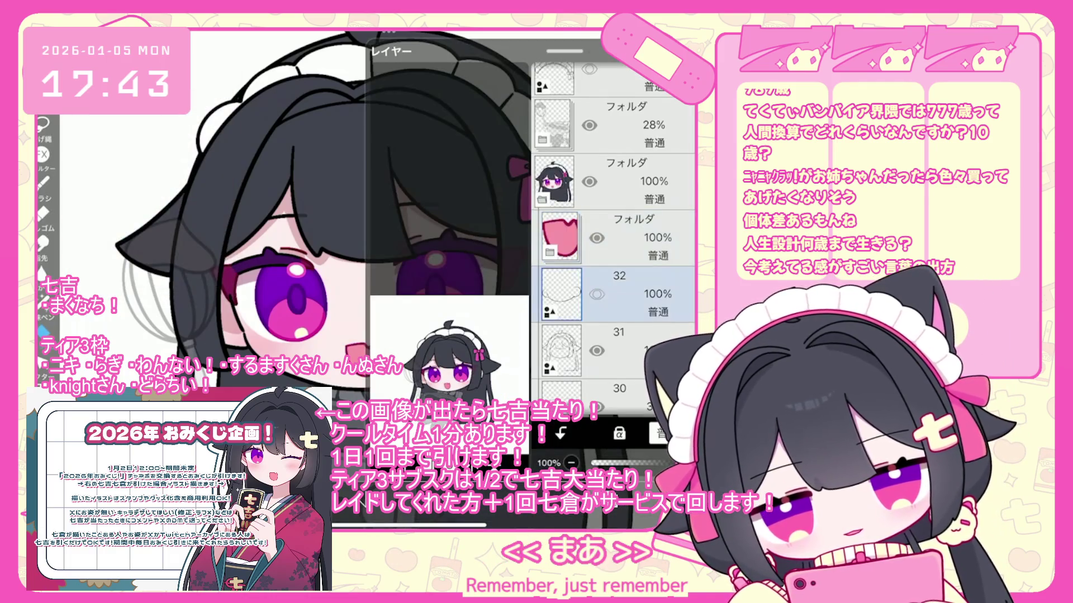
click(615, 252)
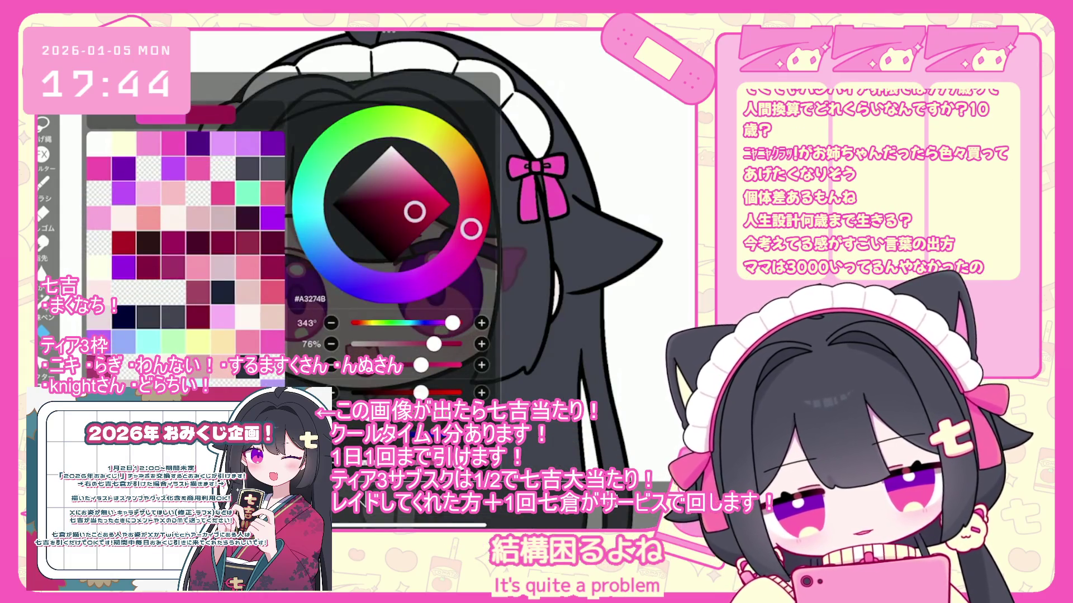
click(615, 294)
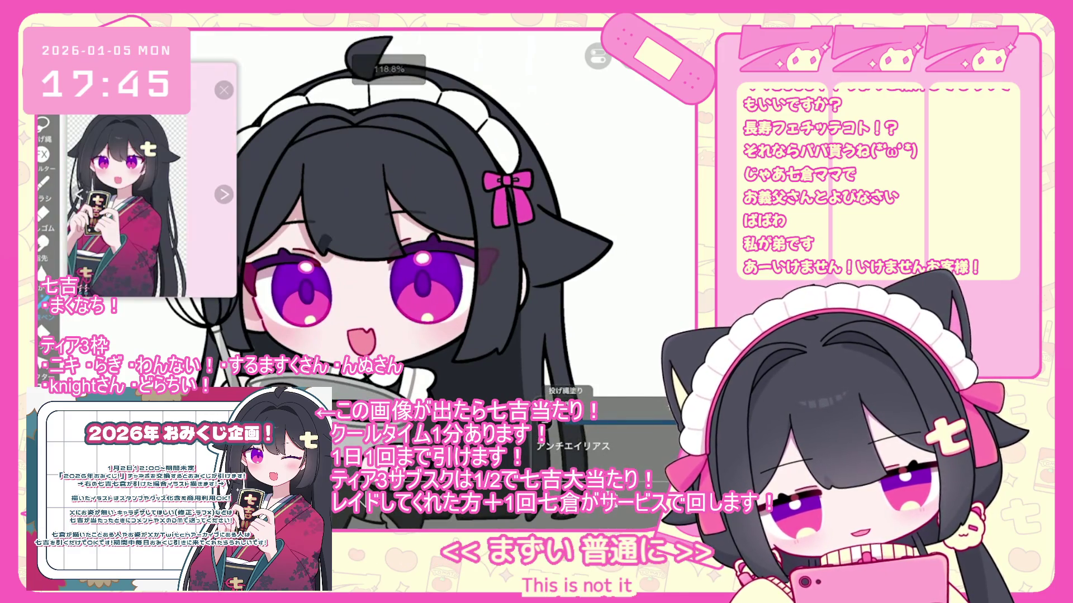
Undo the last lasso fill and the stray stroke arc near the face
key(ctrl+z)
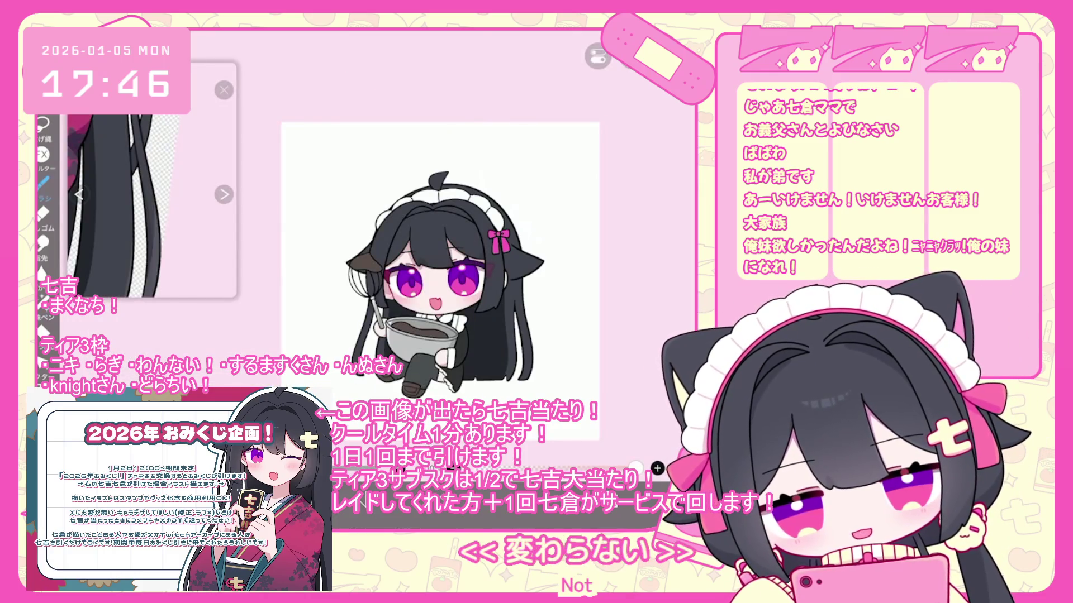
scroll(391, 263, up, 3)
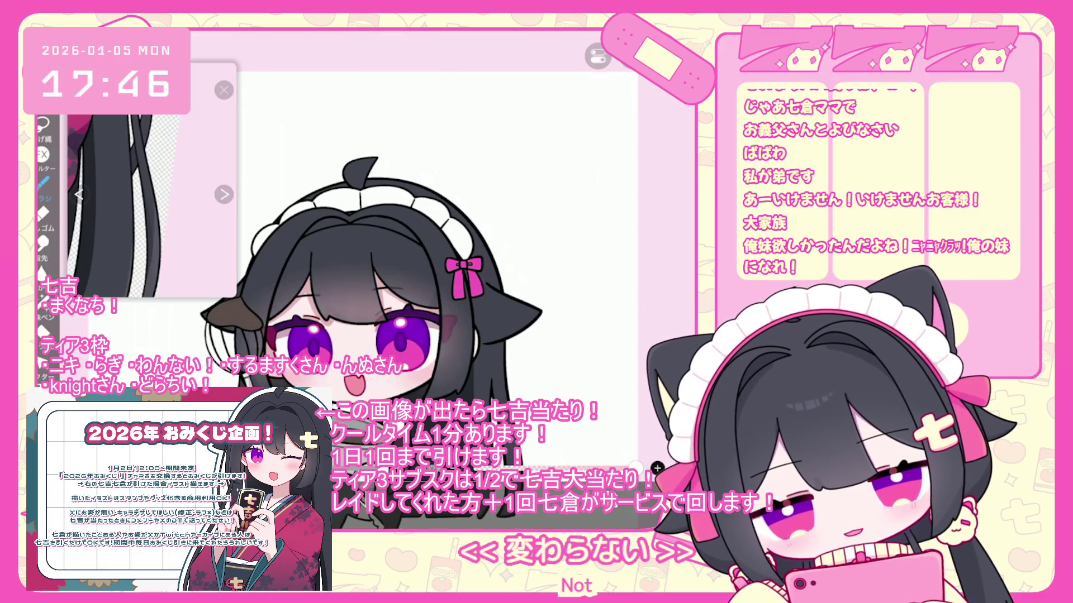
key(ctrl+z)
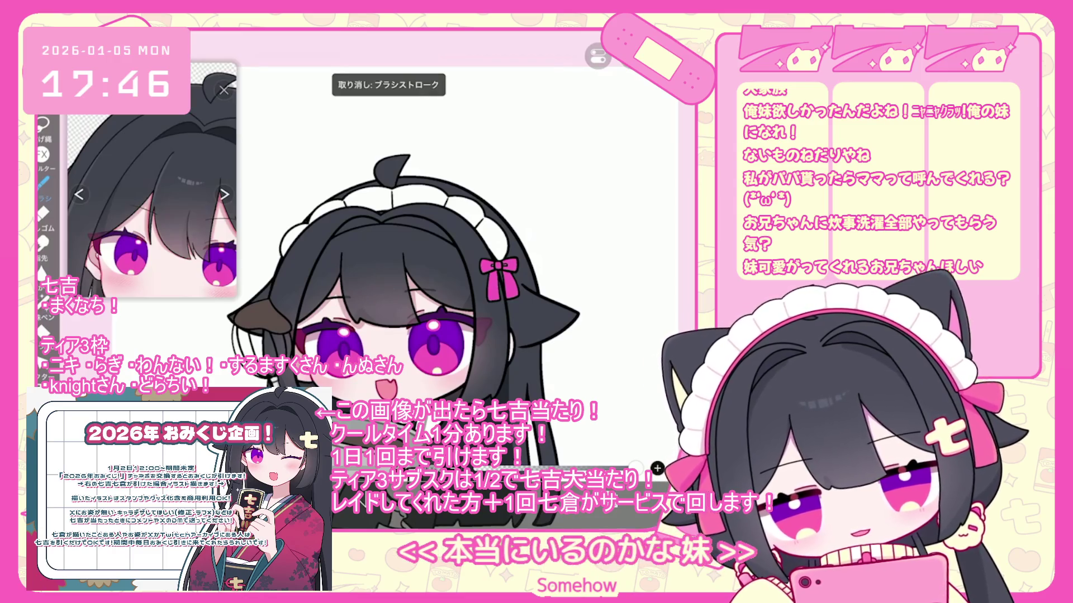
scroll(401, 313, down, 5)
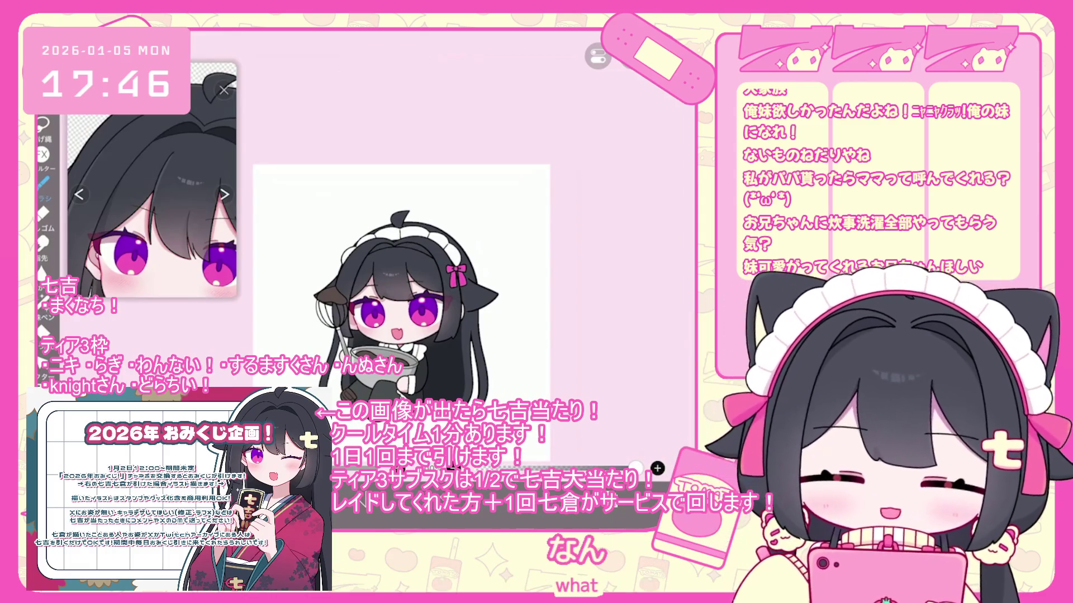
scroll(401, 290, up, 3)
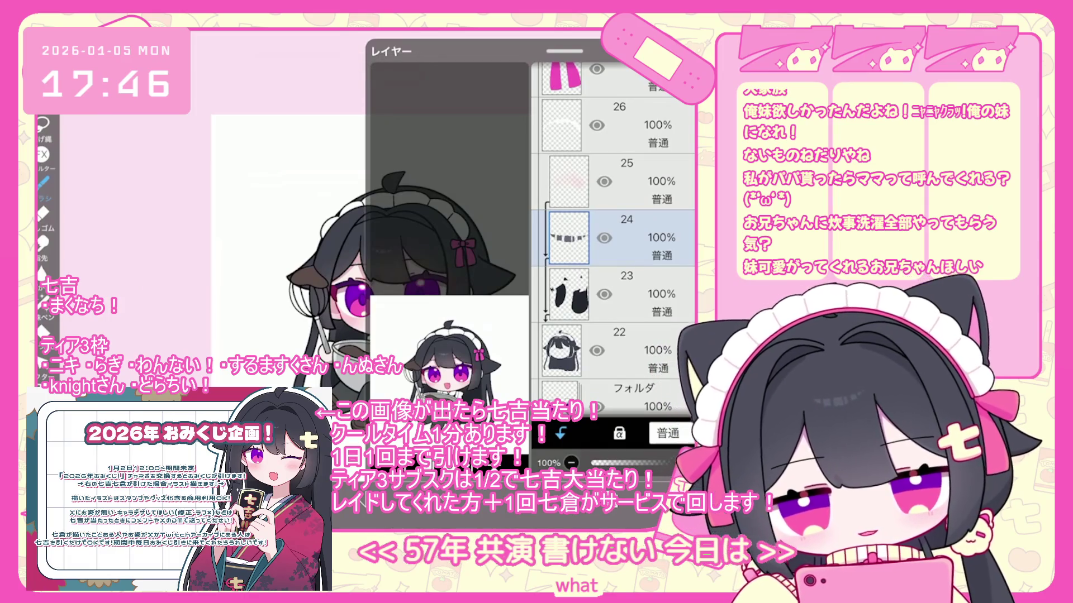
Scroll around the chibi maid drawing to review the layer 24 detail
scroll(425, 268, up, 3)
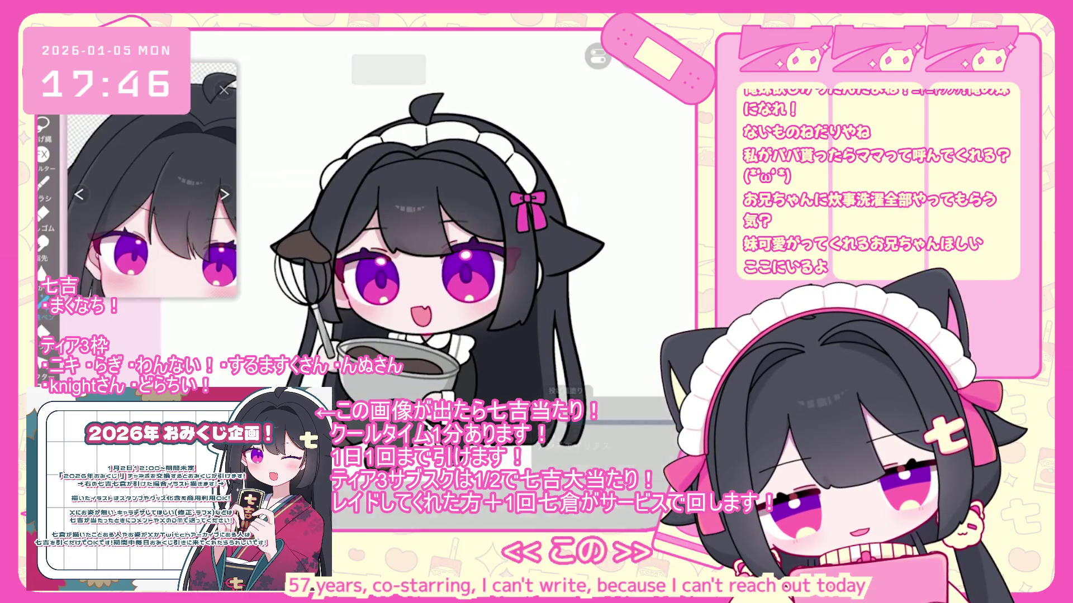
scroll(425, 269, up, 2)
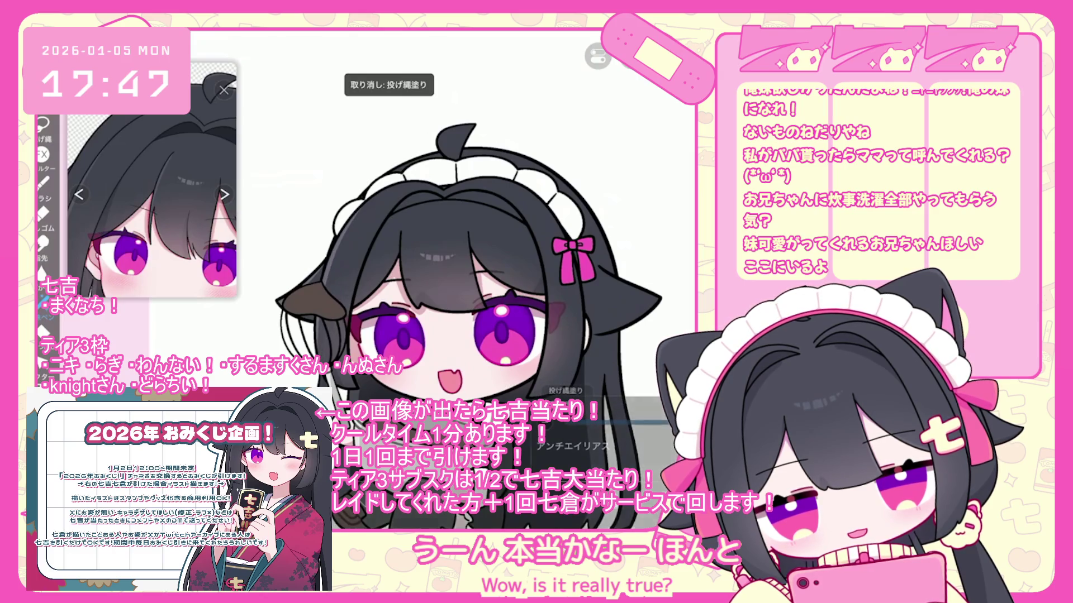
scroll(464, 268, down, 5)
scroll(402, 268, up, 4)
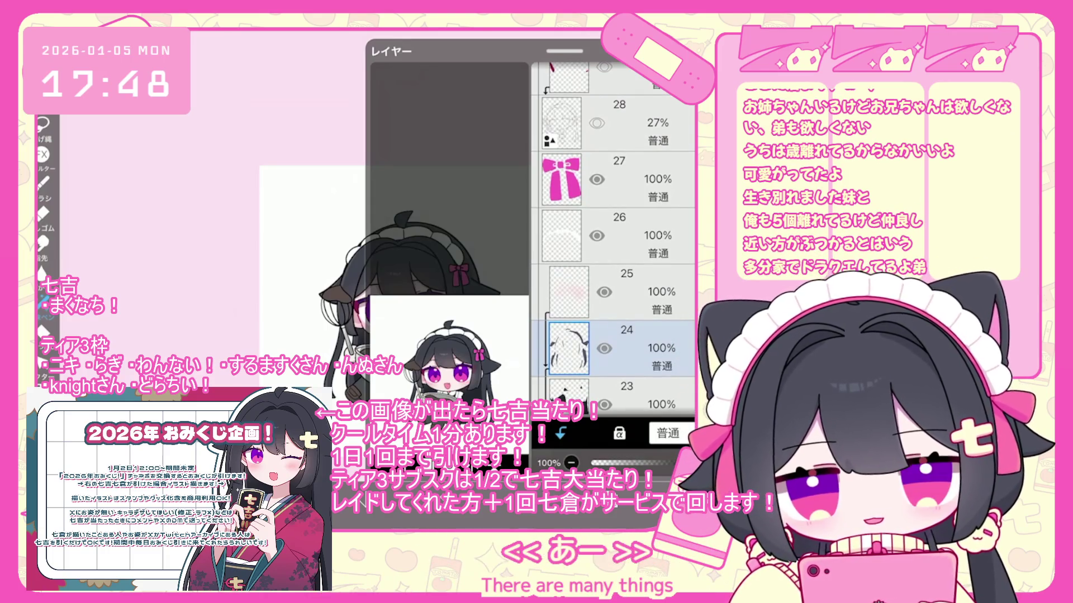
Browse the layer list, selecting pink bow layer 27 and then layer 23
scroll(615, 240, up, 3)
click(614, 306)
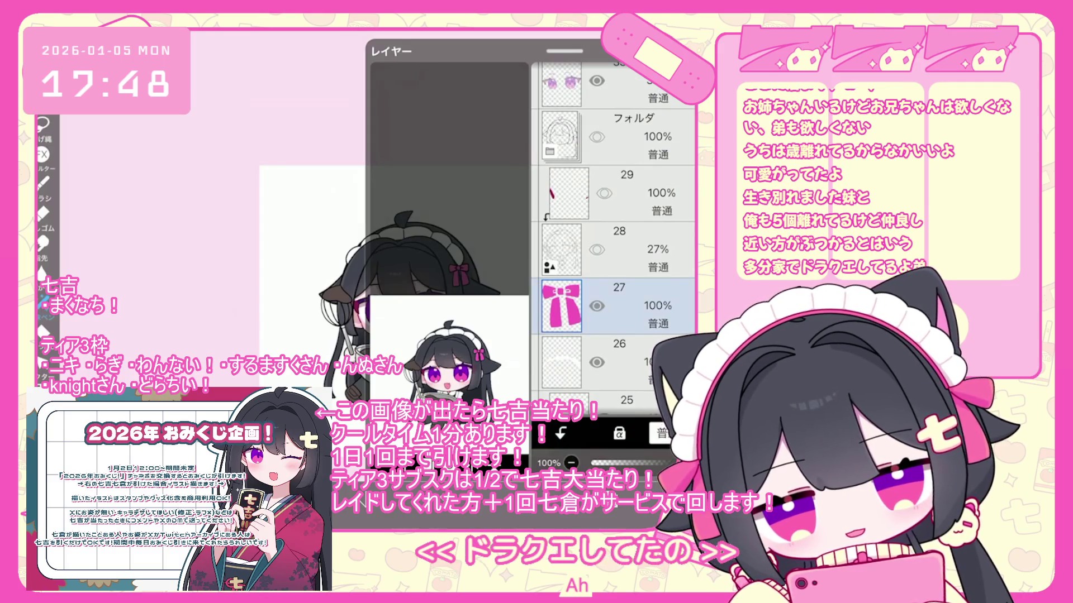
scroll(438, 285, down, 3)
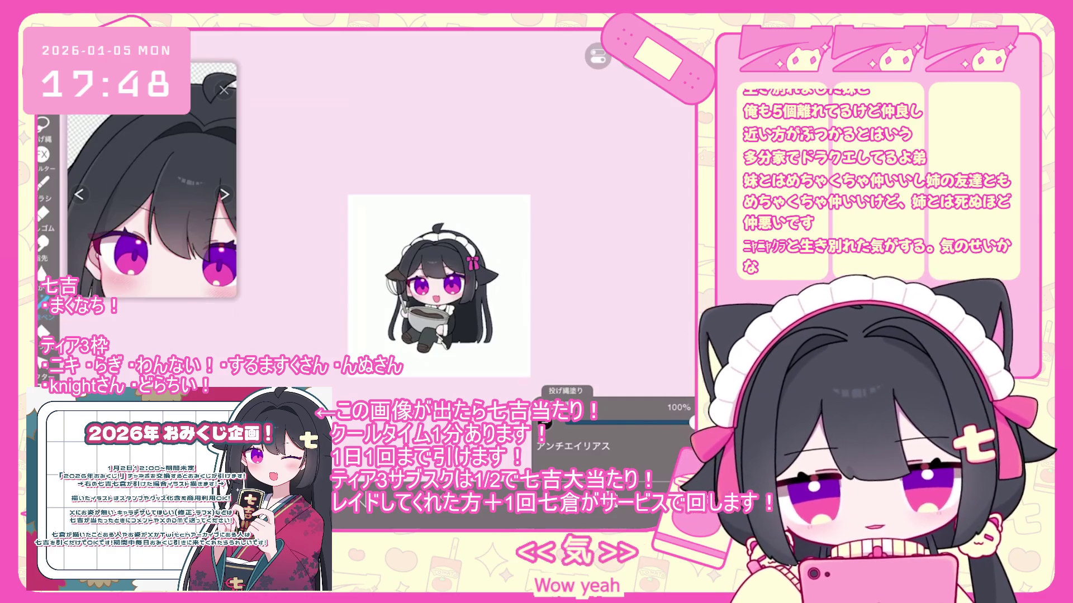
scroll(439, 285, up, 5)
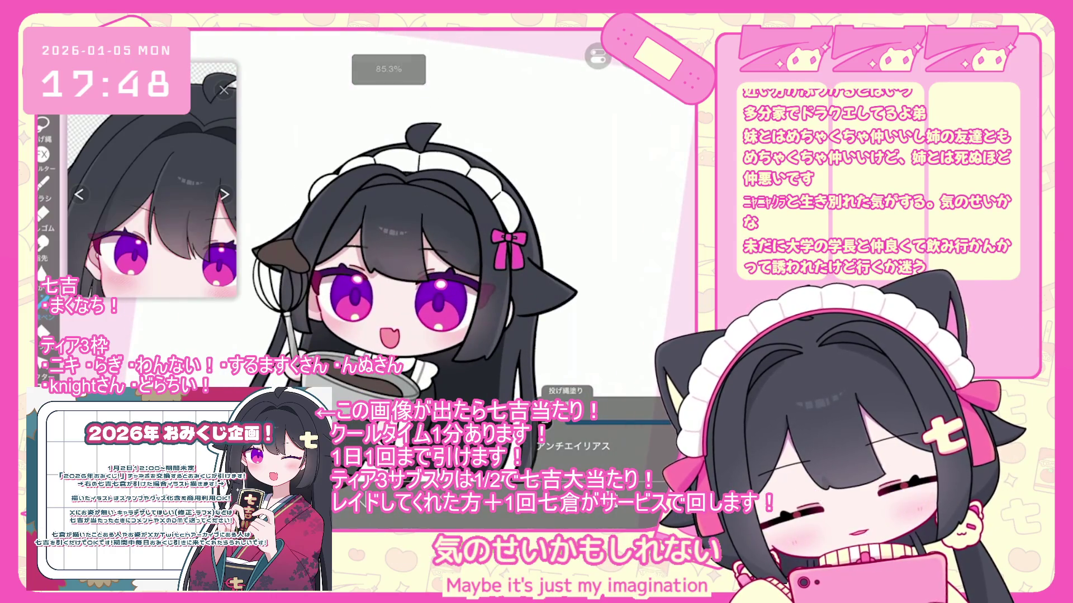
scroll(419, 273, down, 3)
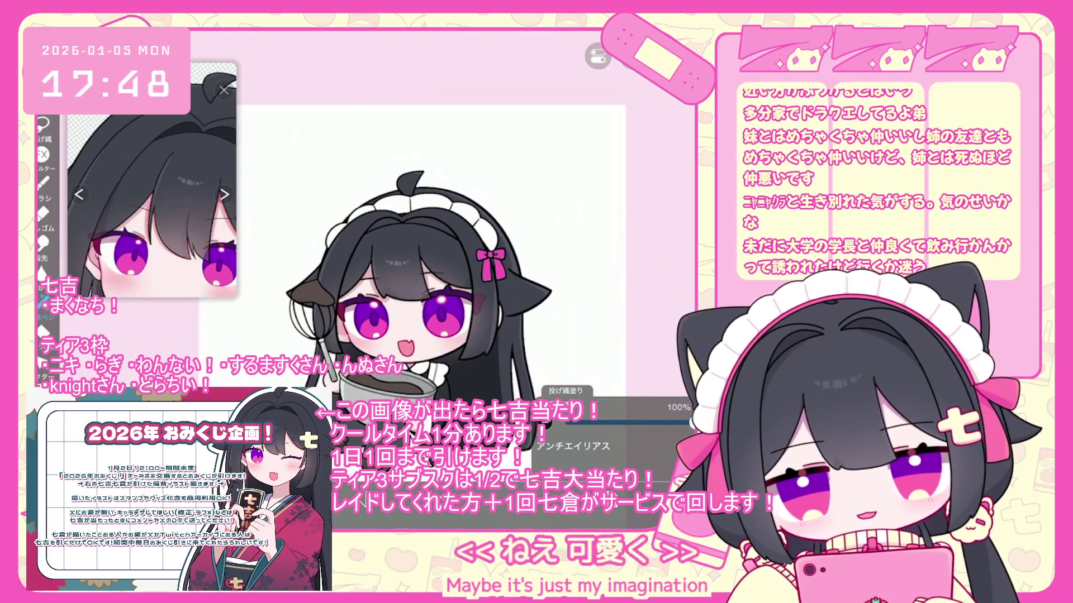
scroll(615, 280, down, 3)
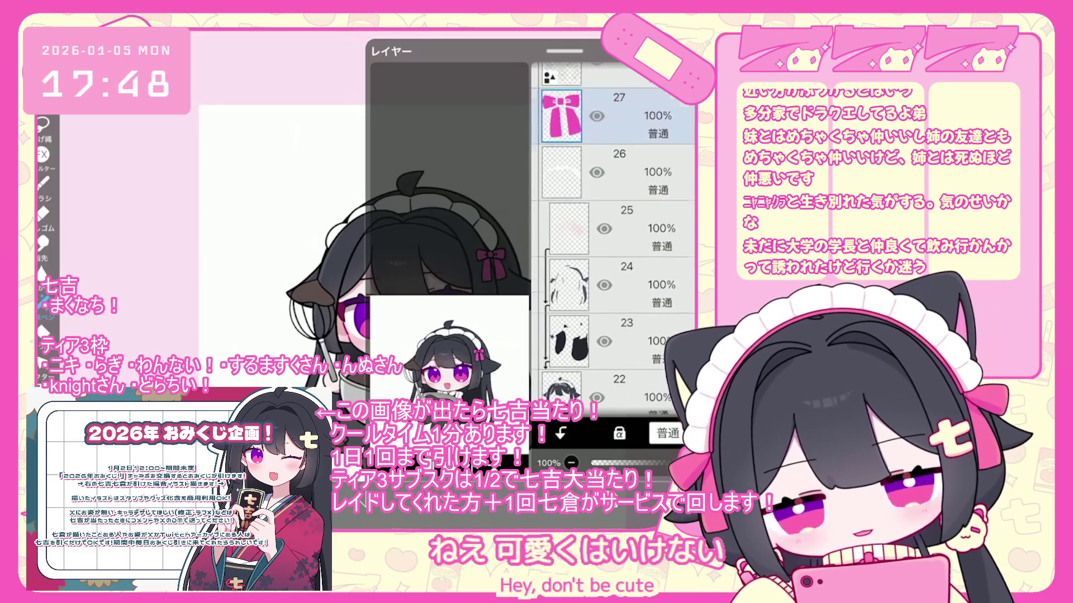
click(614, 286)
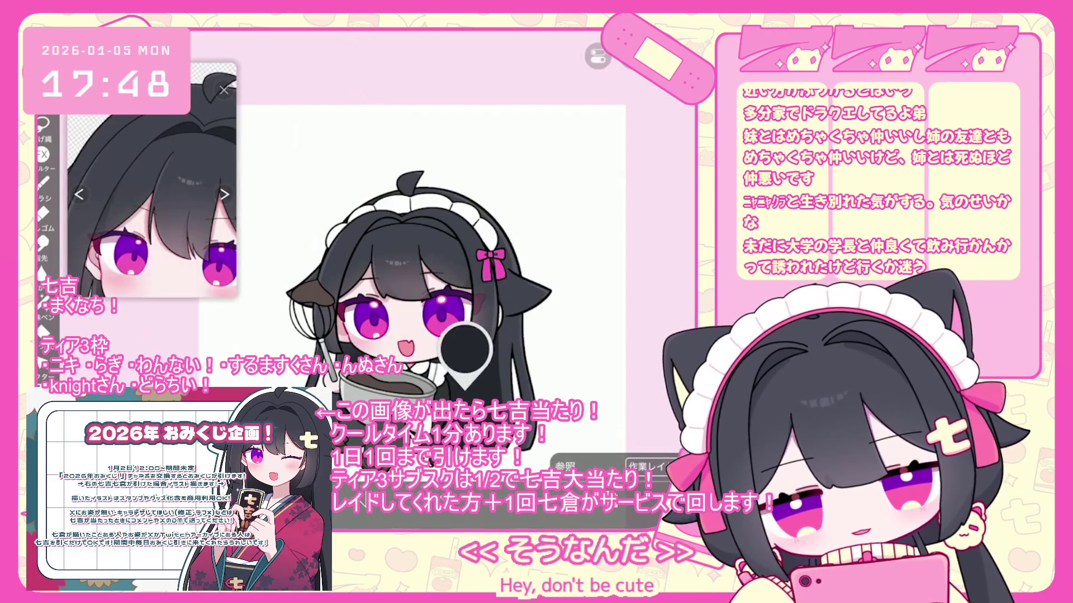
Scroll the layer list and make layer 26 the working layer
scroll(419, 252, up, 3)
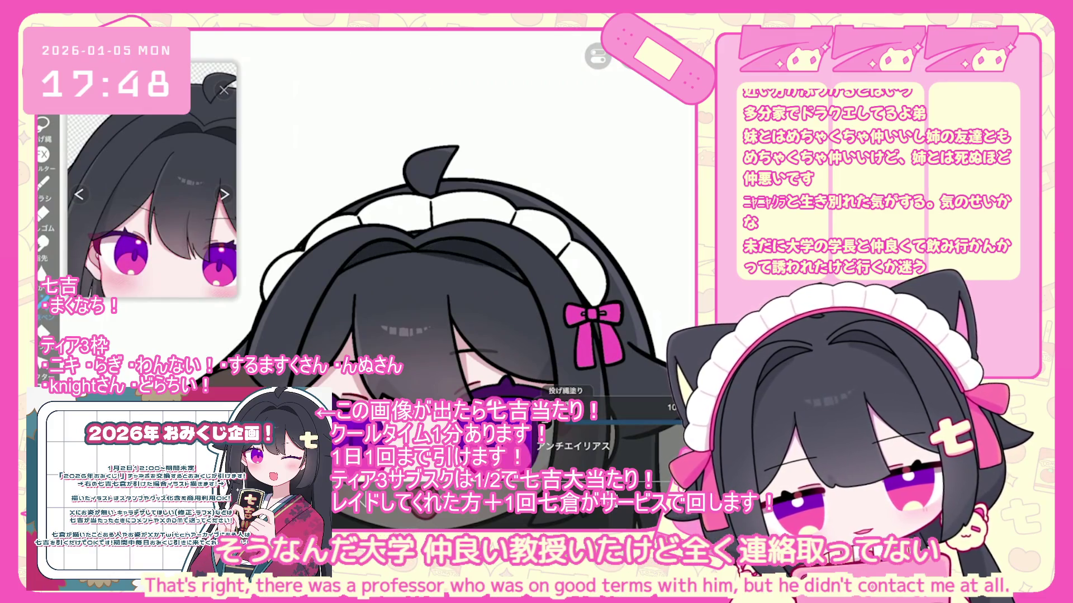
scroll(447, 279, up, 3)
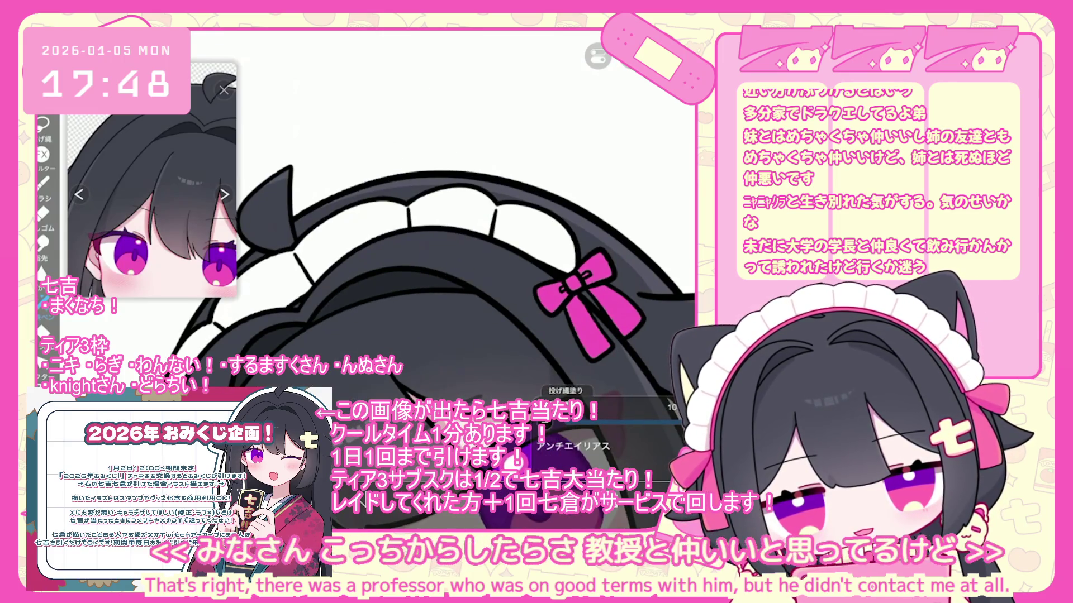
scroll(419, 268, down, 3)
scroll(424, 268, down, 3)
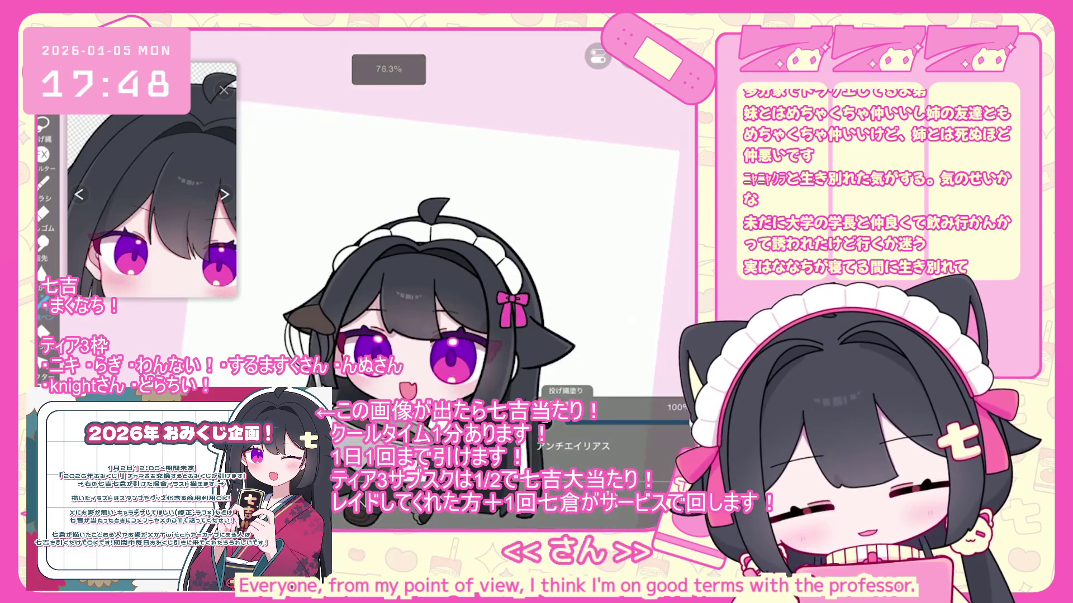
scroll(424, 290, down, 3)
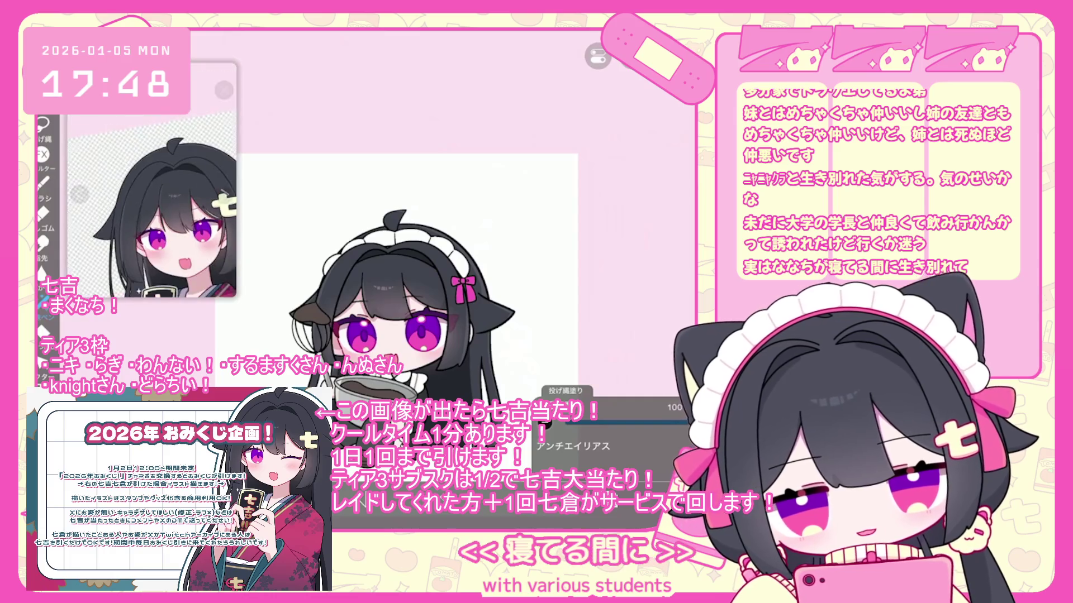
scroll(380, 296, up, 3)
scroll(612, 240, down, 3)
click(620, 335)
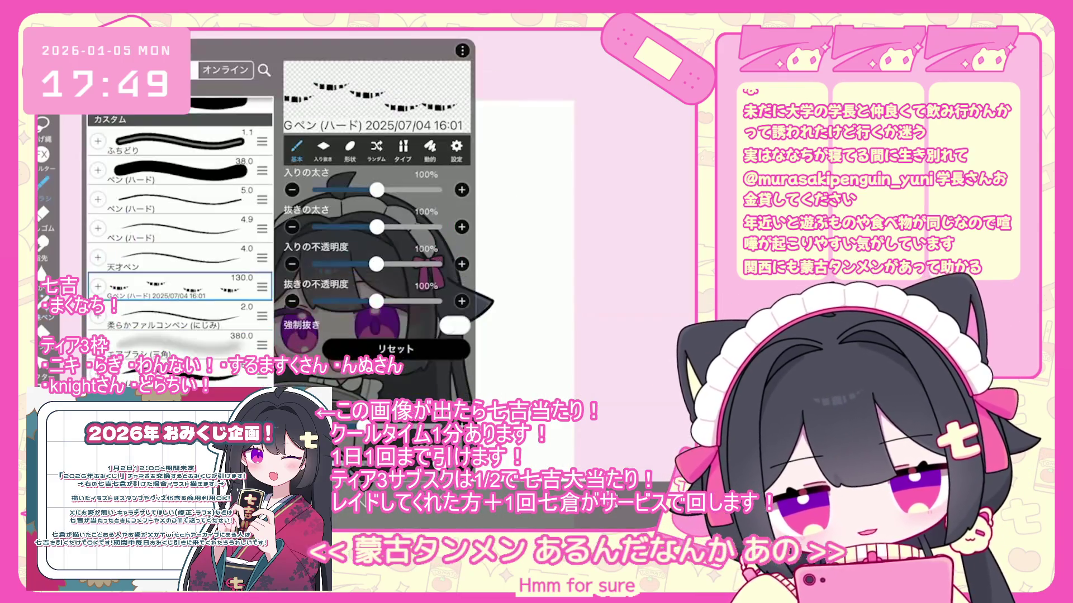
Pick the Gペン (ハード) brush and undo the last two strokes near the hair bow
scroll(180, 240, down, 5)
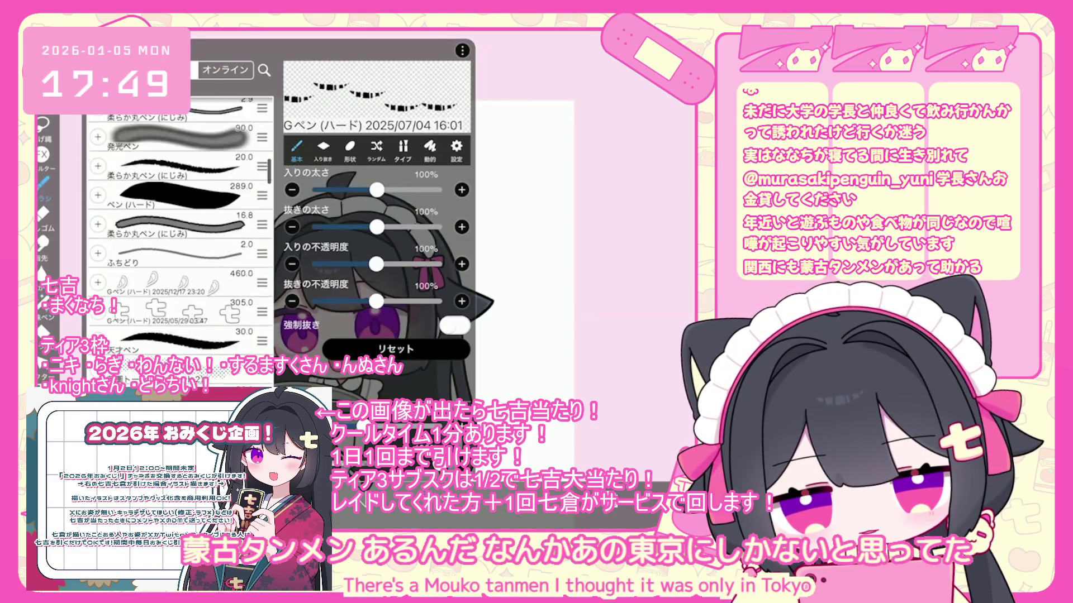
click(179, 290)
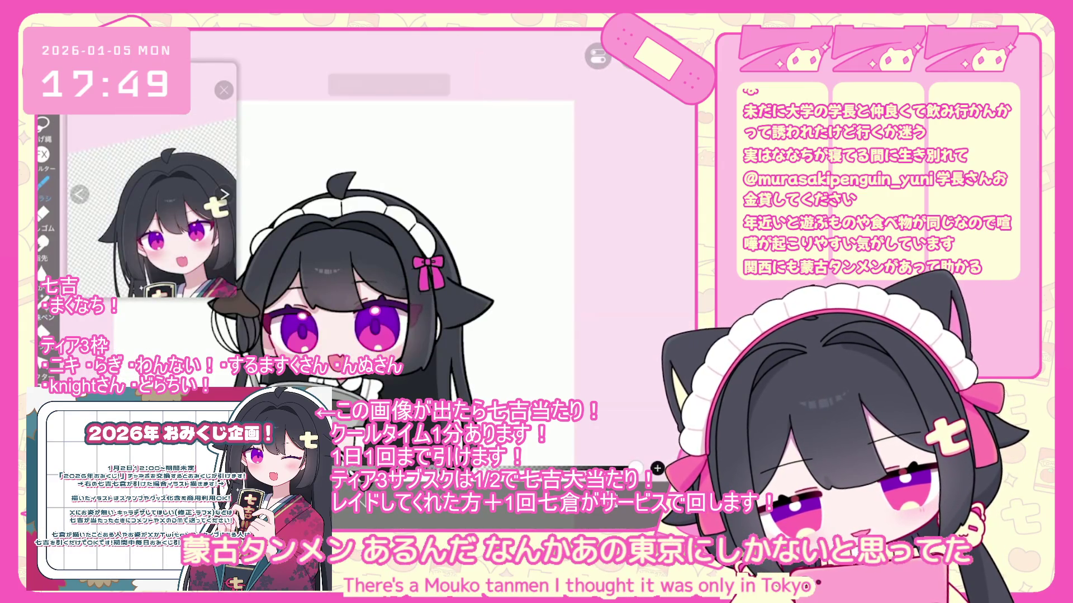
key(ctrl+z)
scroll(391, 252, up, 3)
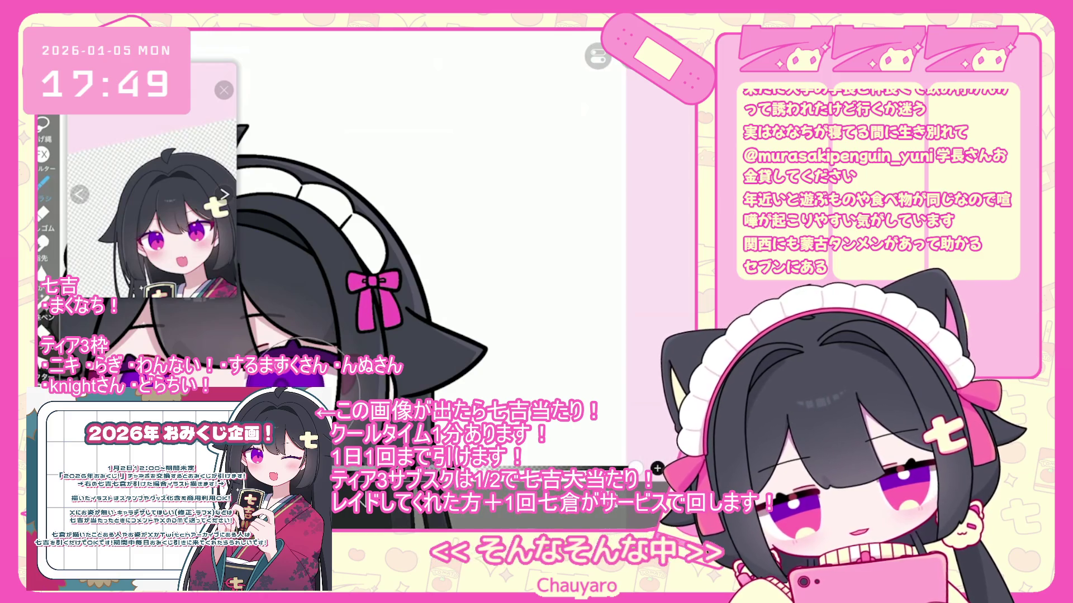
key(ctrl+z)
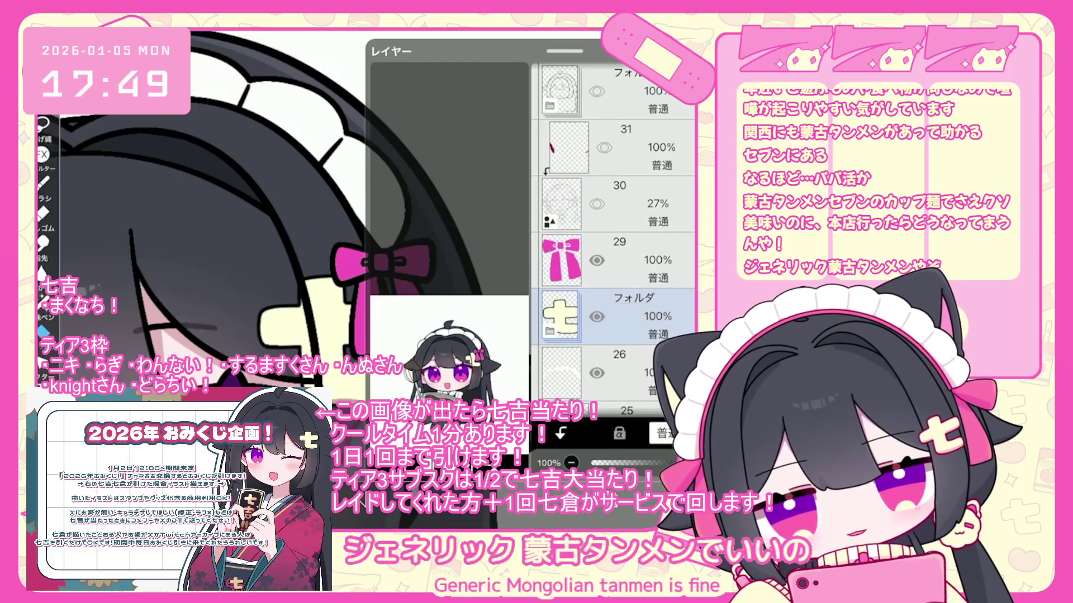
Drag the 七 folder above the hair folder, expand it, and add an empty layer above layer 40
scroll(612, 260, down, 5)
drag(559, 201, 559, 90)
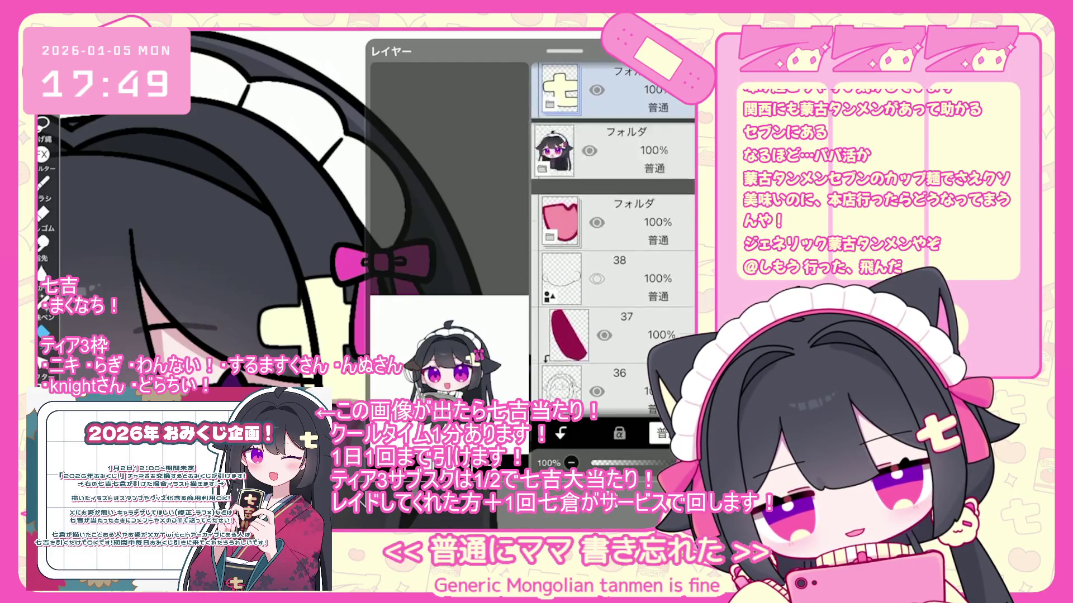
scroll(357, 268, down, 5)
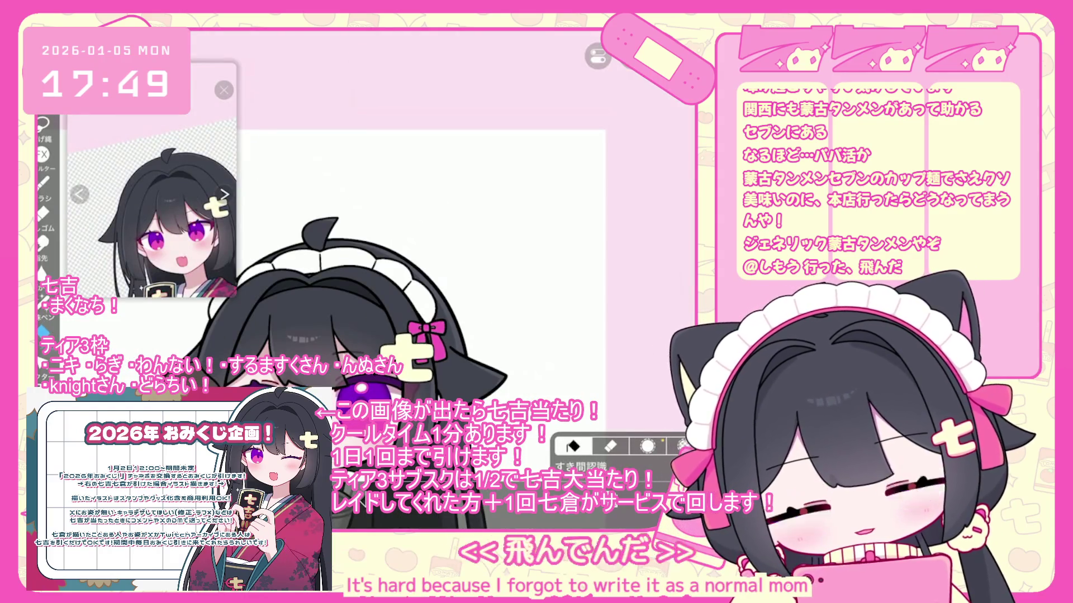
click(549, 253)
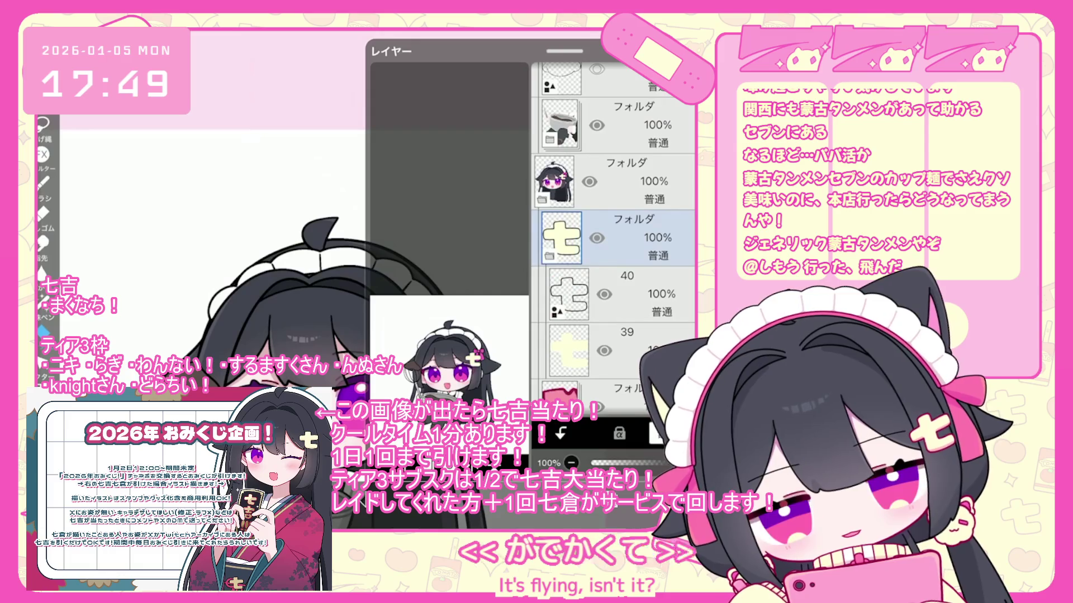
click(615, 294)
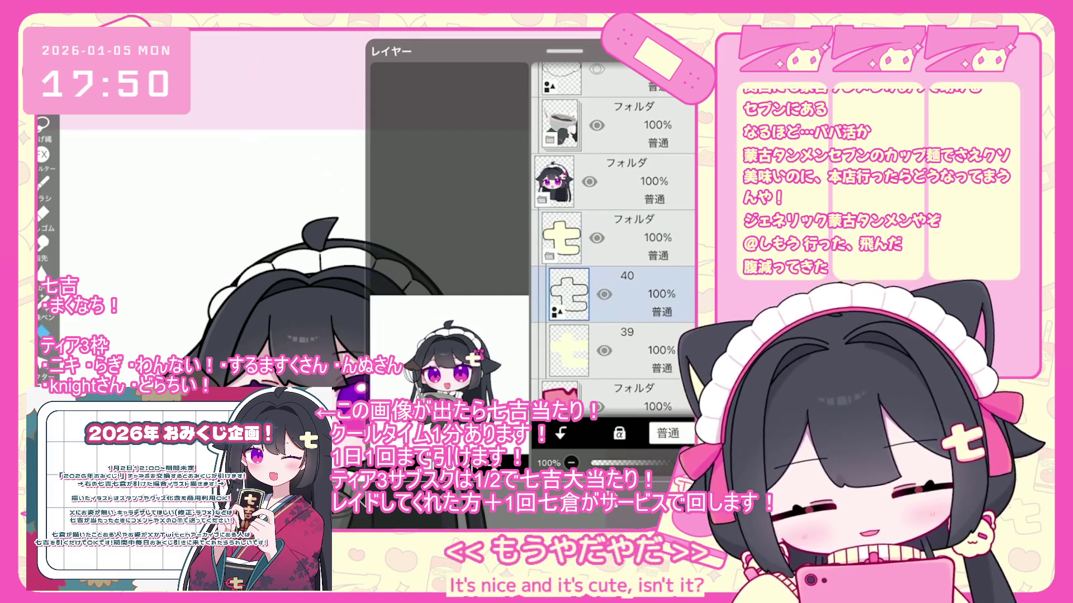
click(614, 353)
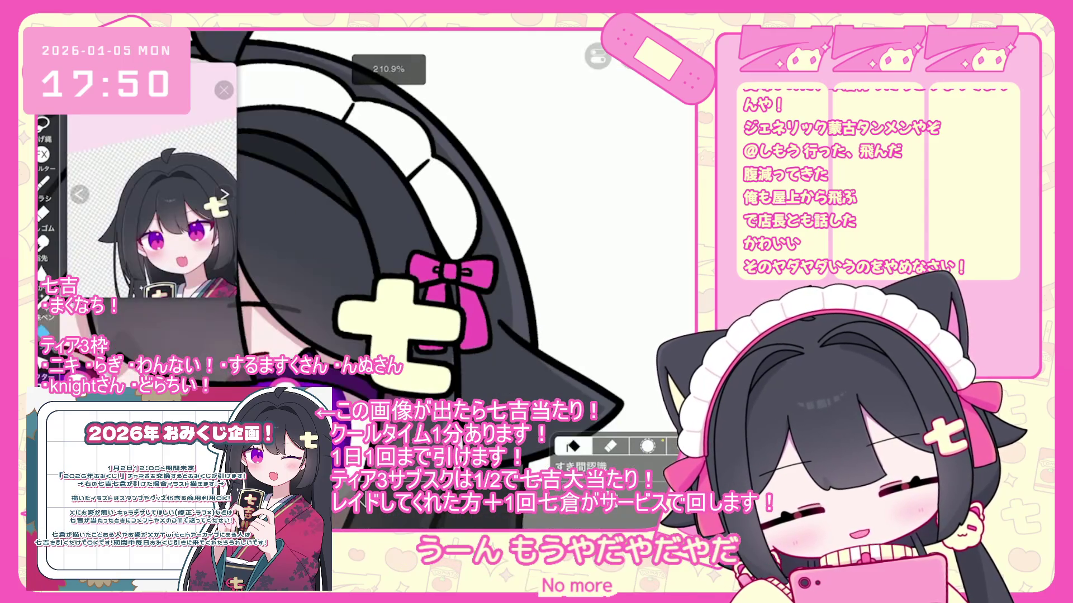
scroll(413, 274, down, 1)
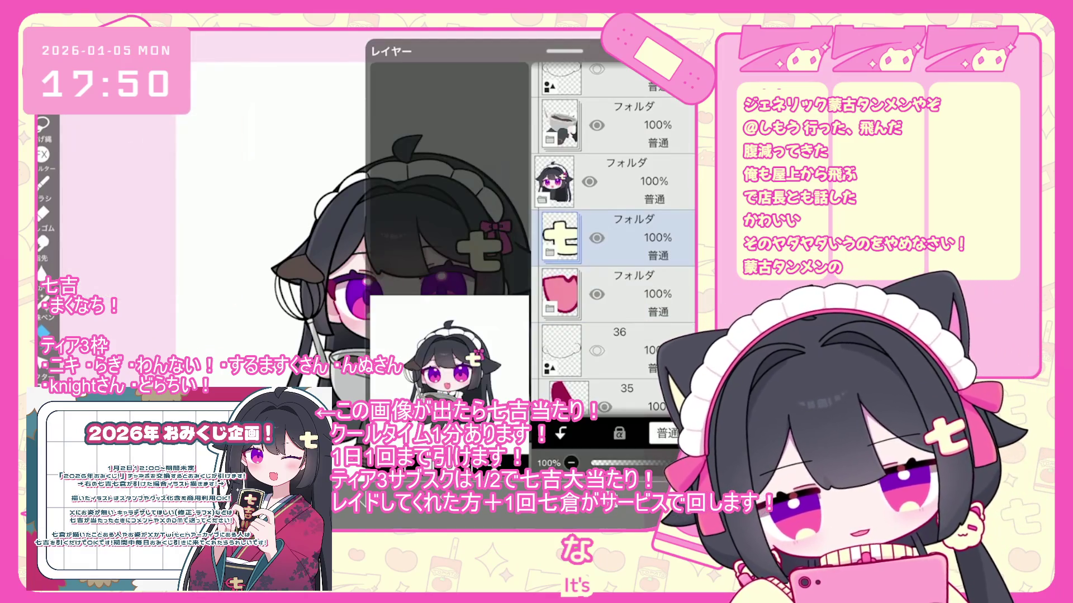
On layer 34, lasso-fill the ribbon knot's gaps with magenta, then undo that fill
click(614, 306)
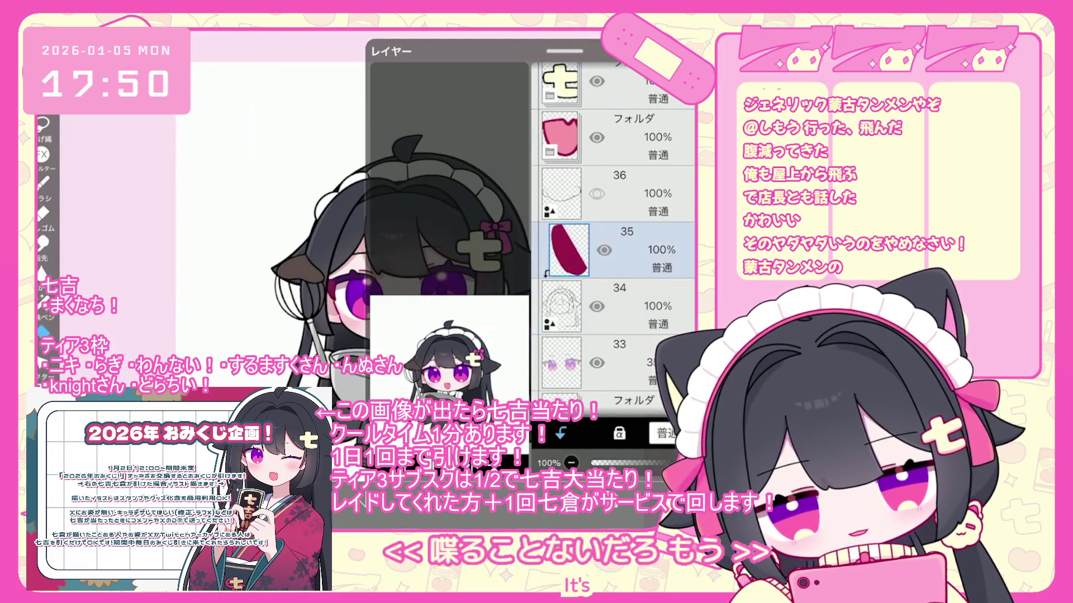
click(362, 301)
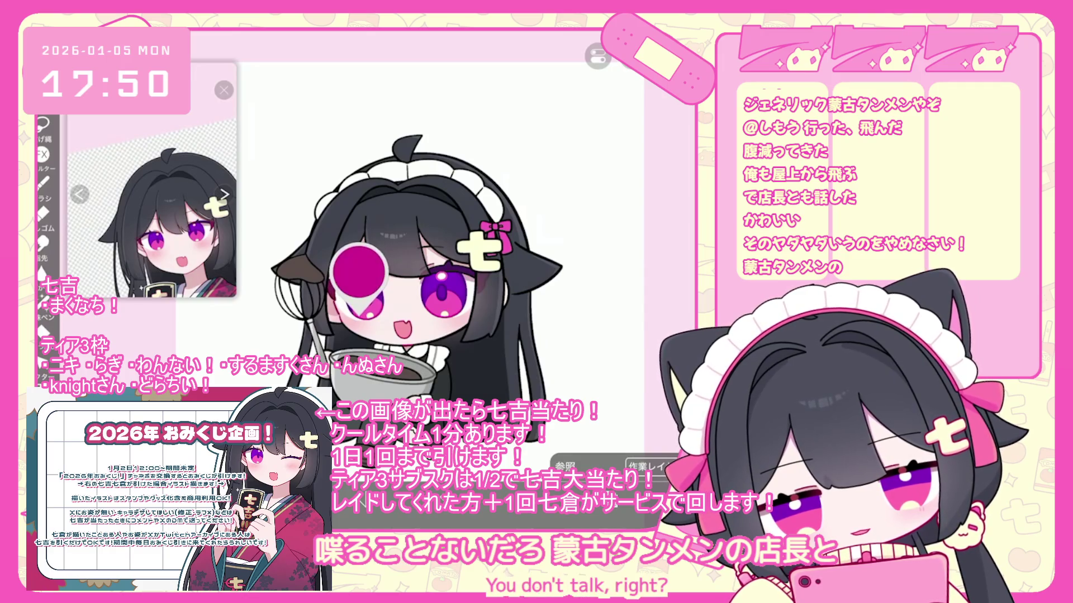
click(43, 331)
scroll(486, 234, up, 5)
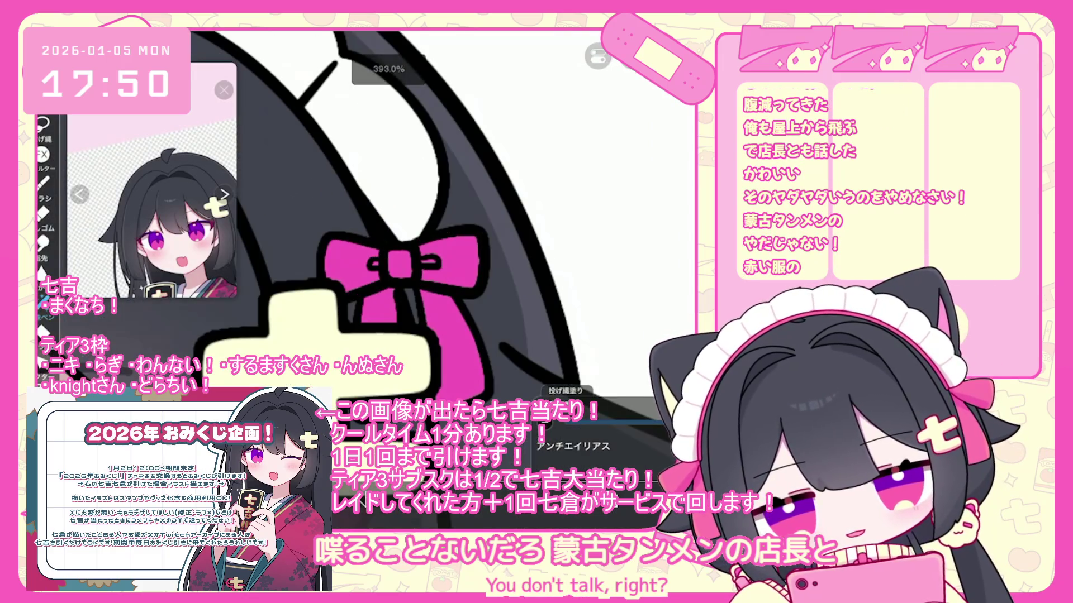
drag(393, 279, 436, 302)
drag(360, 271, 430, 296)
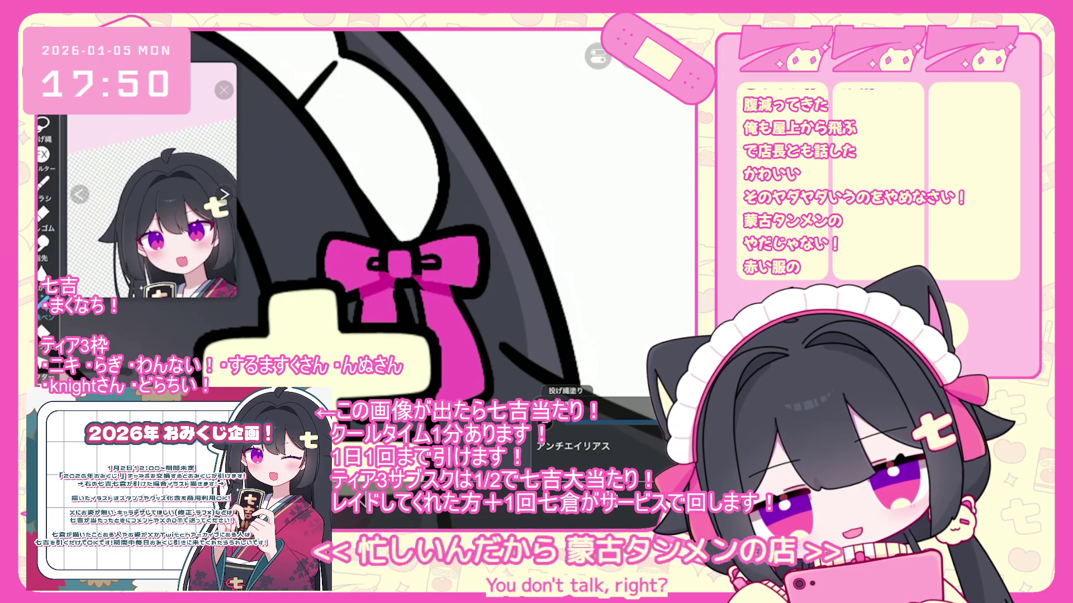
key(ctrl+z)
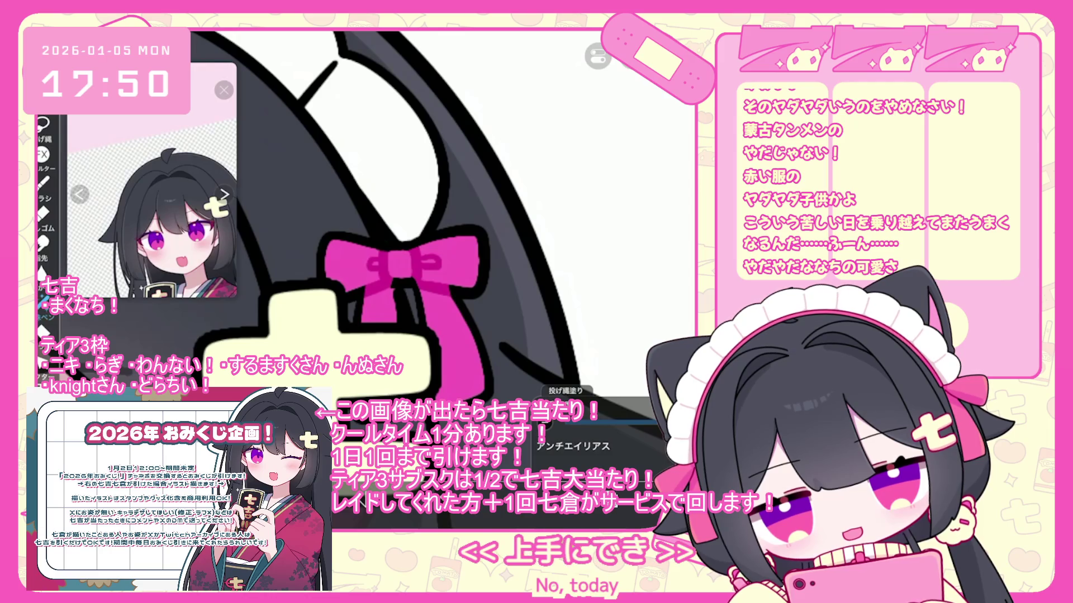
Scroll through the layer list and select layer 22, then the folder below it
scroll(391, 251, up, 2)
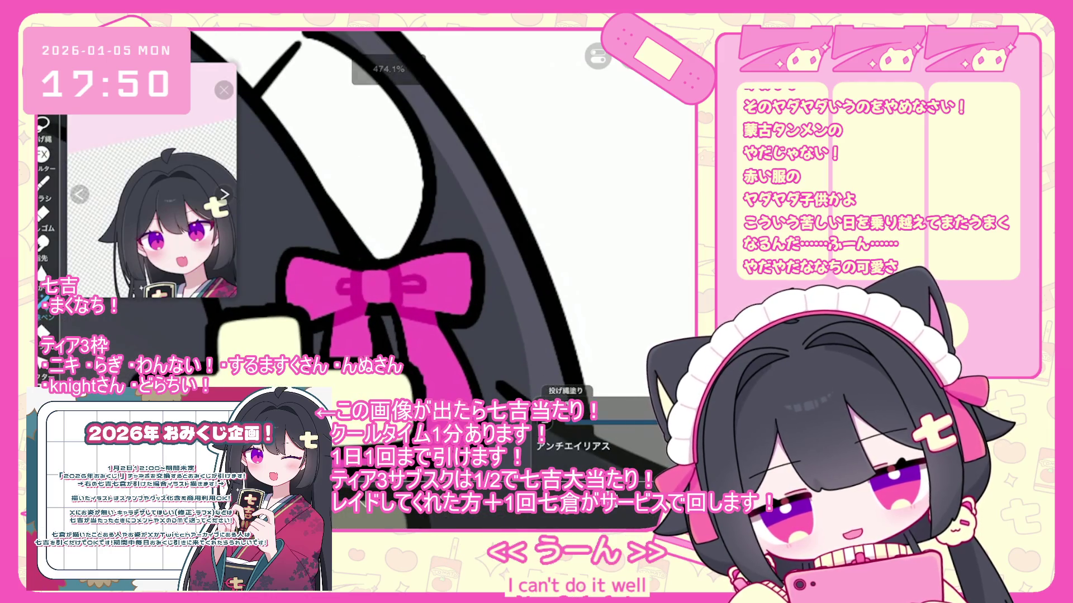
scroll(391, 279, down, 5)
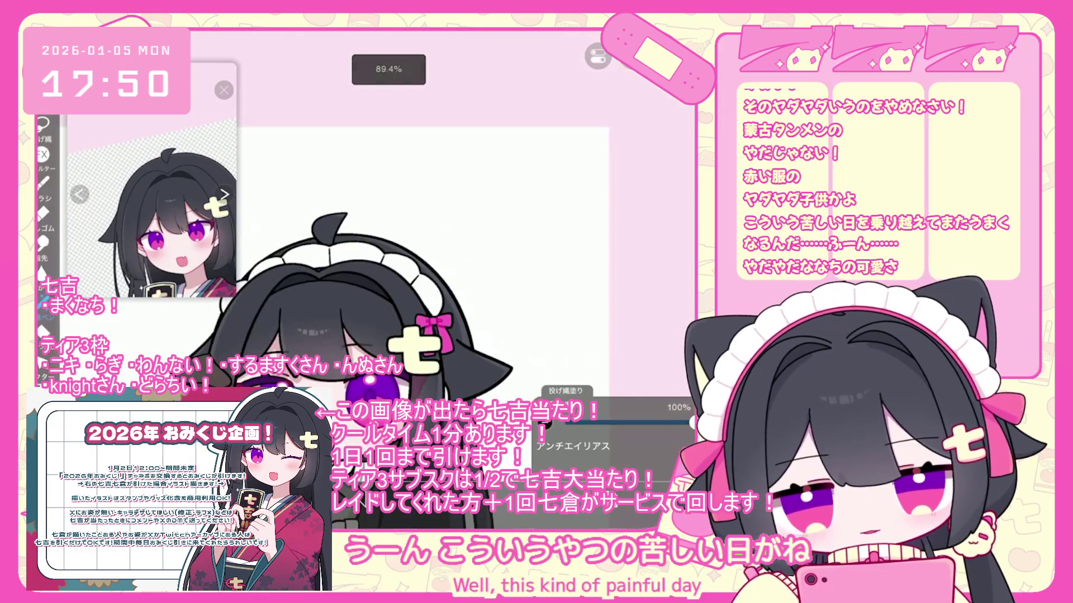
scroll(391, 251, up, 1)
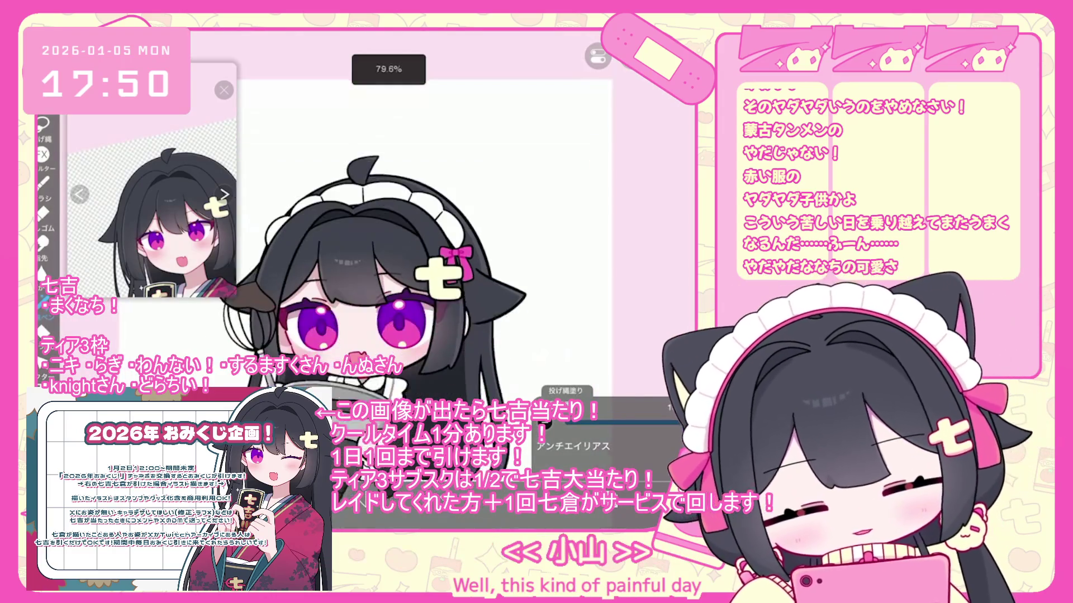
scroll(391, 252, up, 2)
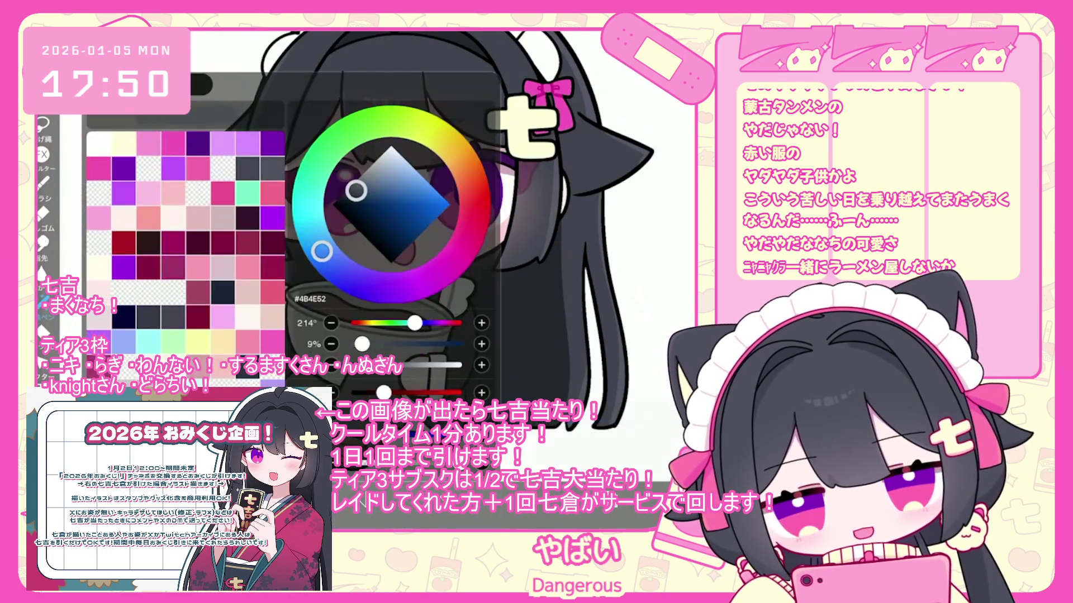
scroll(391, 252, up, 2)
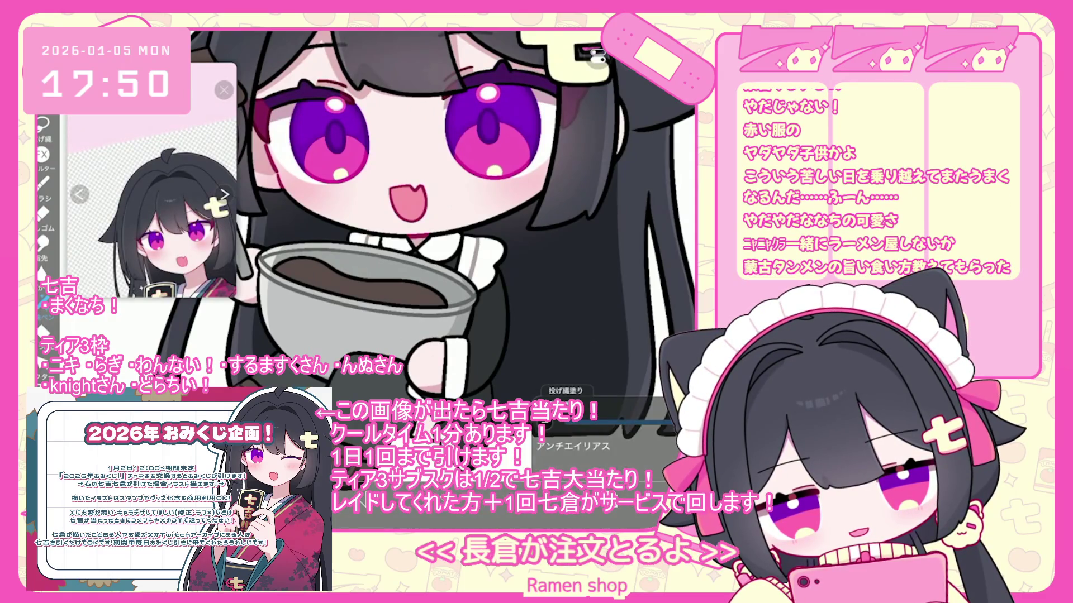
scroll(391, 251, down, 3)
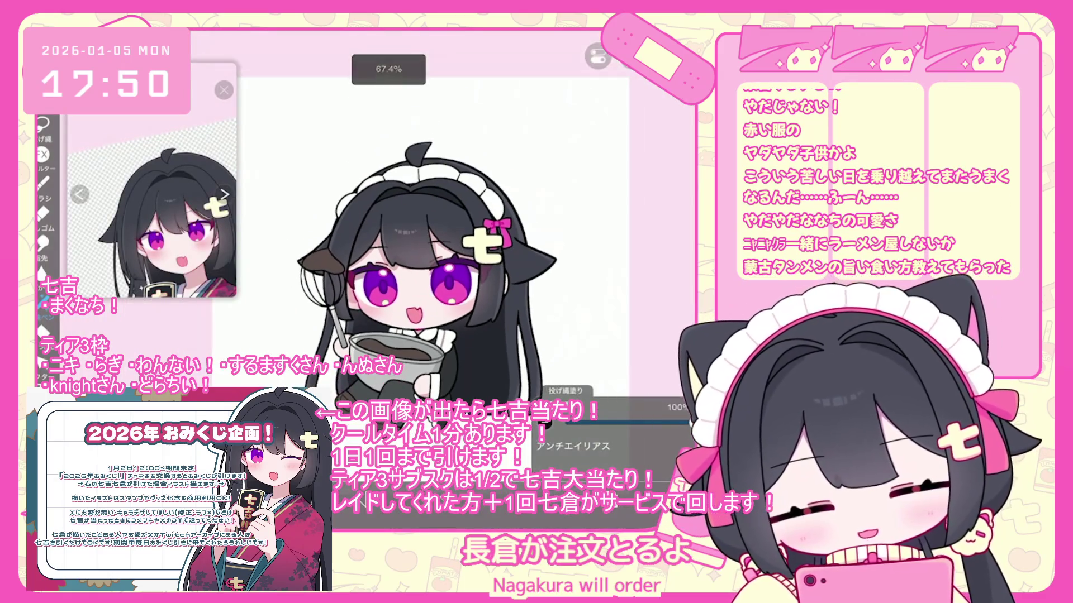
scroll(613, 238, down, 8)
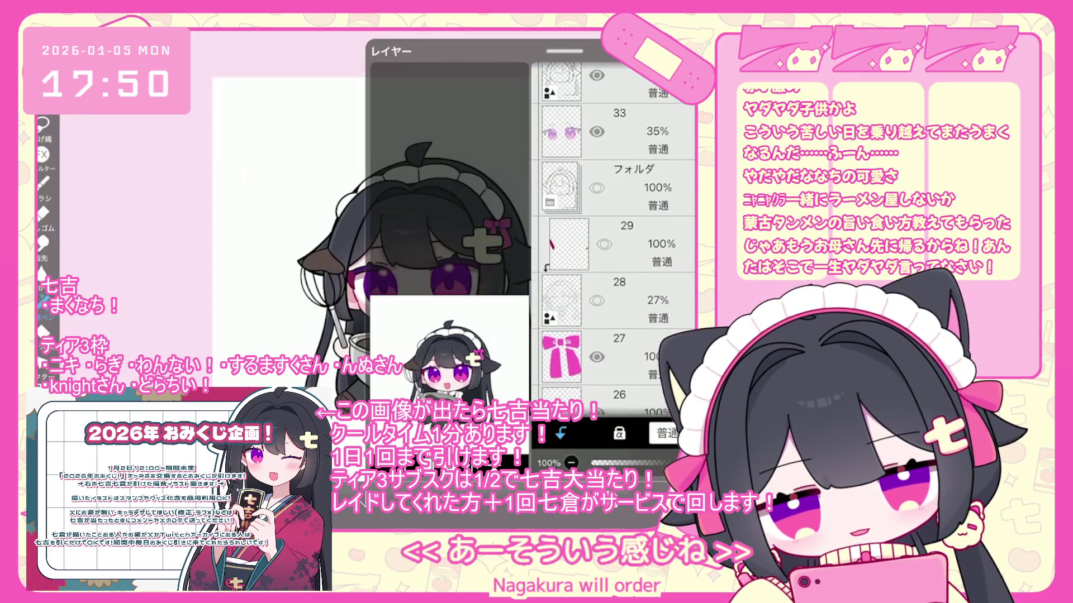
scroll(613, 238, down, 10)
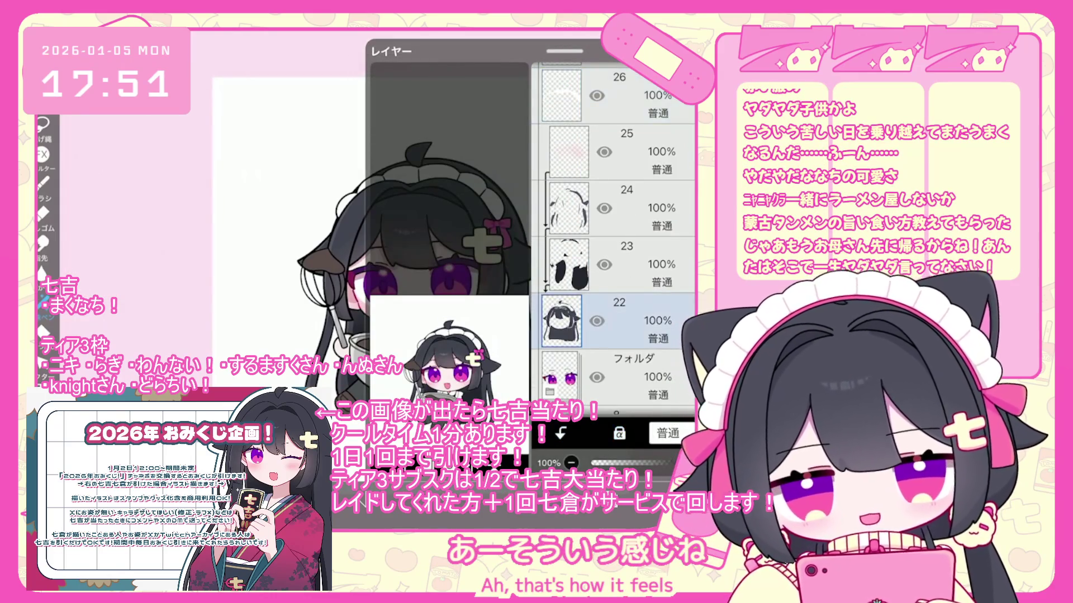
click(615, 215)
scroll(612, 237, down, 1)
click(614, 210)
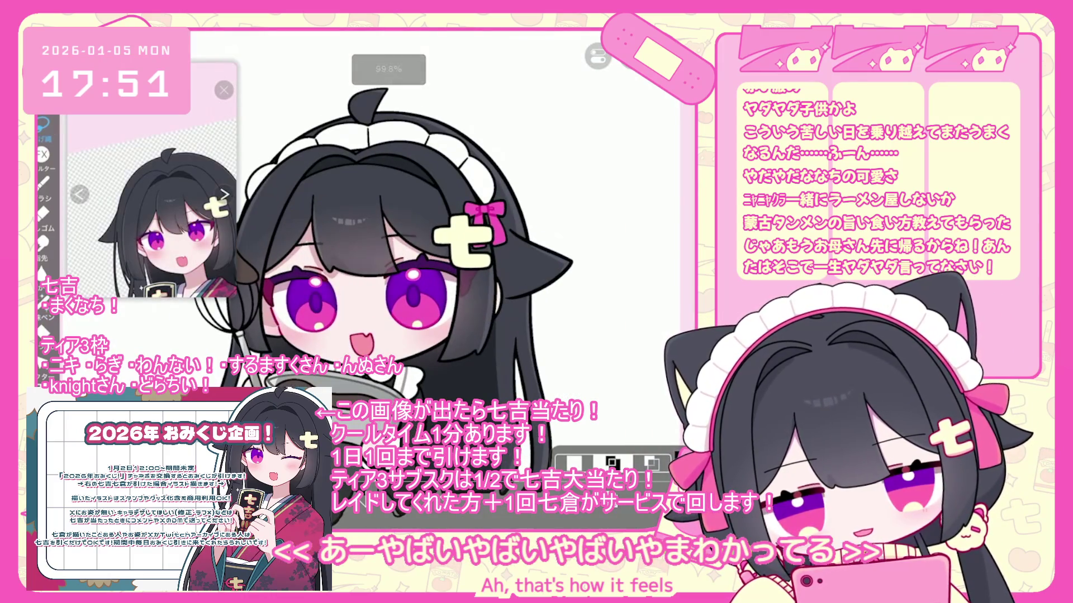
Select the area around the face and try raising layer 22, undoing the accidental deletion
mouse_move(455, 353)
mouse_down()
mouse_move(447, 277)
mouse_move(358, 335)
mouse_up()
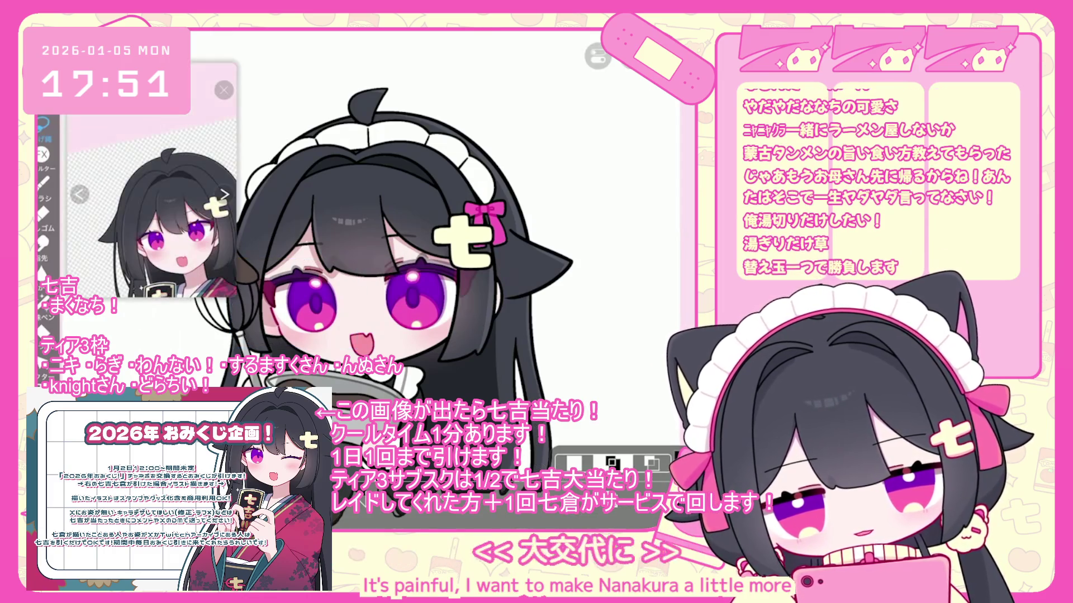
mouse_move(615, 238)
mouse_down()
mouse_move(614, 84)
mouse_move(614, 112)
mouse_up()
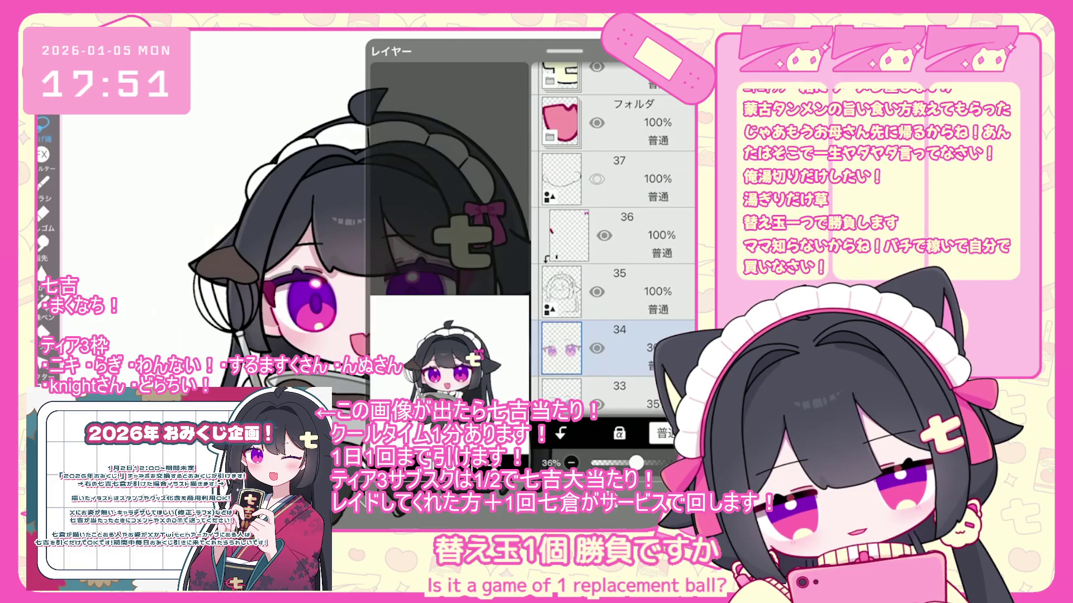
key(ctrl+z)
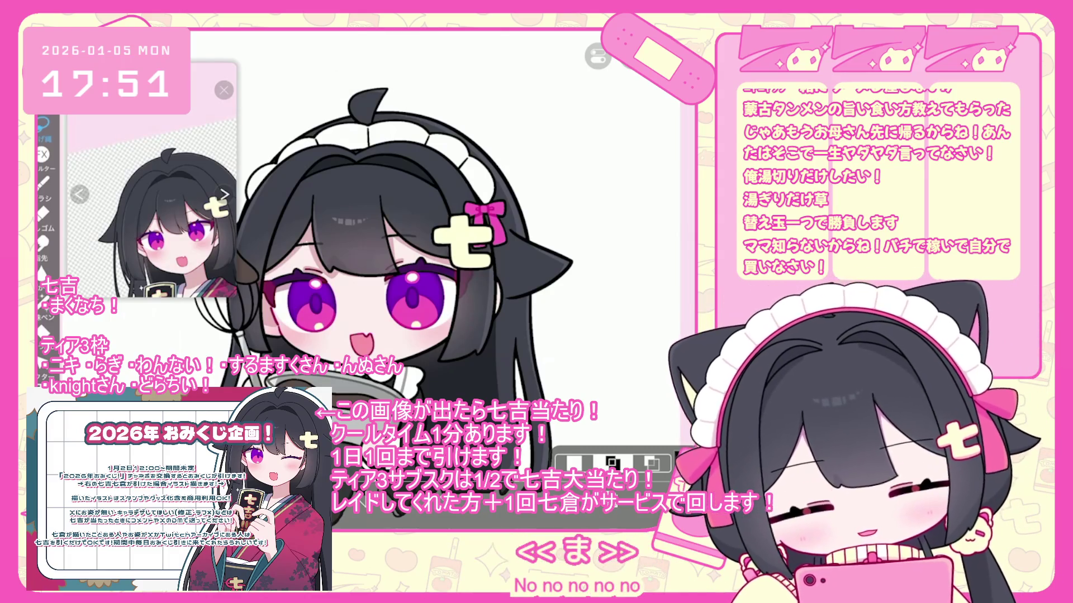
Delete the faint pink eye layer 33
scroll(386, 268, down, 2)
scroll(407, 290, down, 3)
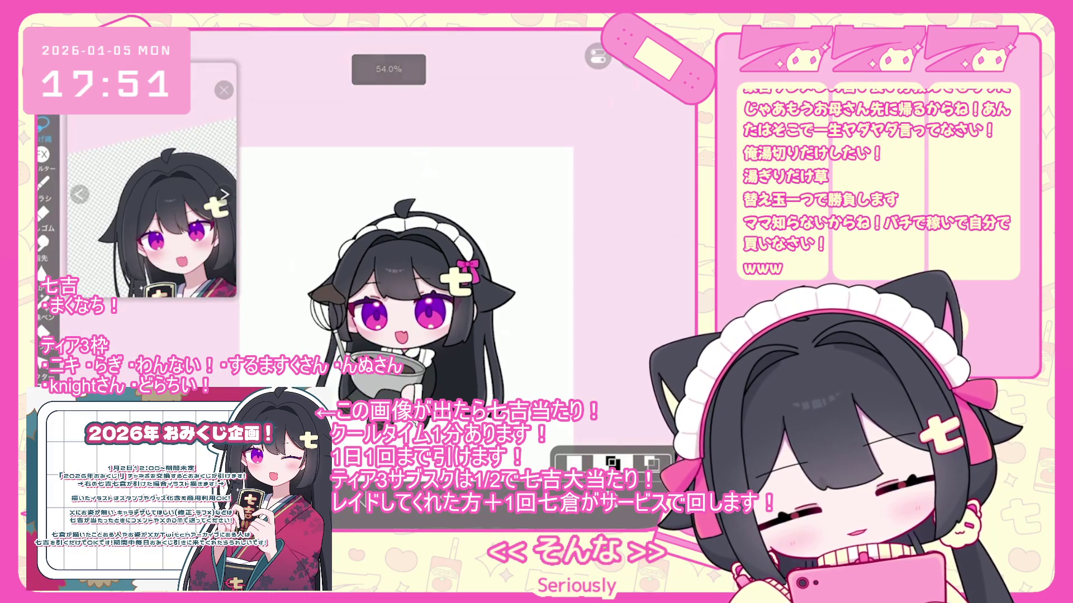
click(625, 181)
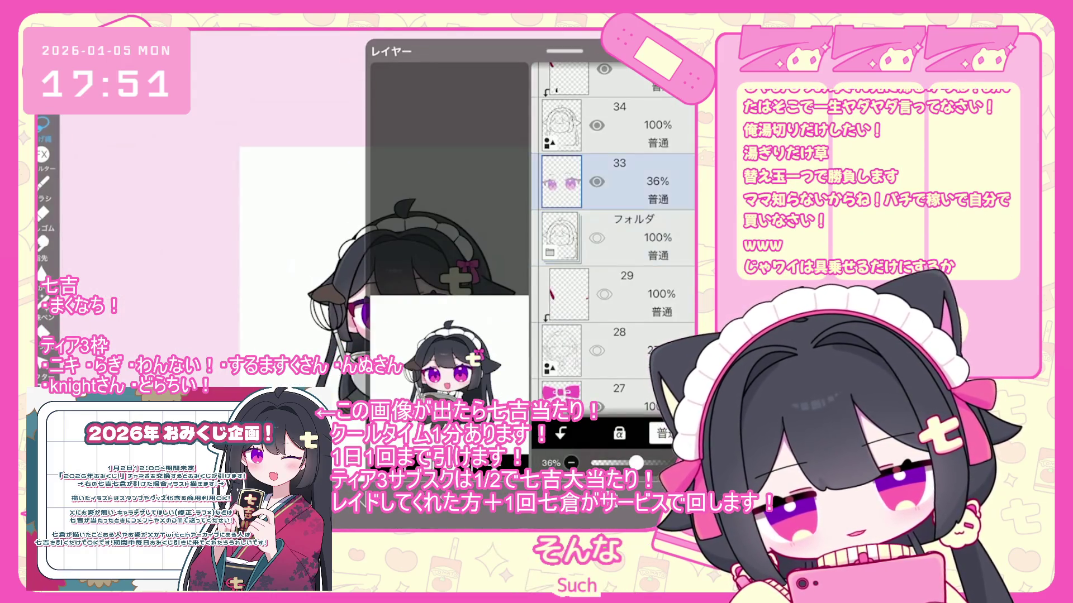
drag(626, 181, 626, 238)
Lower layer 22's opacity to 88%
scroll(615, 240, down, 10)
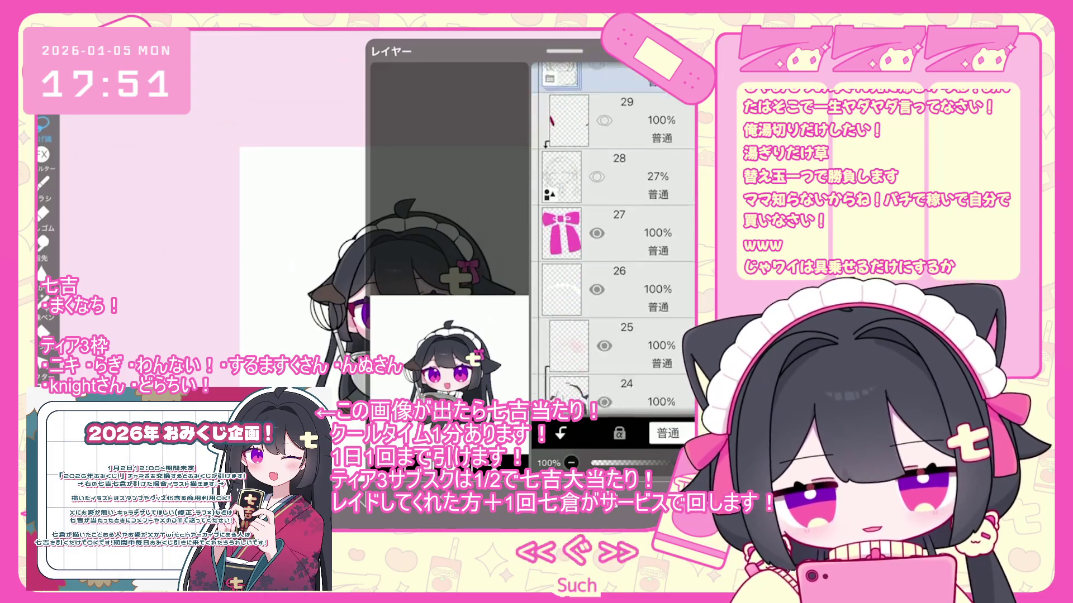
click(626, 269)
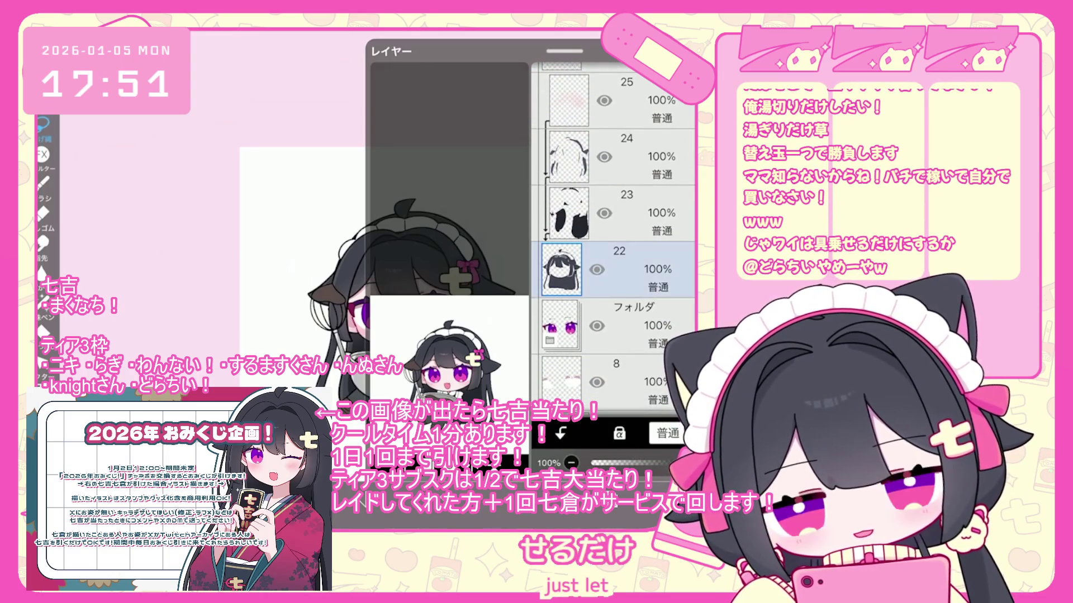
drag(690, 462, 678, 463)
click(626, 325)
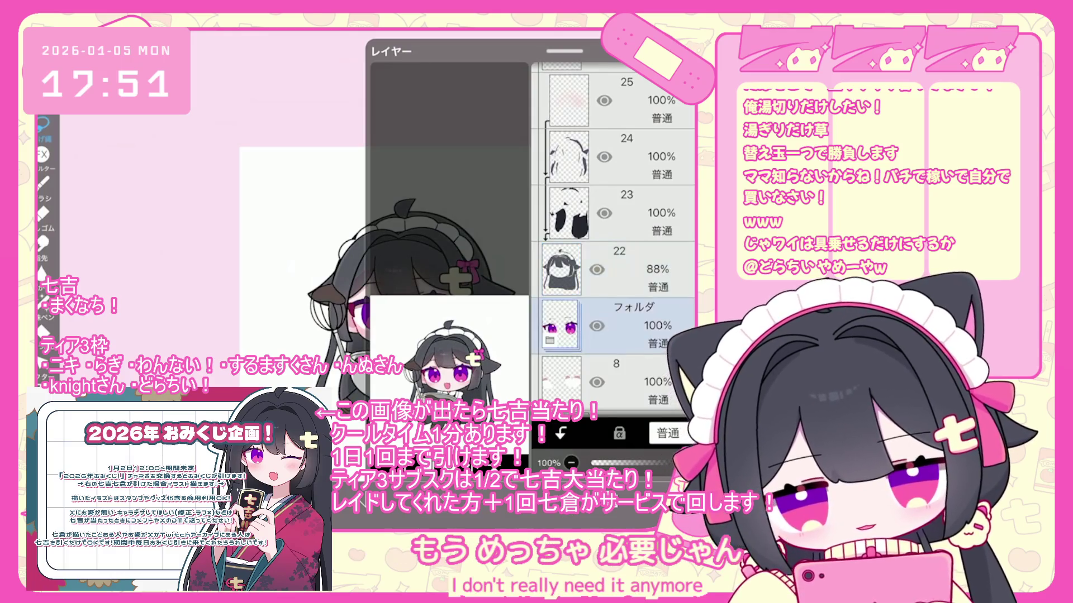
scroll(447, 252, up, 5)
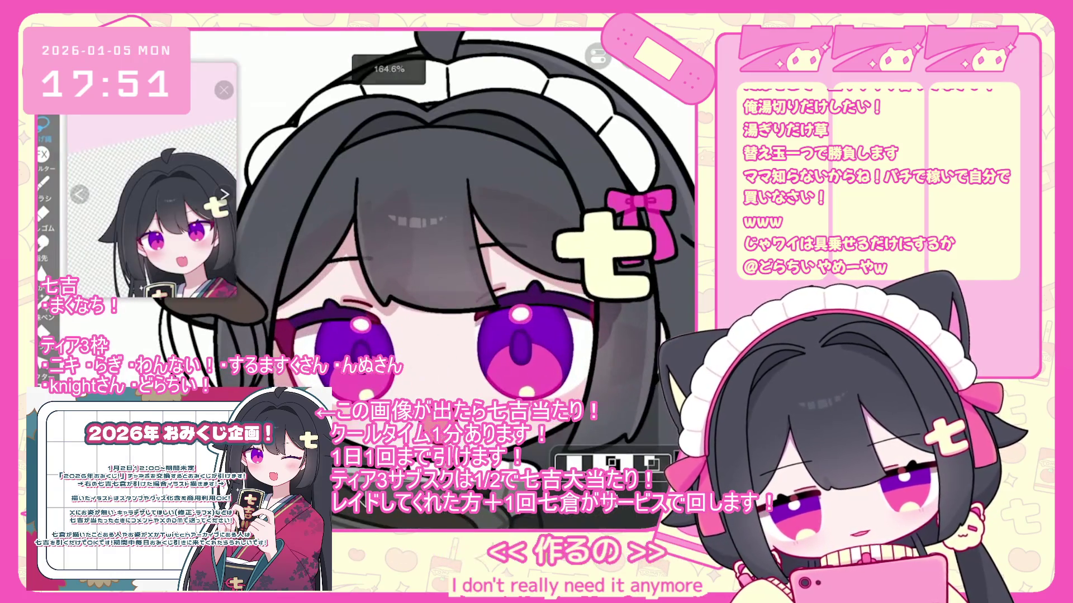
Nudge the eye drawing 1 px left with Transform
click(42, 124)
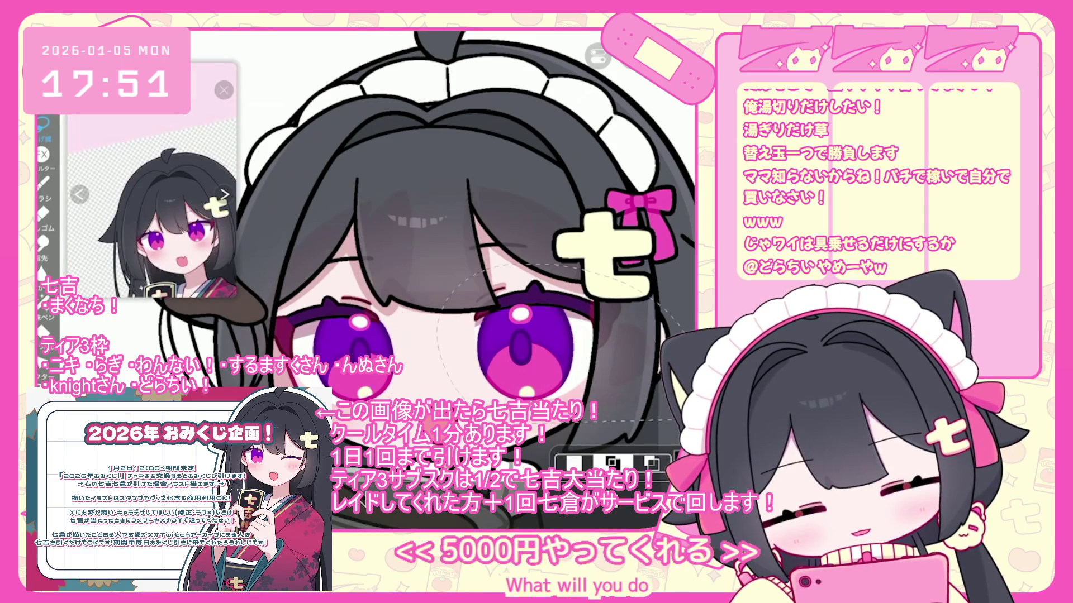
key(Left)
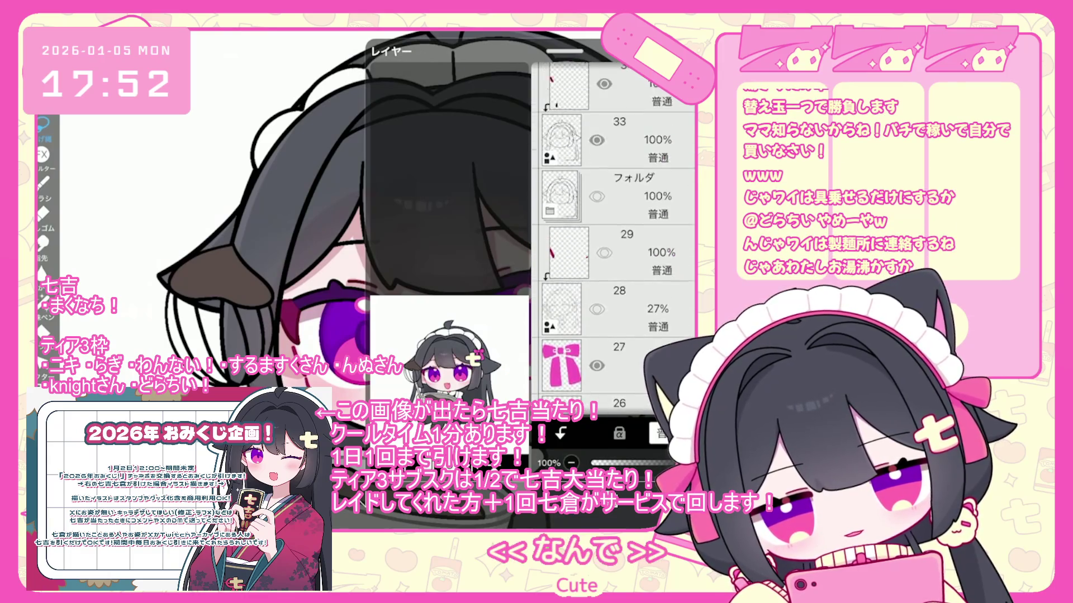
scroll(614, 240, up, 4)
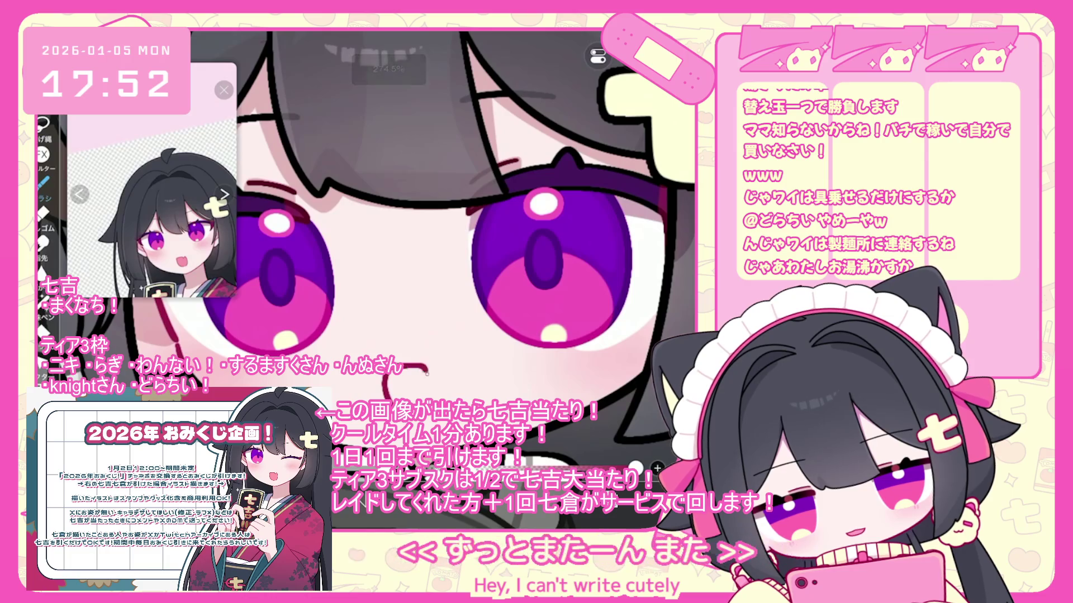
Try several curved and loop-shaped mouth strokes, undoing each one
key(ctrl+z)
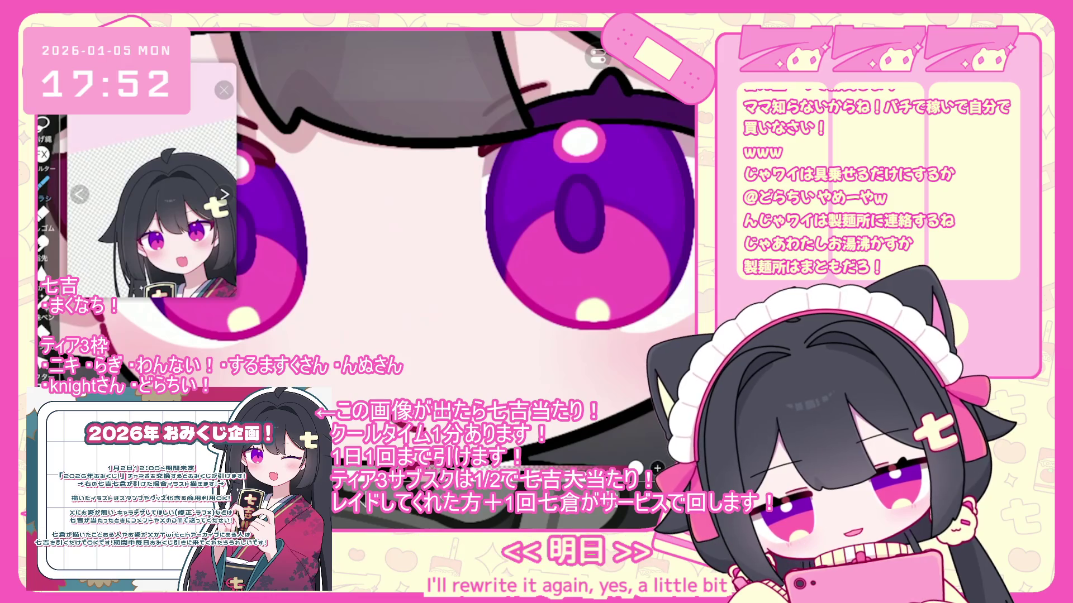
drag(367, 373, 427, 369)
key(ctrl+z)
drag(341, 388, 427, 370)
key(ctrl+z)
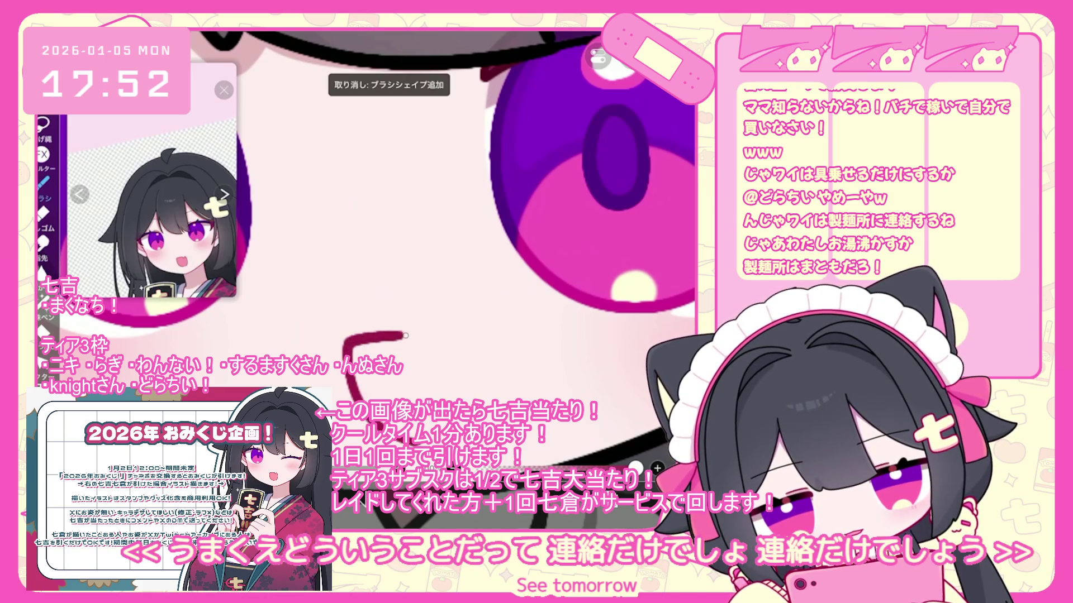
key(ctrl+z)
mouse_move(338, 414)
mouse_down()
mouse_move(391, 333)
mouse_move(423, 391)
mouse_up()
key(ctrl+z)
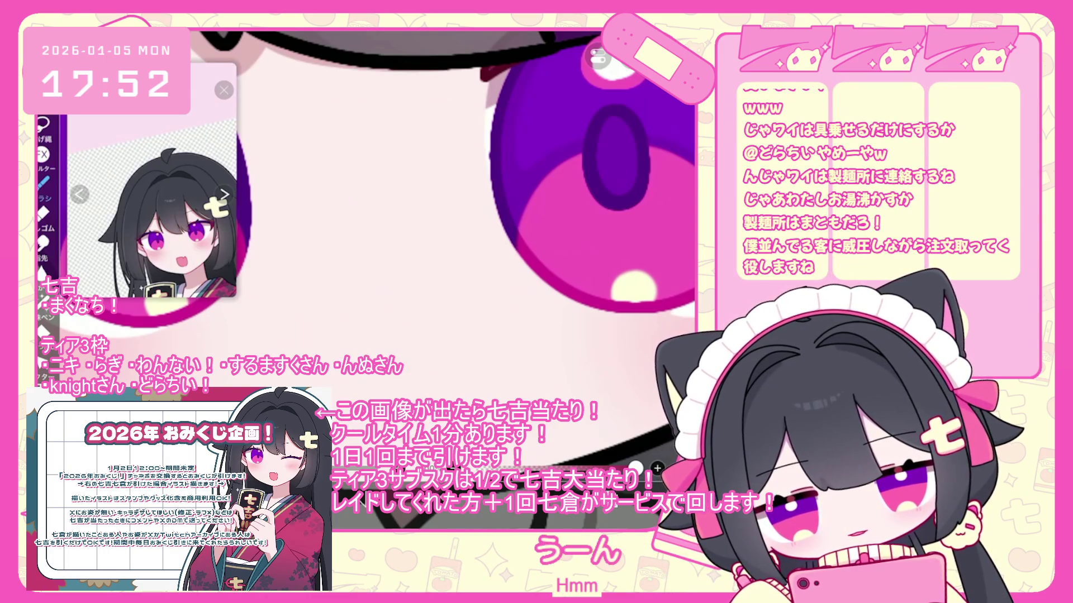
Draw the small open-mouth outline in dark red, slightly tilted below the eyes
scroll(441, 167, up, 1)
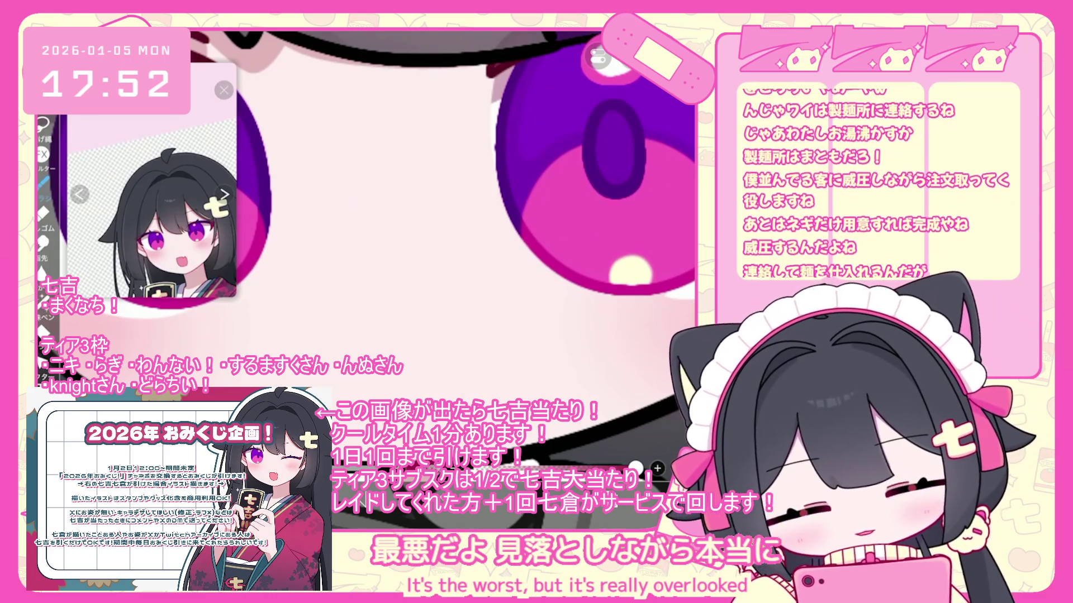
drag(394, 338, 348, 406)
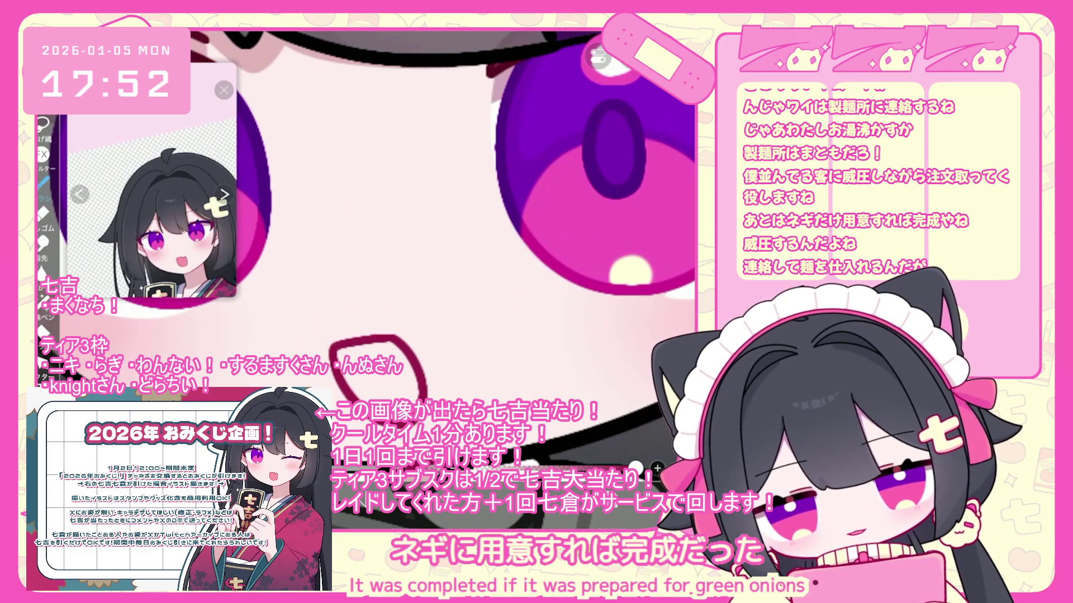
scroll(369, 268, down, 5)
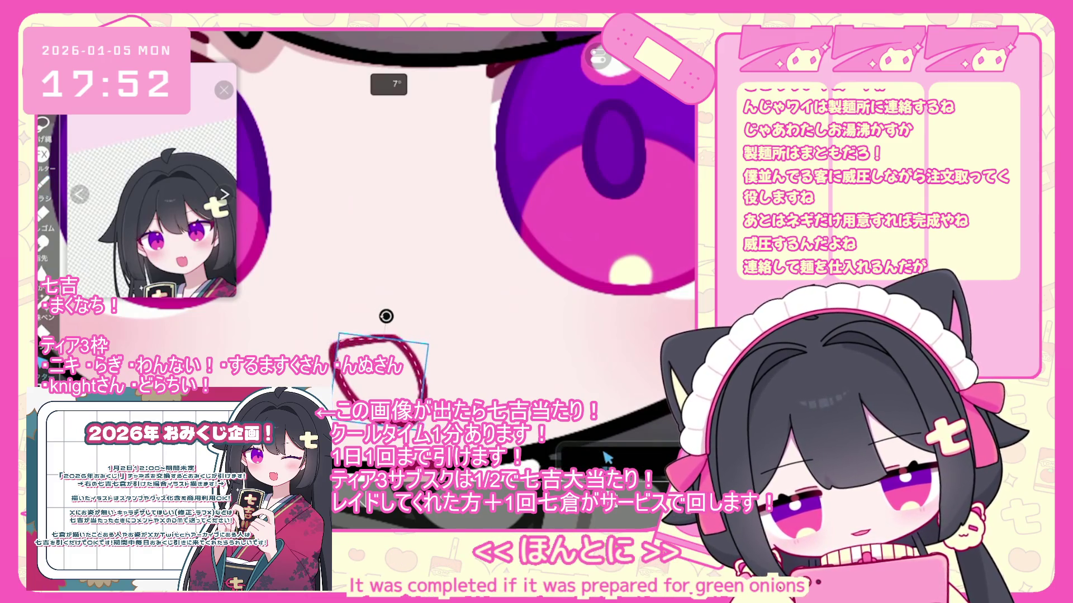
scroll(369, 241, down, 3)
scroll(369, 240, up, 5)
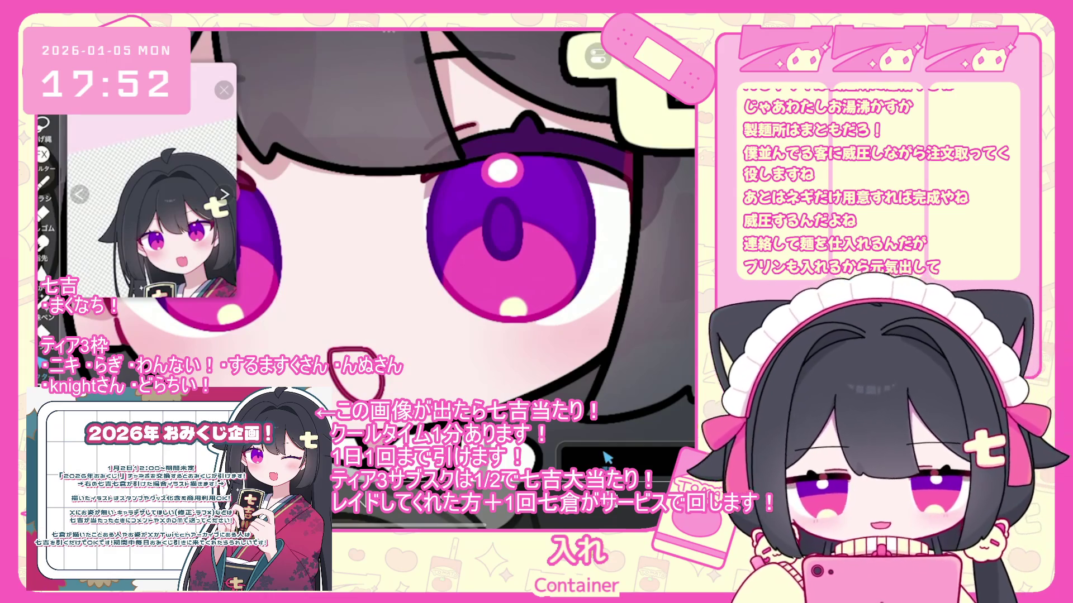
scroll(369, 240, down, 4)
scroll(369, 240, up, 2)
scroll(369, 240, down, 2)
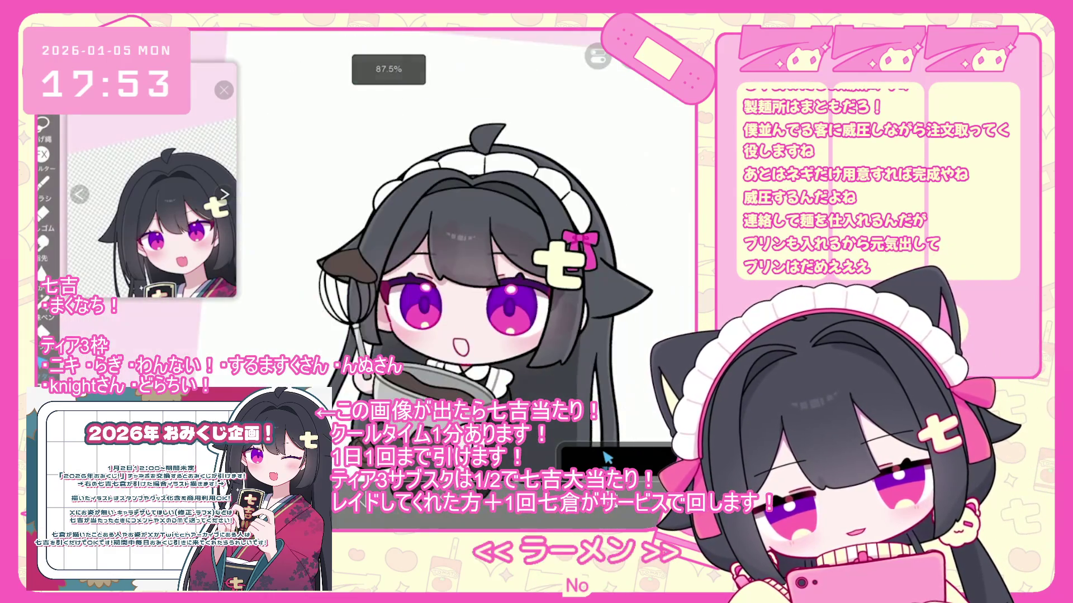
Choose pink in the colour picker and adjust the Fill settings to fill the mouth on layer 36
click(606, 457)
click(581, 457)
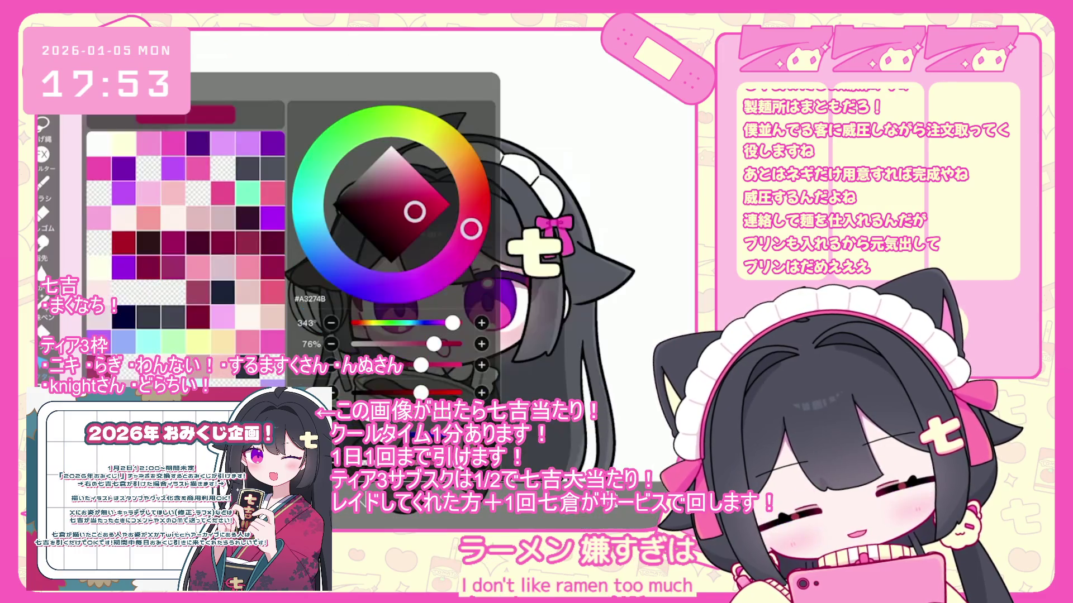
scroll(391, 252, up, 3)
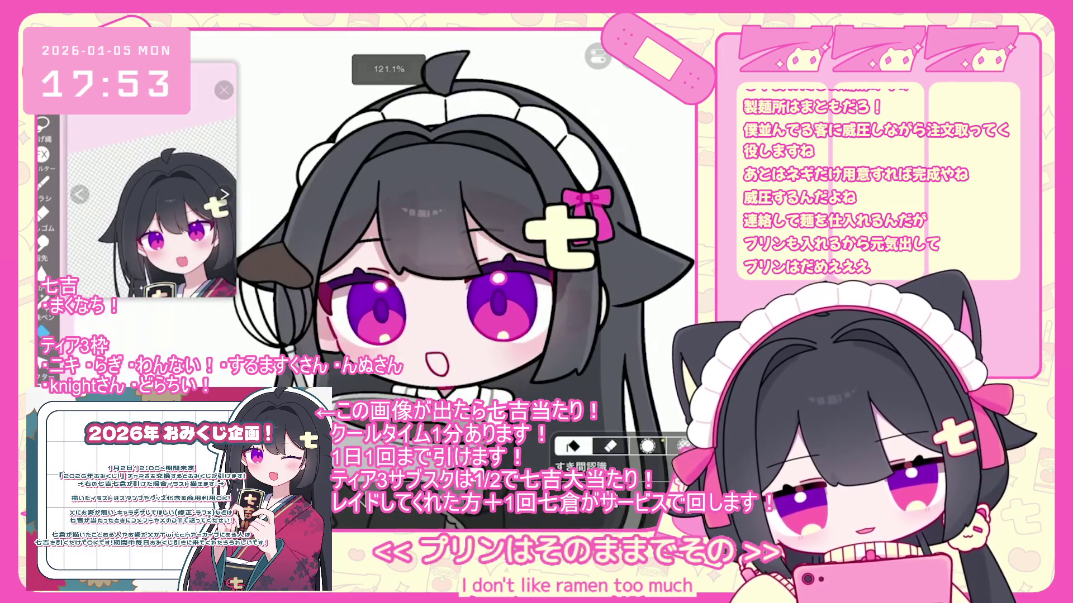
click(571, 445)
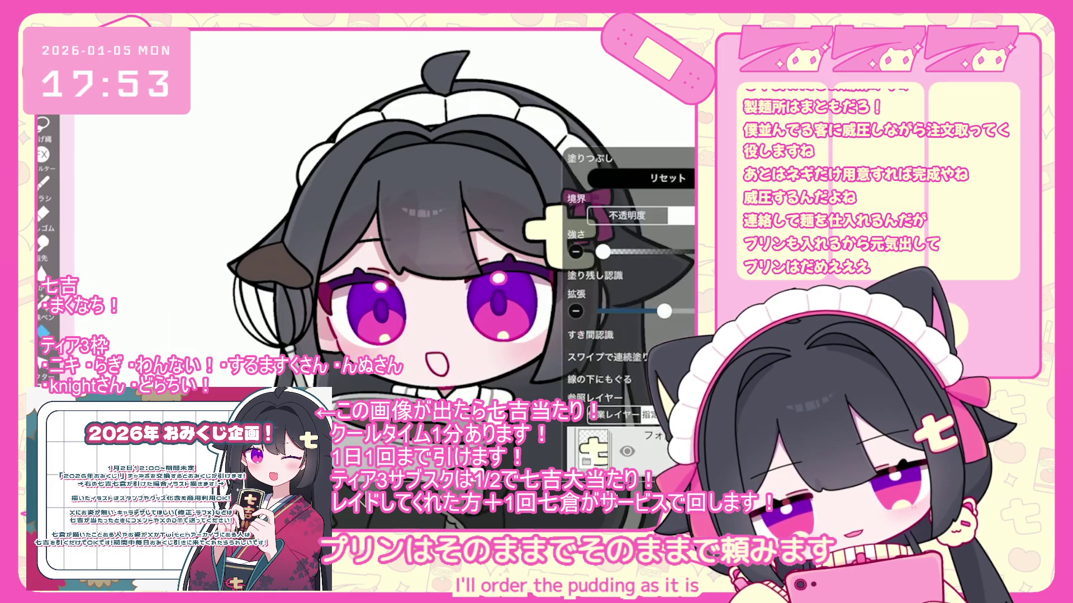
click(571, 445)
scroll(458, 291, down, 5)
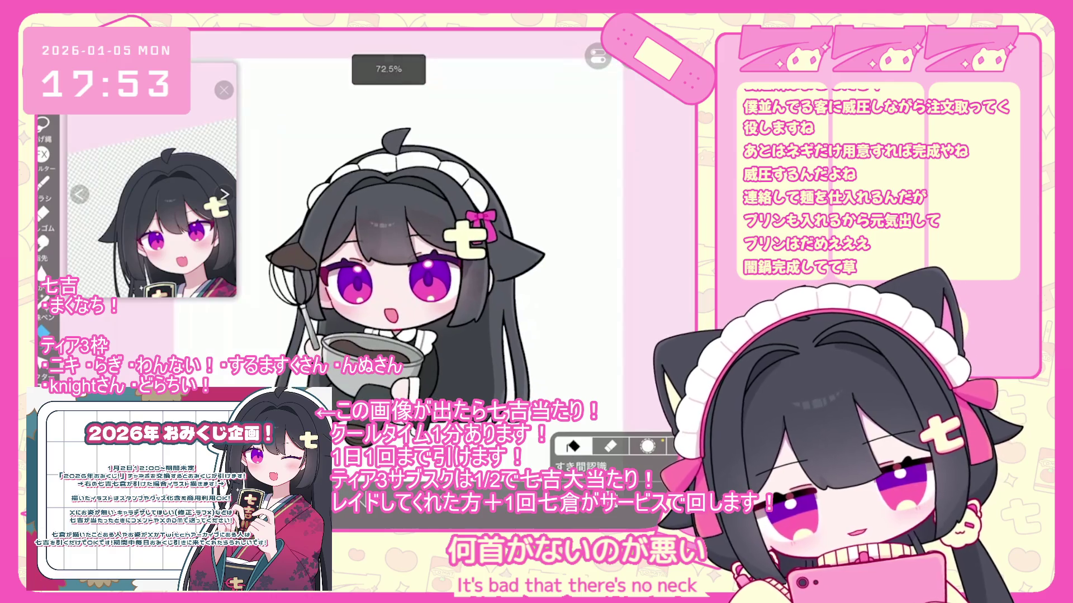
scroll(613, 235, up, 5)
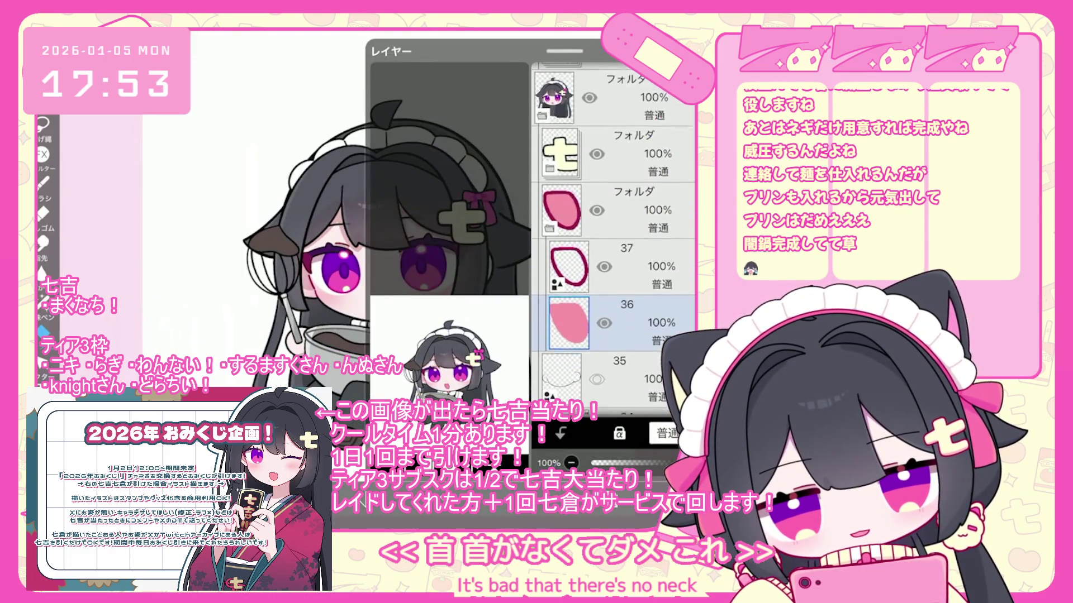
Scroll past layers 28 and 22 and select layer 7, the face-detail layer under the eyes folder
click(553, 255)
scroll(613, 235, down, 10)
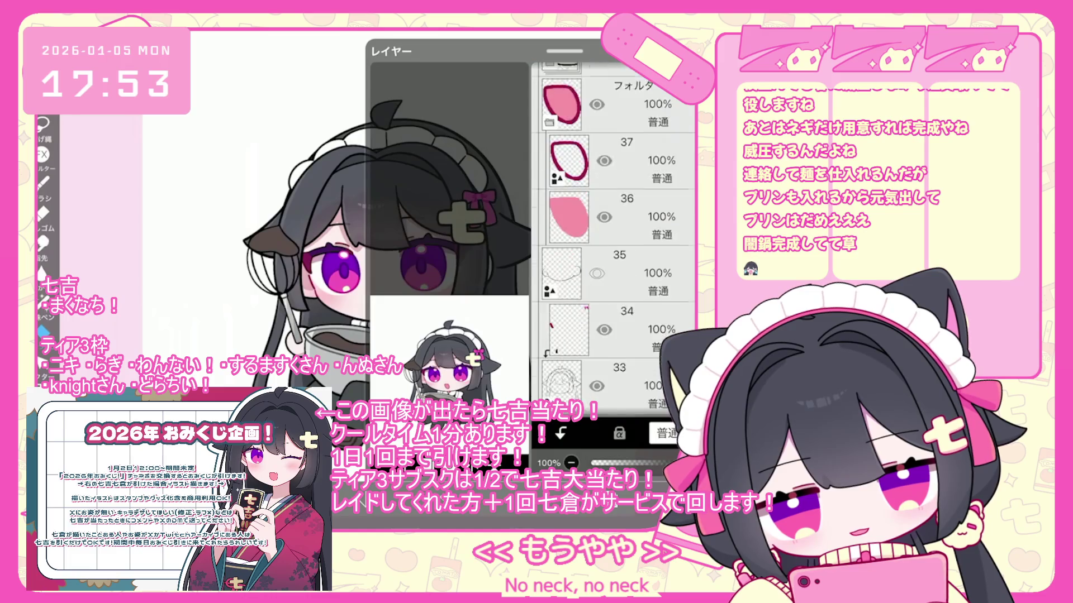
click(562, 309)
scroll(614, 235, down, 3)
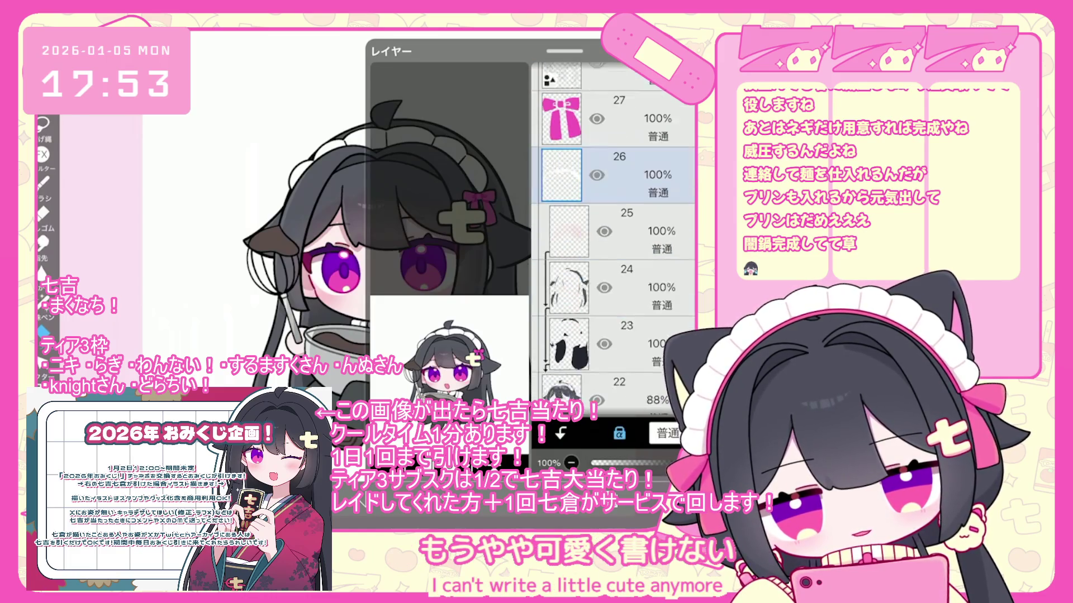
click(562, 376)
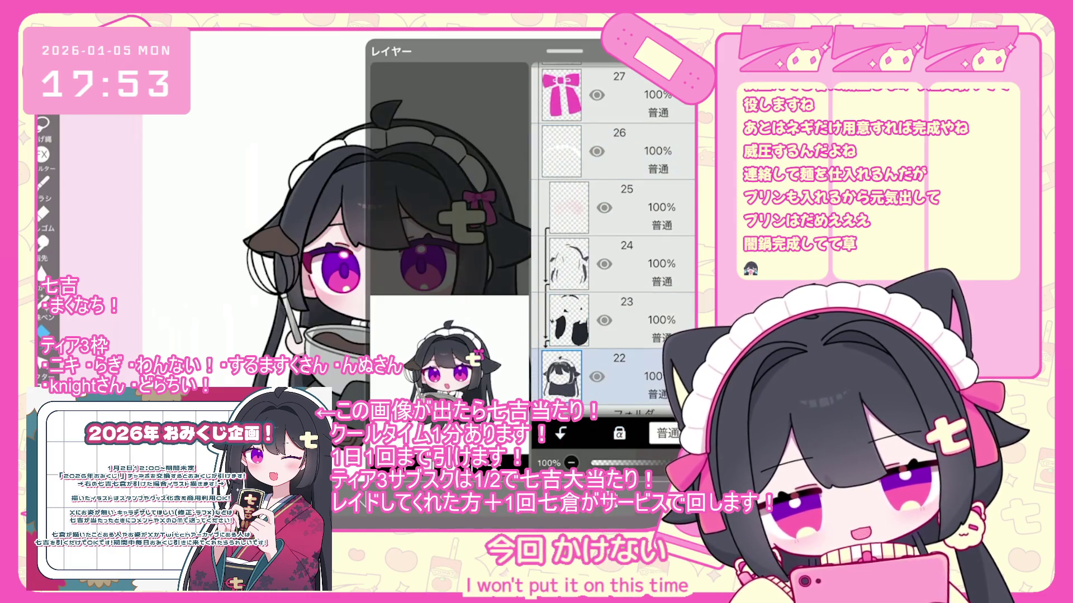
scroll(421, 274, down, 3)
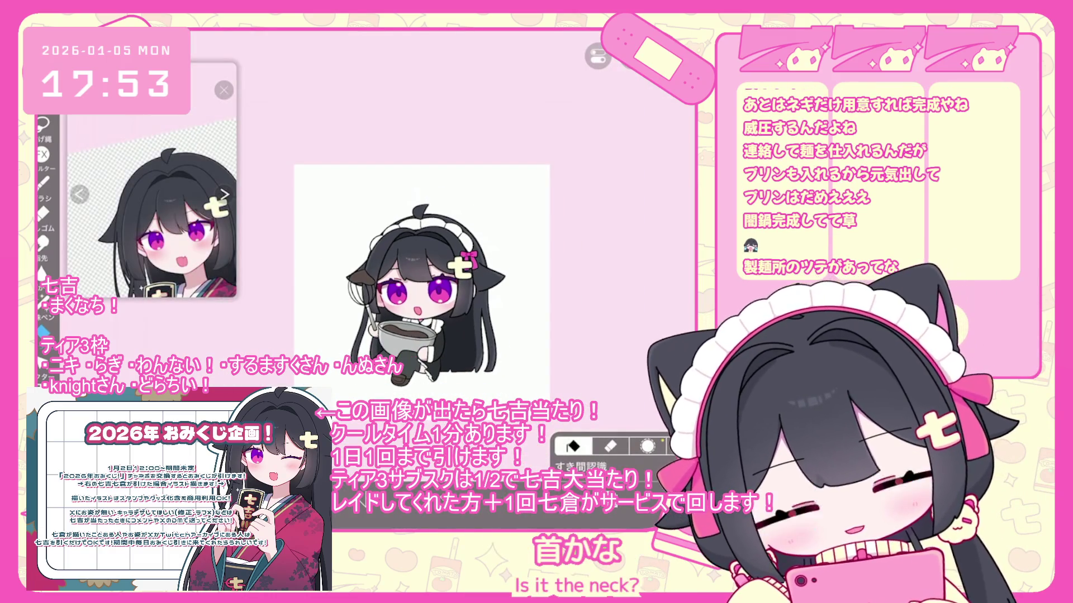
scroll(421, 274, up, 5)
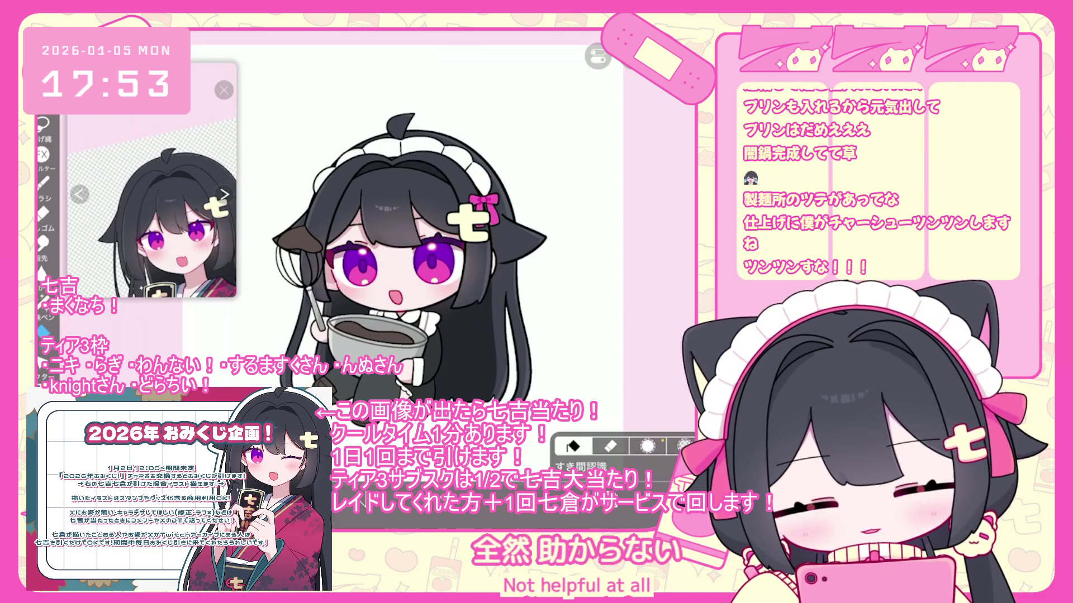
scroll(415, 287, down, 5)
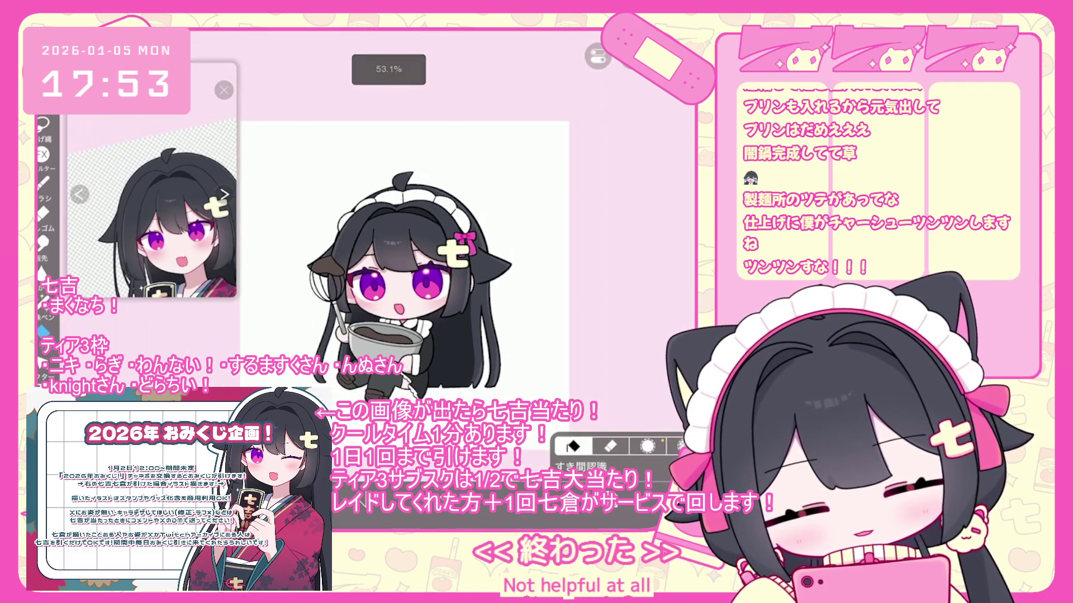
scroll(410, 245, up, 3)
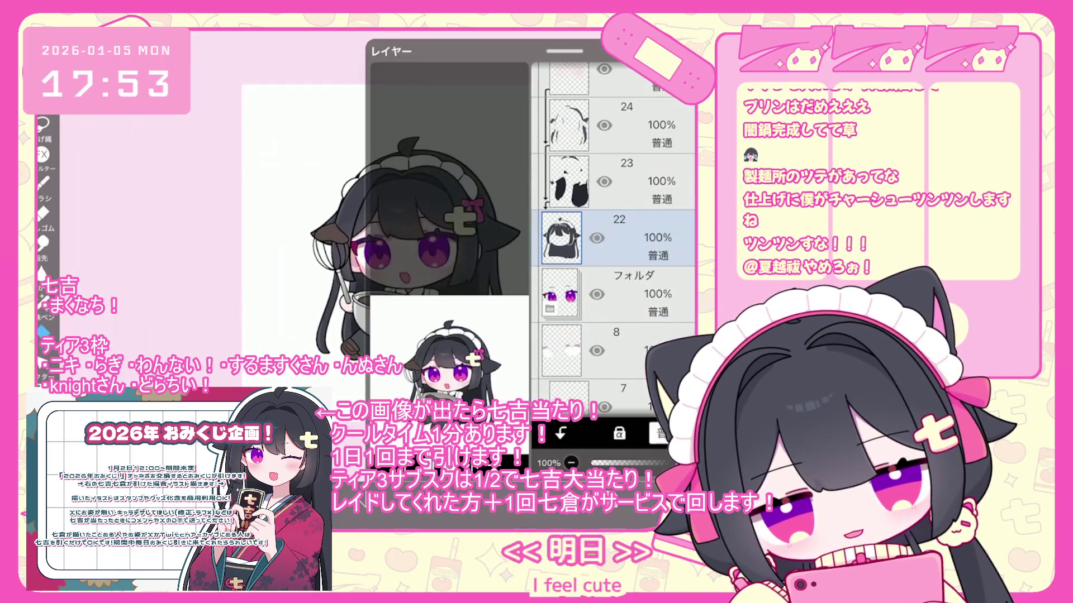
scroll(614, 235, down, 3)
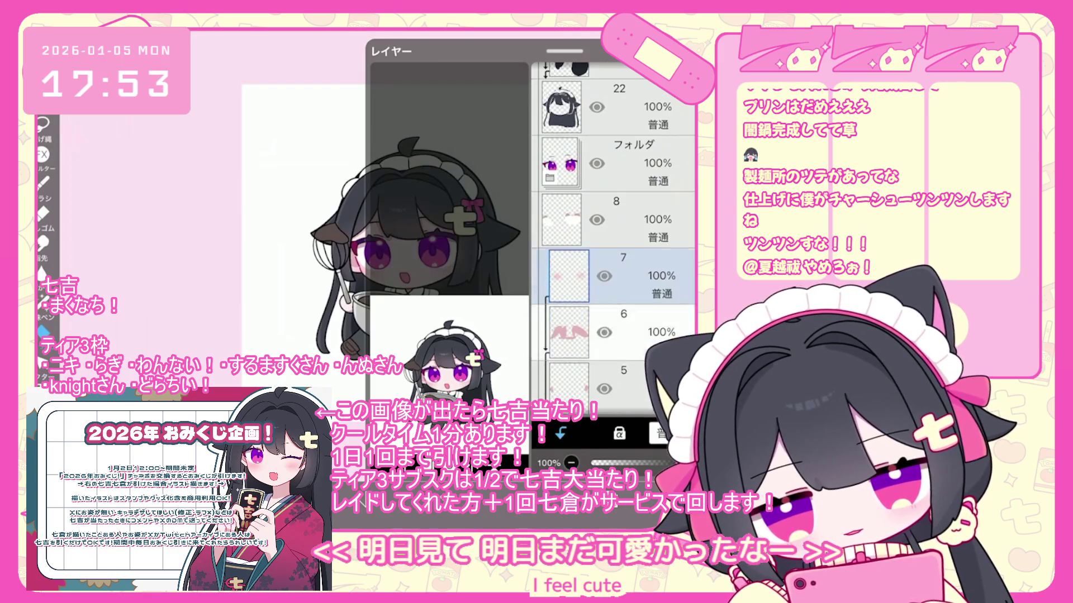
click(569, 333)
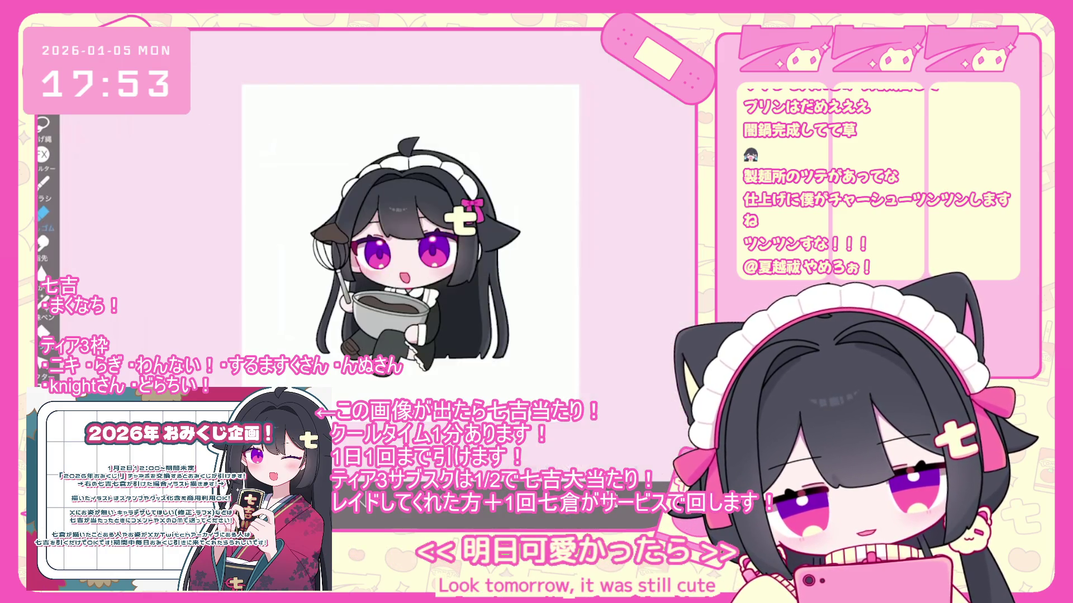
Zoom in on the eyes and undo the last eraser stroke on the face
scroll(419, 251, up, 5)
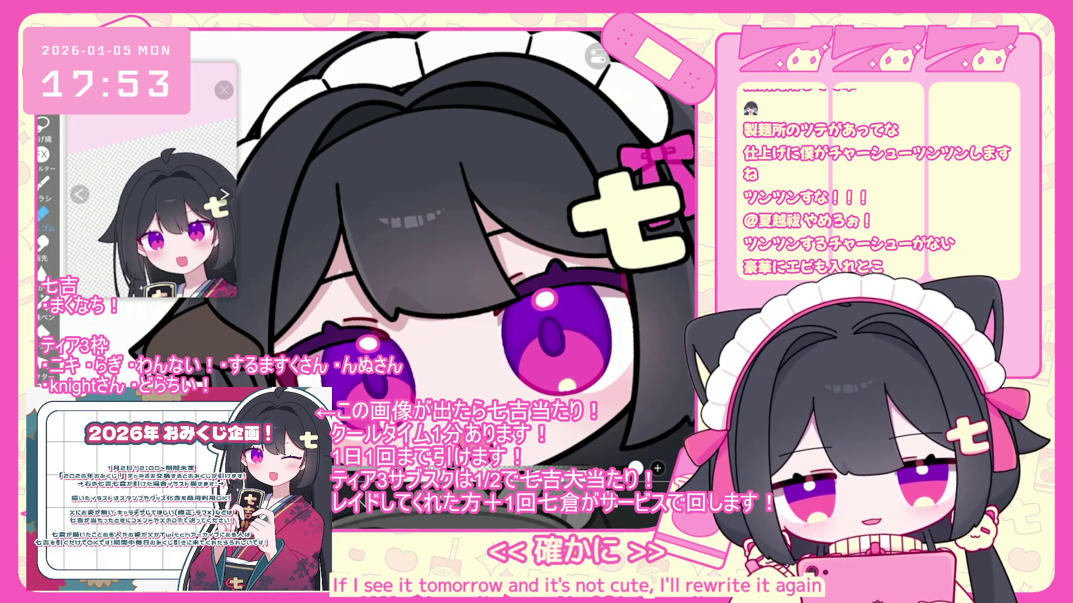
scroll(411, 251, down, 5)
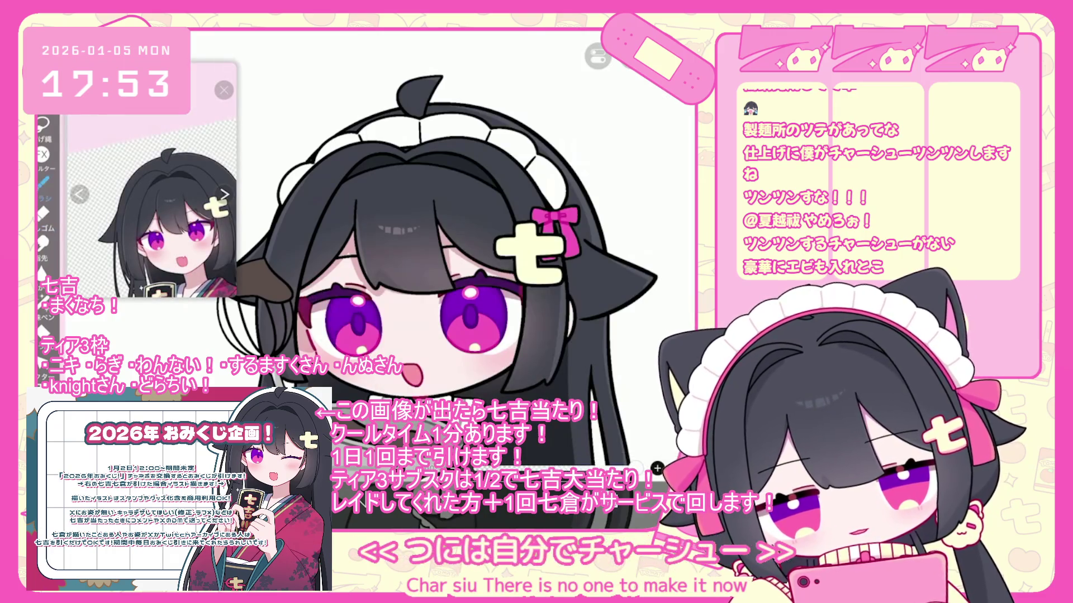
scroll(447, 251, up, 5)
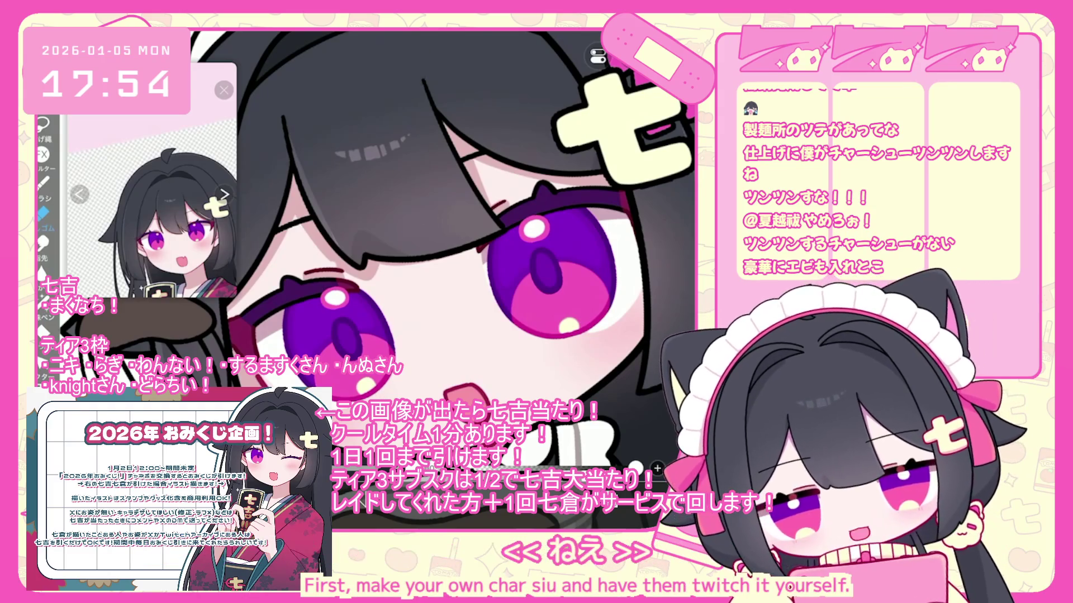
key(ctrl+z)
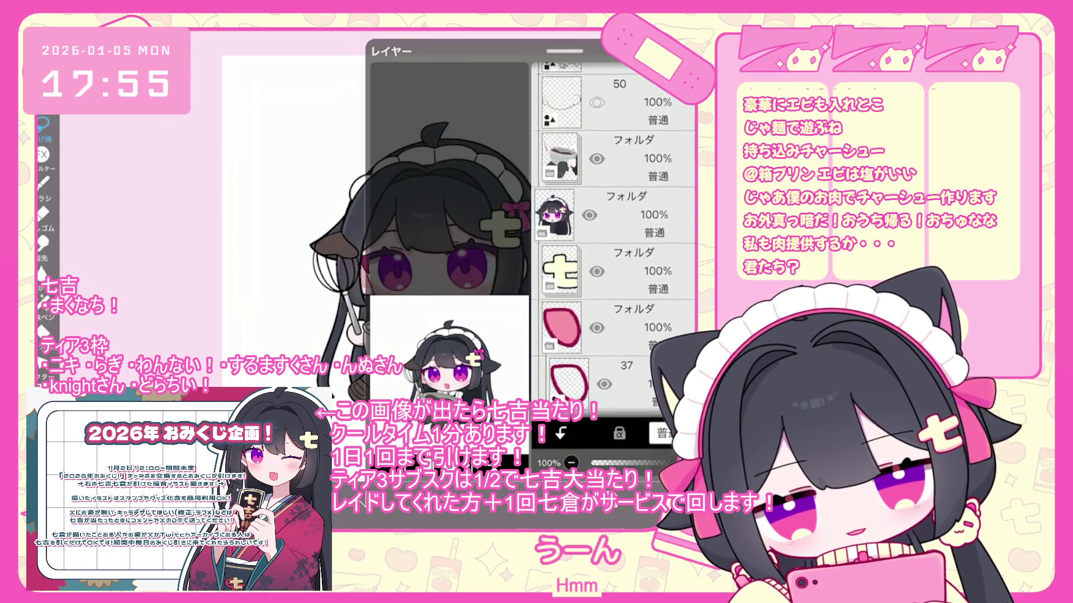
Add a folder near the character artwork and flip the character copy horizontally to check it
click(562, 263)
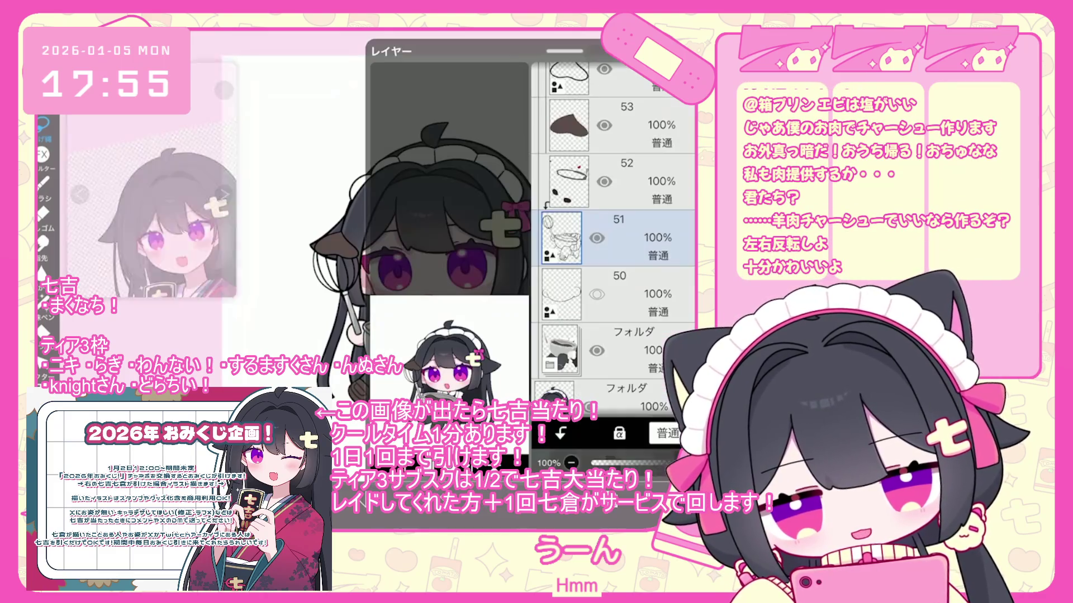
scroll(502, 251, up, 5)
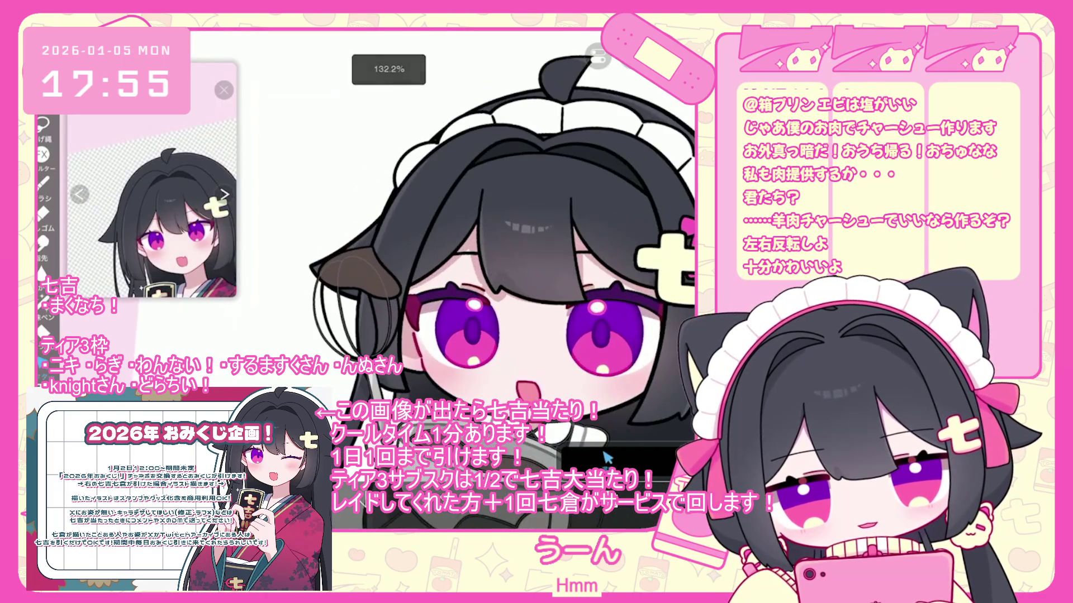
scroll(503, 251, down, 5)
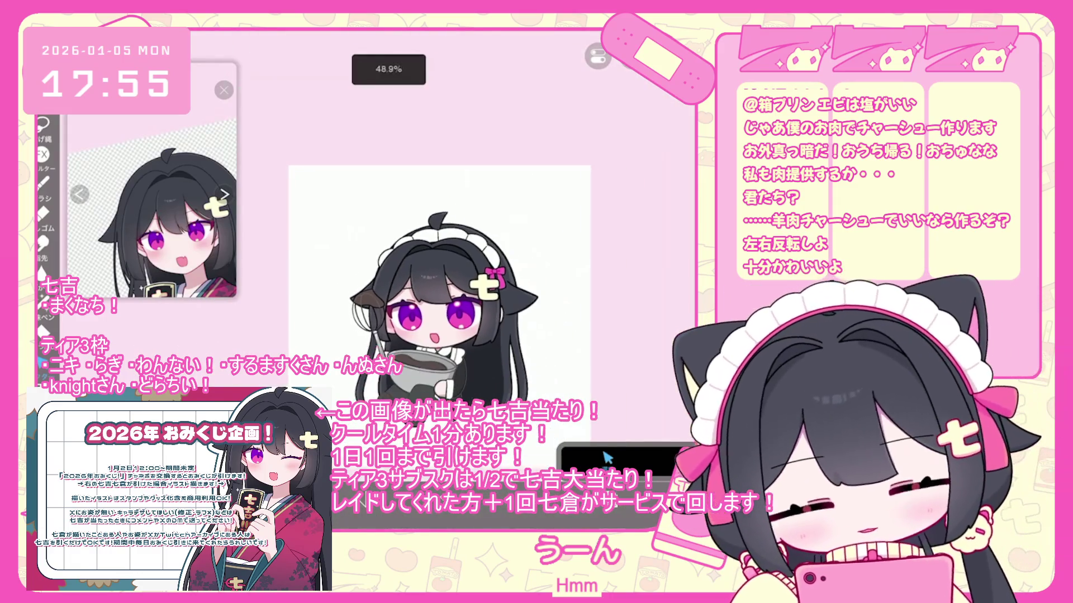
scroll(613, 240, down, 2)
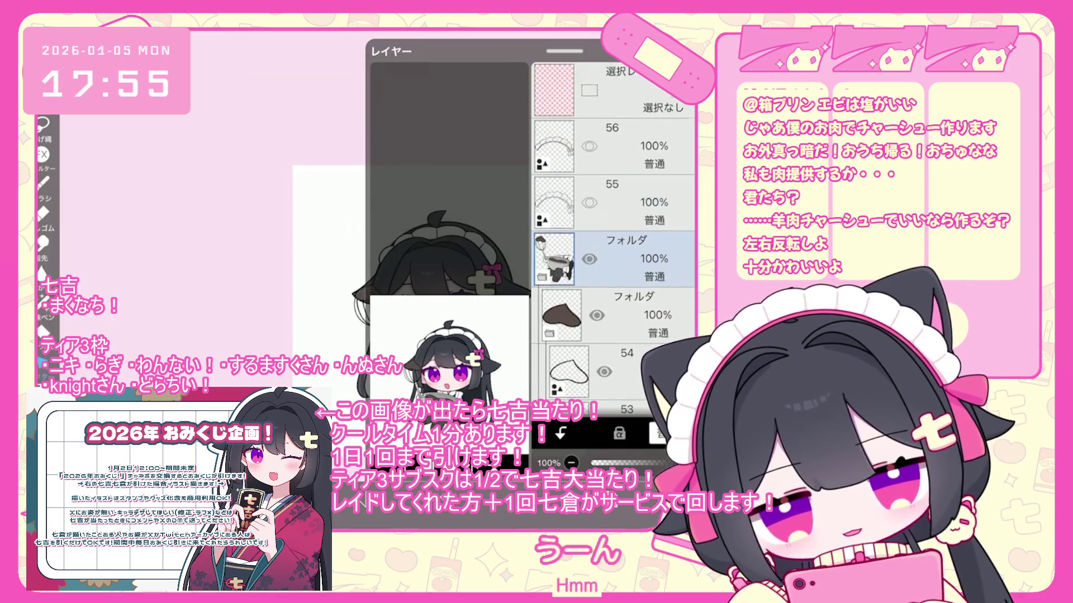
click(614, 258)
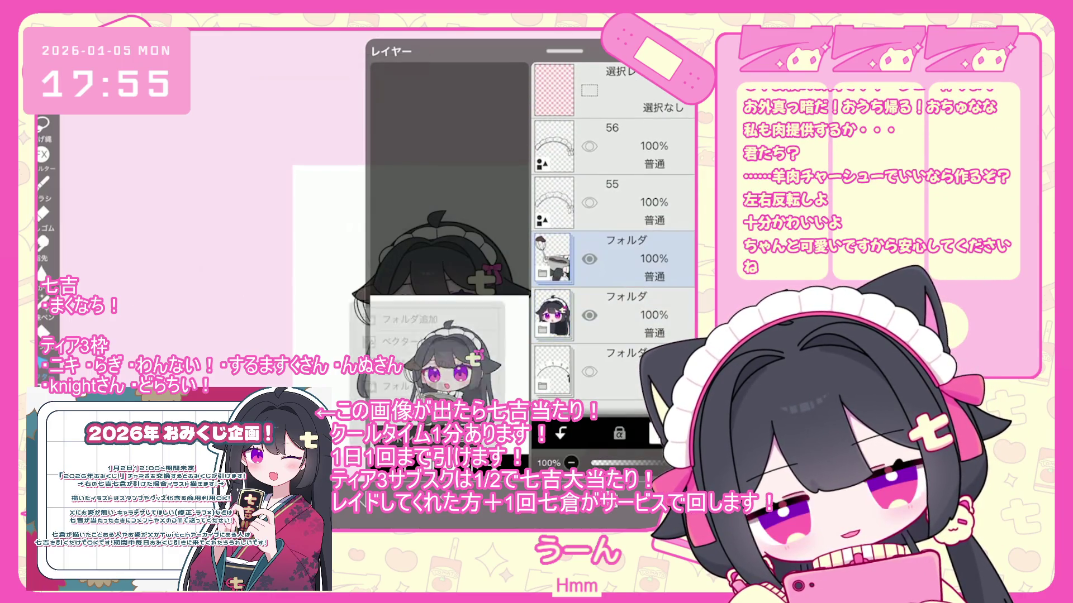
click(380, 433)
click(410, 342)
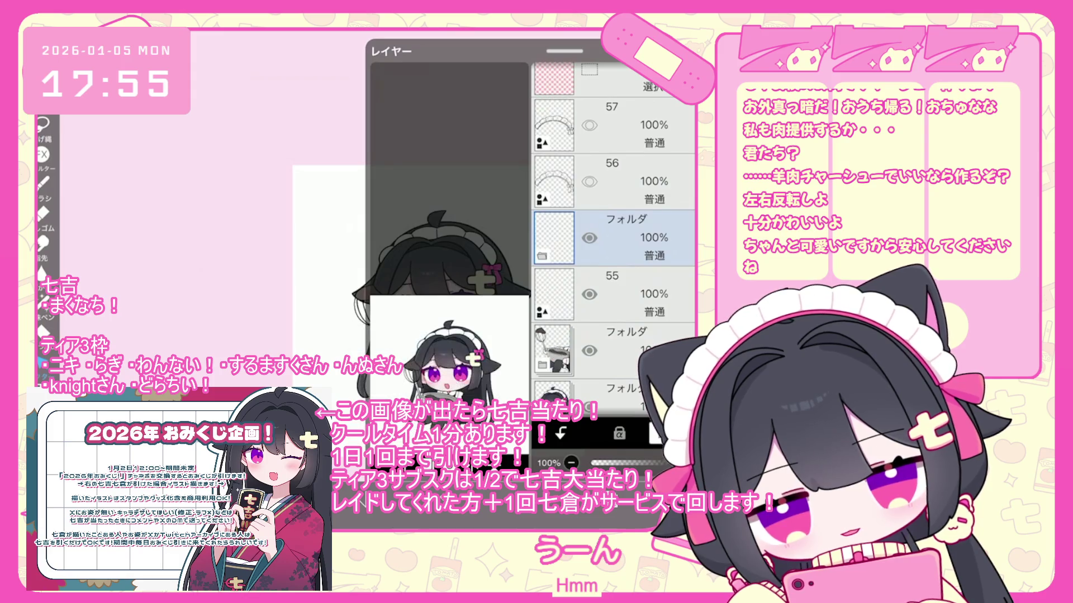
click(553, 238)
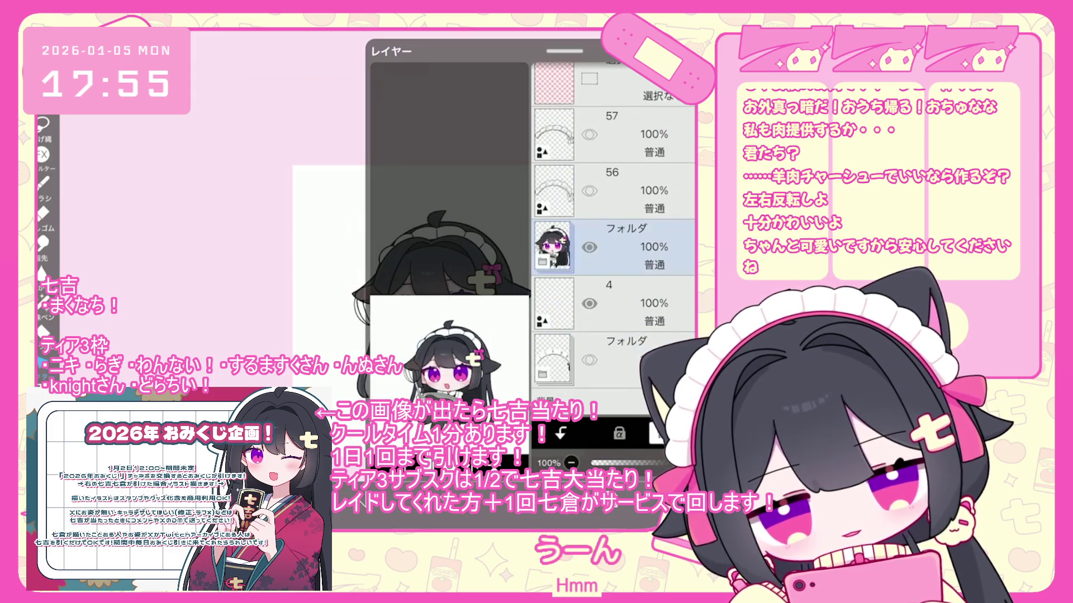
click(472, 433)
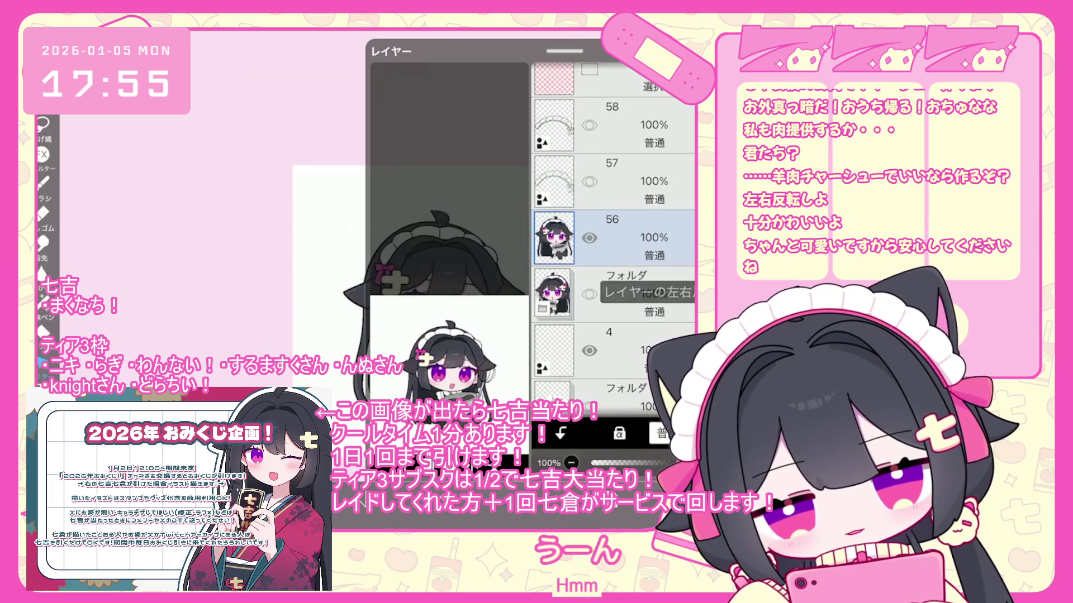
click(608, 458)
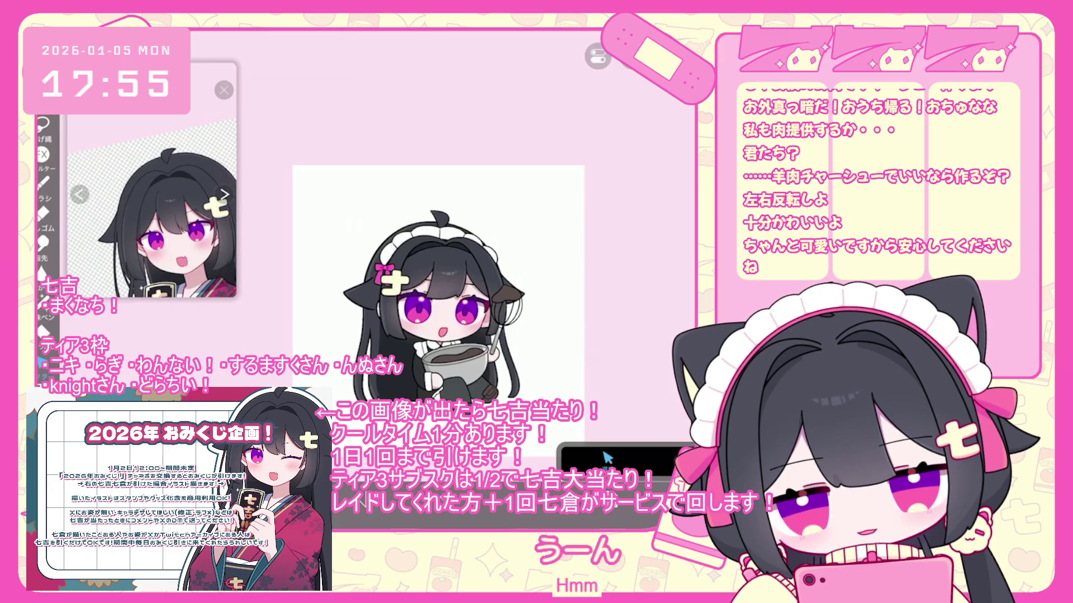
click(607, 458)
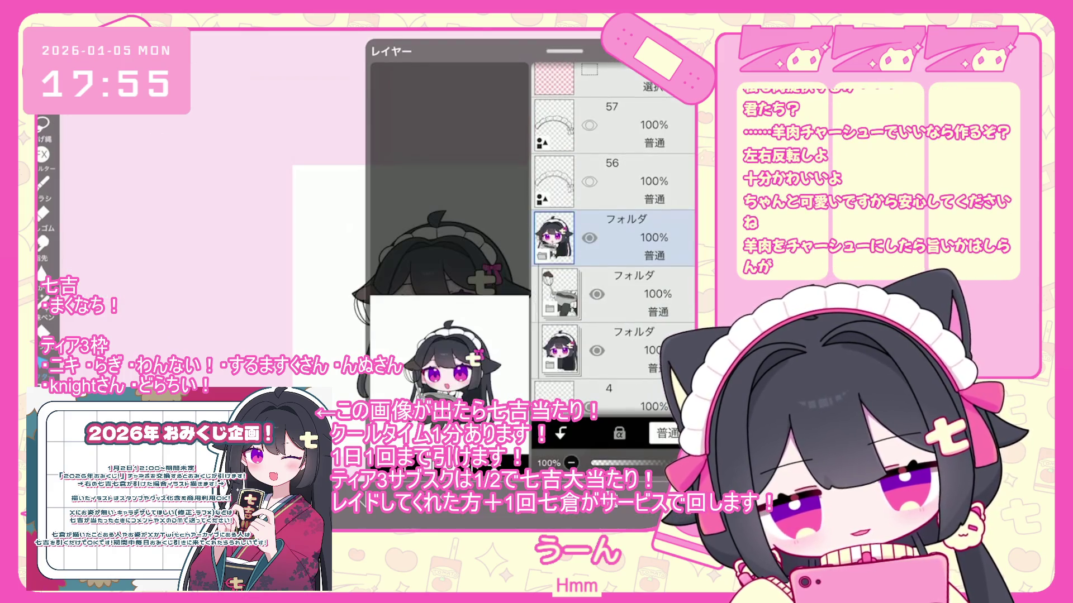
Select layers 4, 38 and 26 in turn, then add a copy of the eyes layer
click(615, 303)
scroll(615, 240, up, 10)
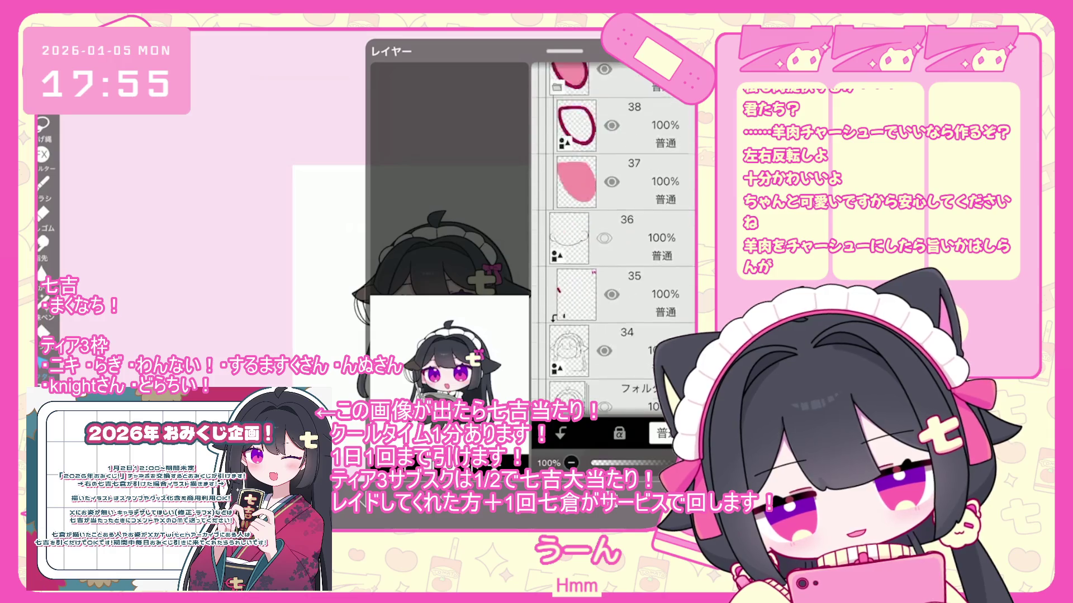
click(634, 252)
scroll(614, 240, down, 10)
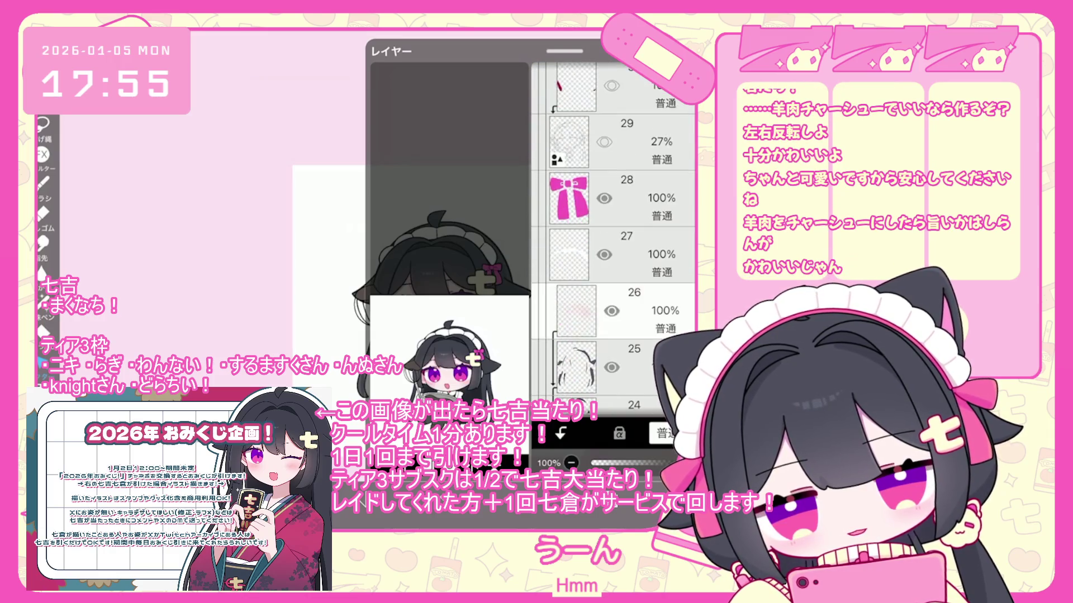
click(634, 106)
scroll(614, 240, down, 3)
click(615, 294)
click(592, 357)
mouse_move(670, 237)
mouse_down()
mouse_move(670, 90)
mouse_move(615, 346)
mouse_up()
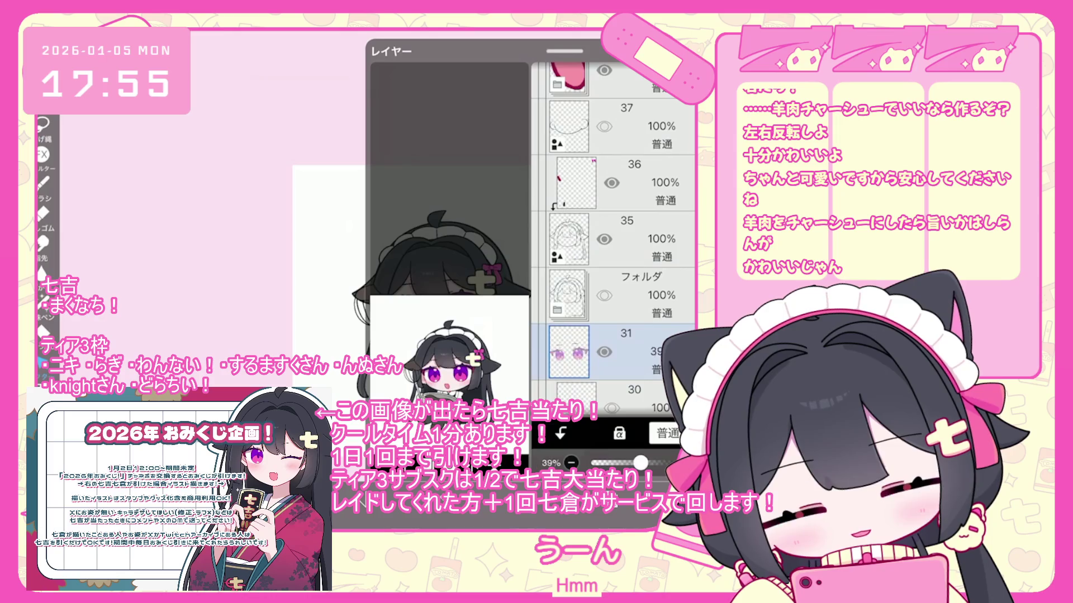
Create a flattened merged copy of the character folder
scroll(614, 240, up, 5)
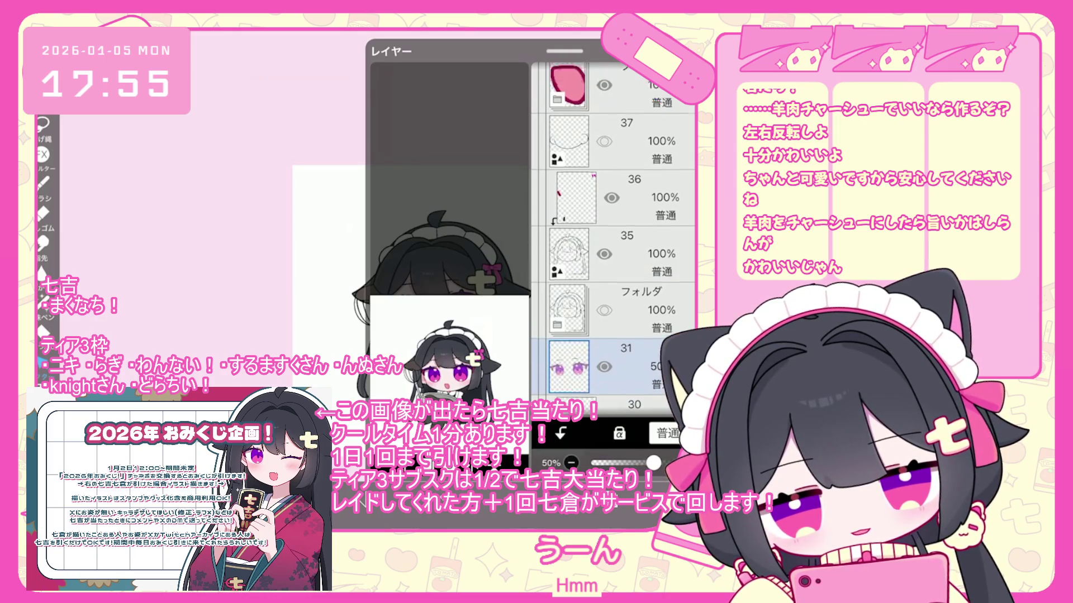
click(615, 248)
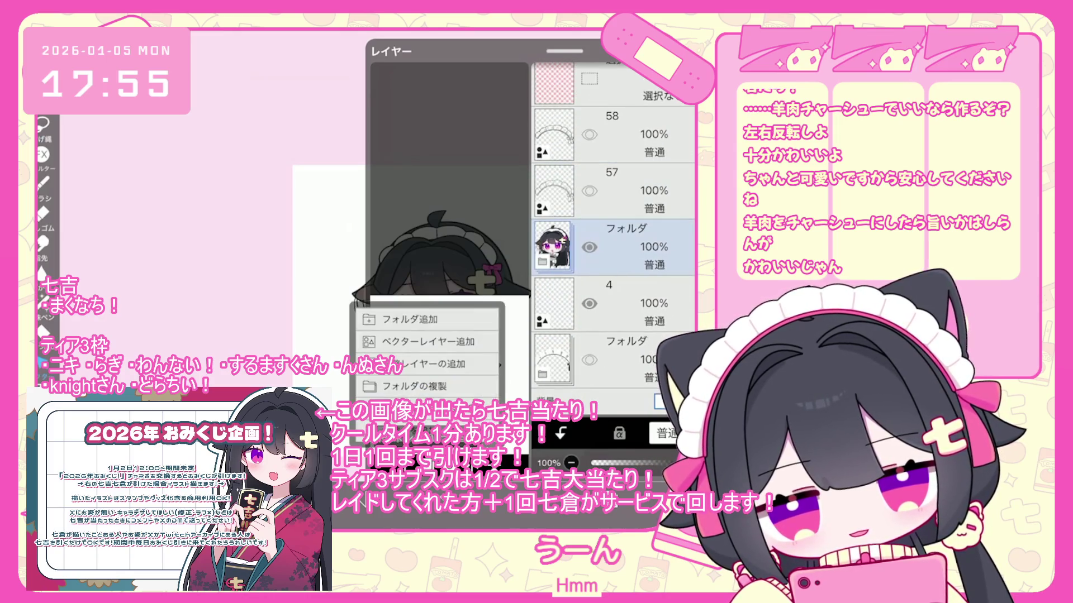
click(425, 386)
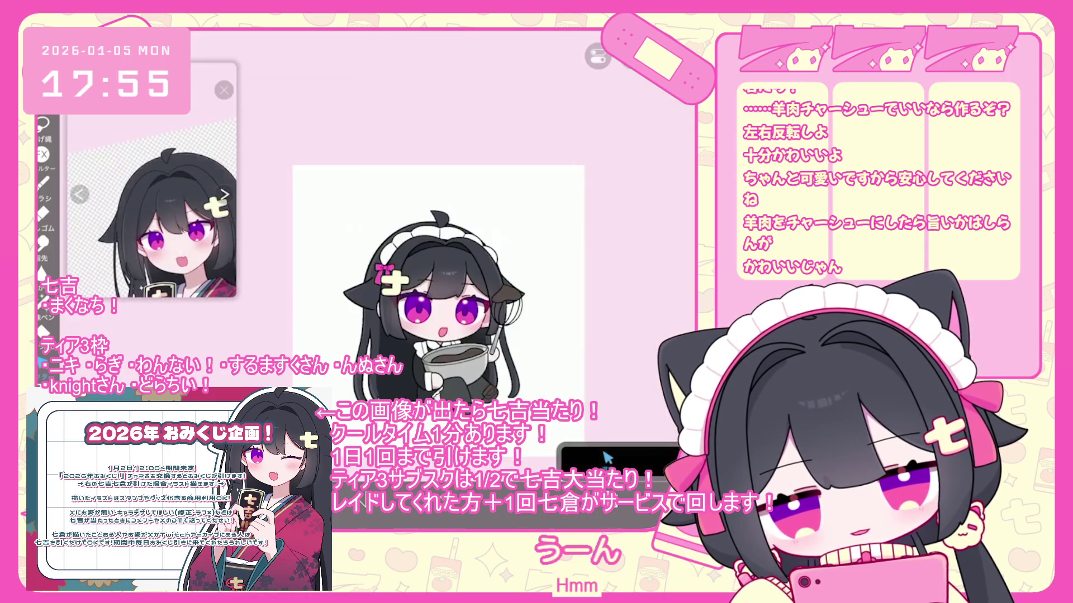
scroll(424, 279, up, 3)
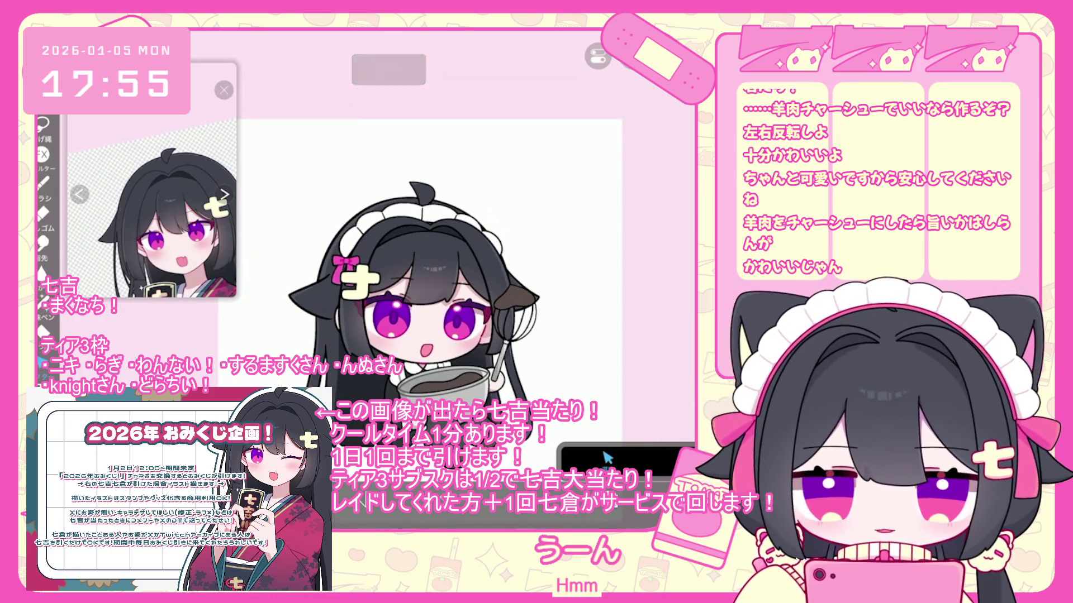
scroll(425, 280, down, 2)
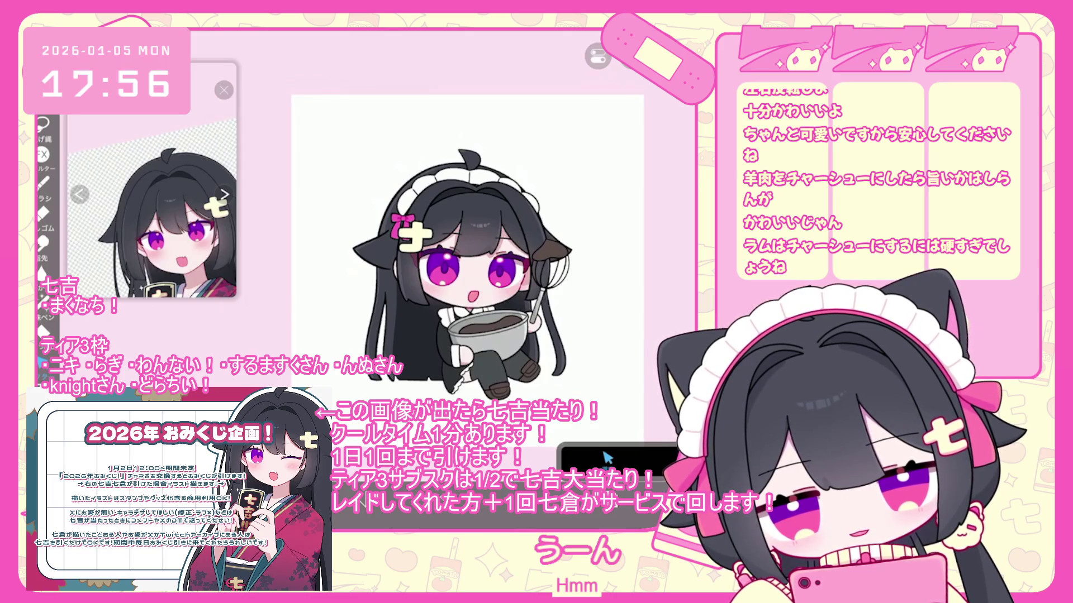
click(606, 457)
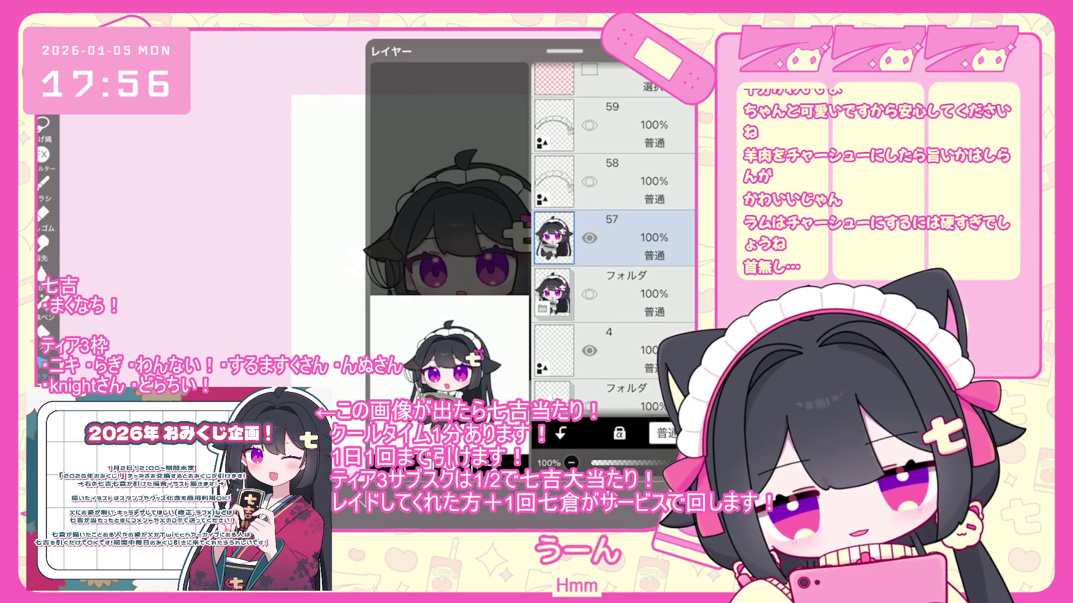
Select the whisk-and-bowl subfolder under layer 57 and move it right to X = 15 px
click(542, 308)
scroll(614, 240, down, 2)
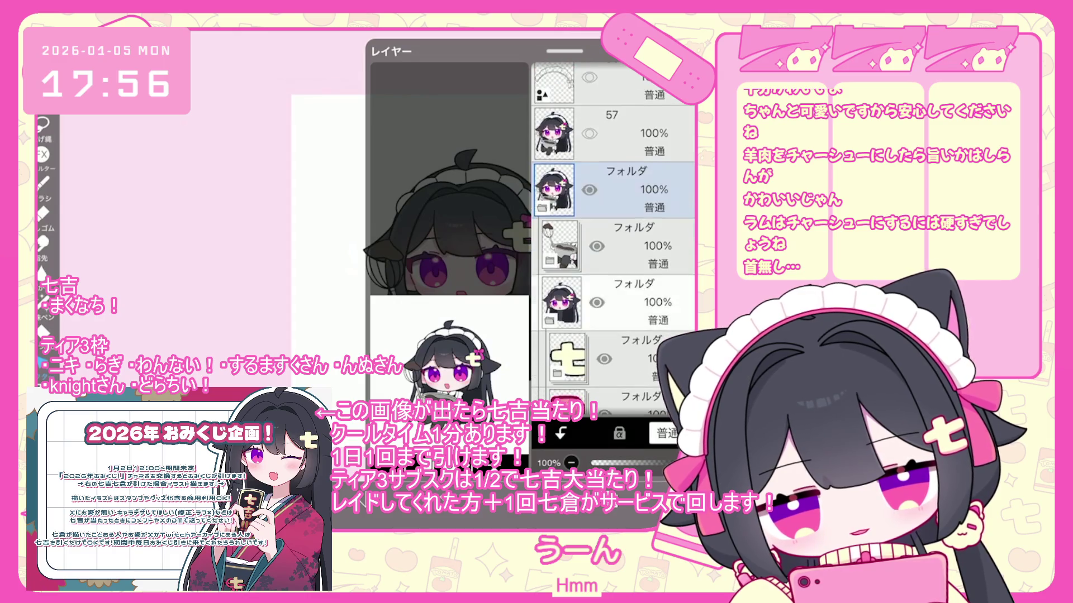
click(615, 302)
click(615, 246)
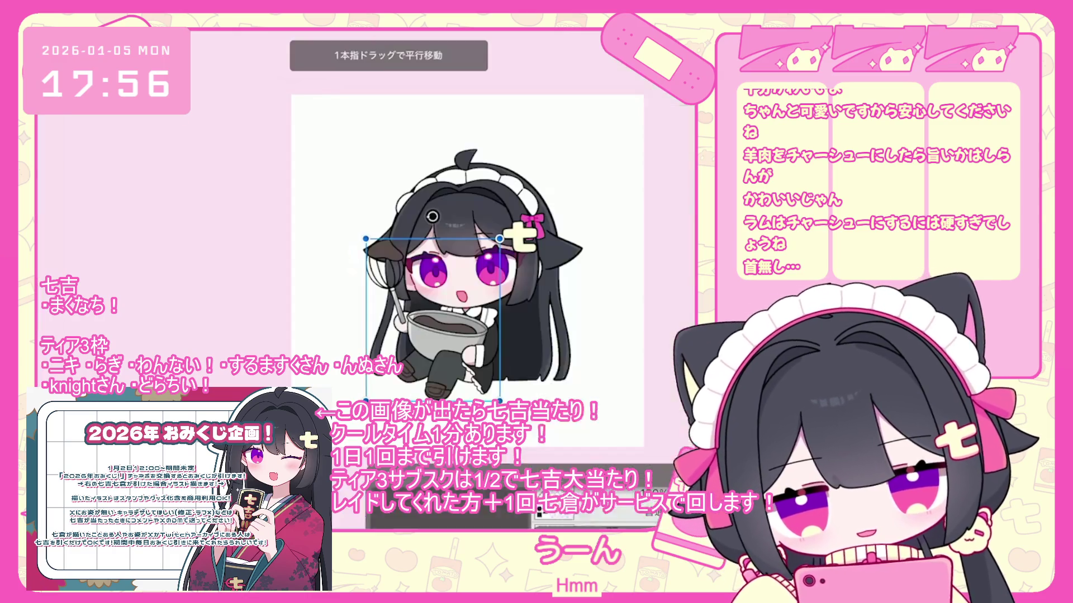
drag(385, 313, 390, 313)
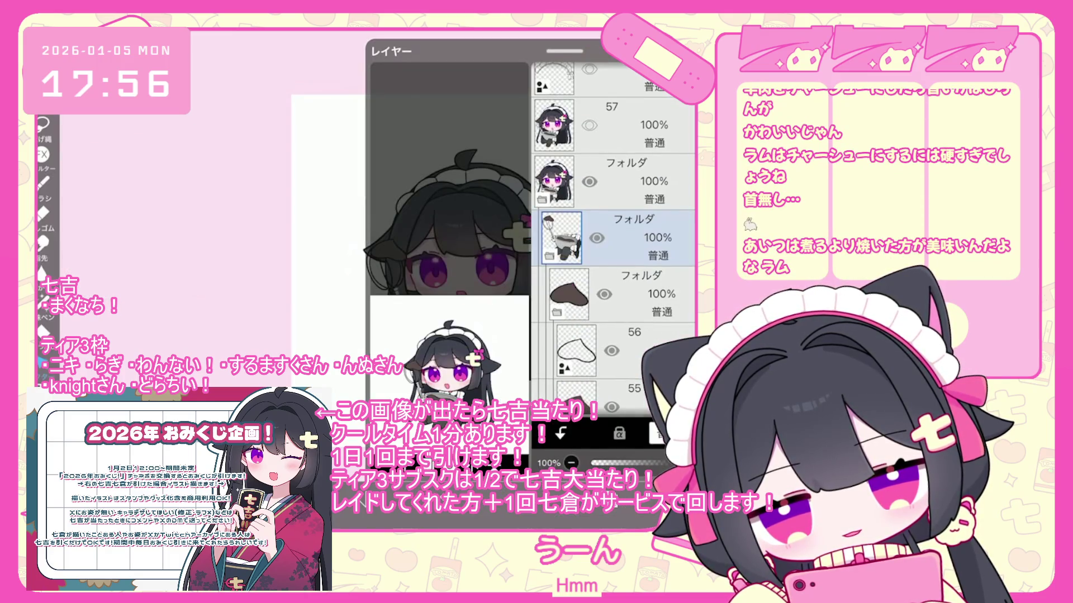
scroll(615, 234, down, 5)
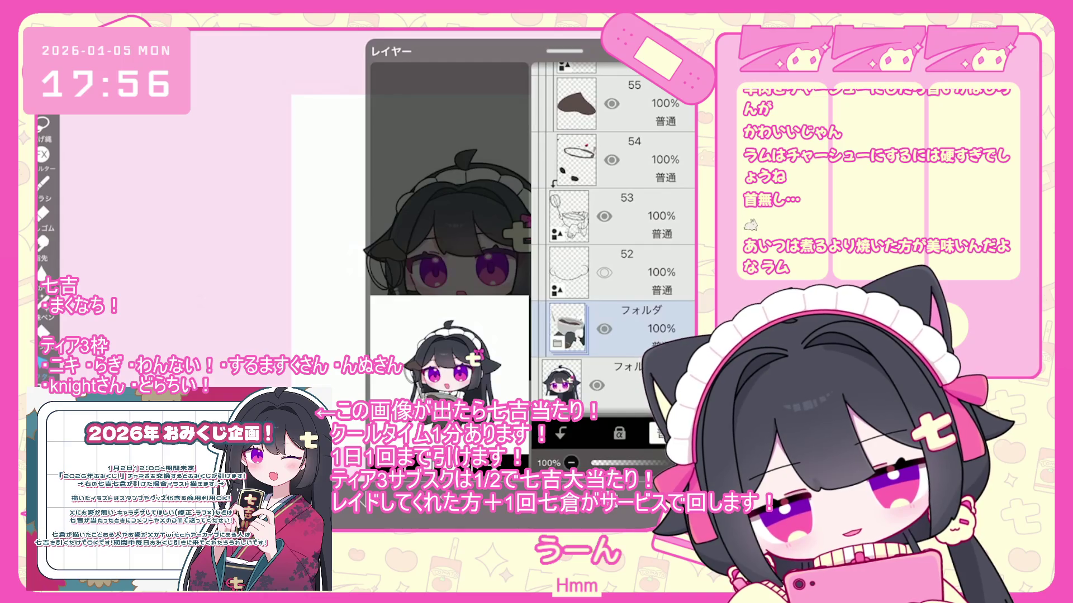
click(643, 272)
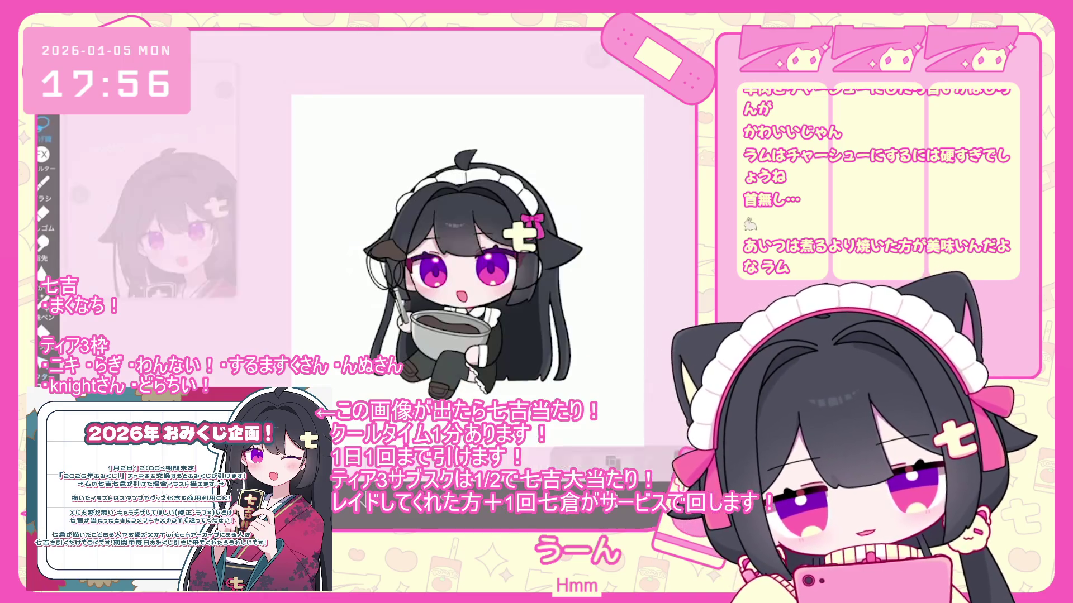
scroll(482, 295, up, 5)
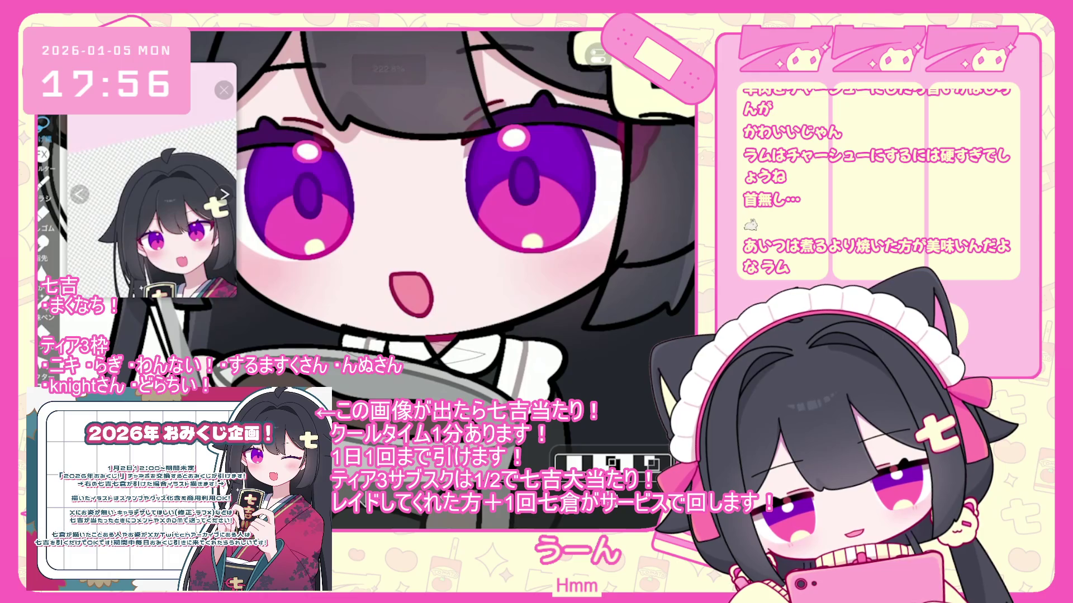
Copy the selected area to the clipboard and make layer 53 the working layer
click(632, 56)
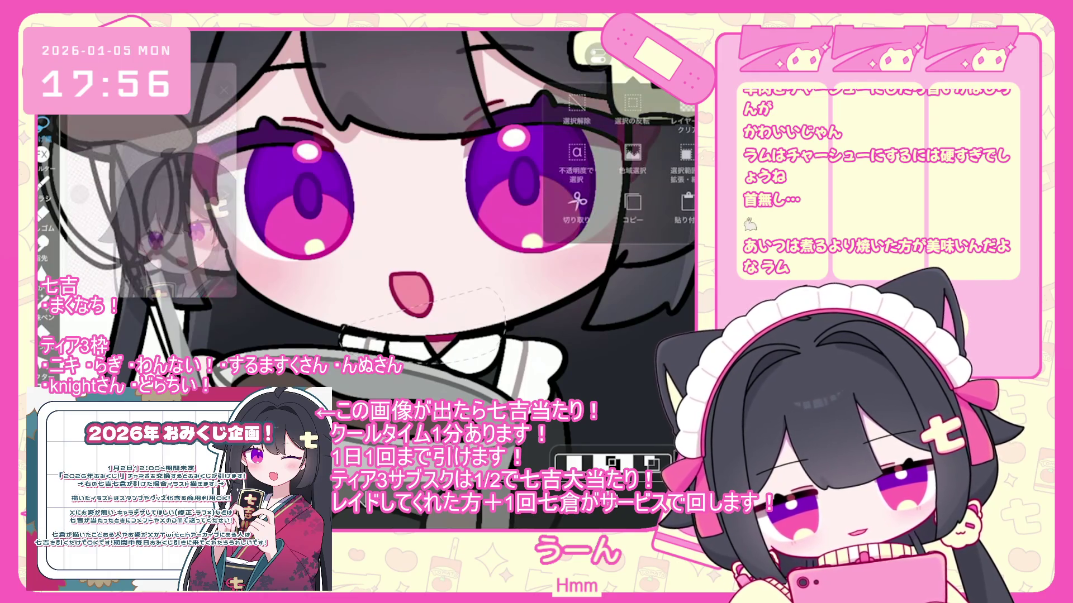
click(633, 206)
click(612, 463)
click(575, 253)
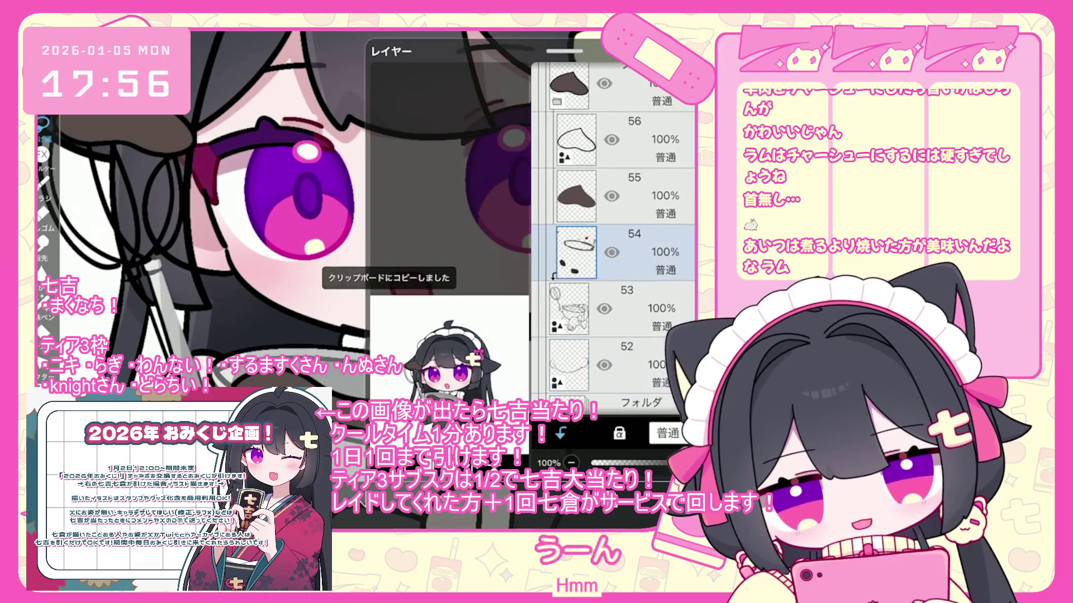
click(569, 308)
click(606, 457)
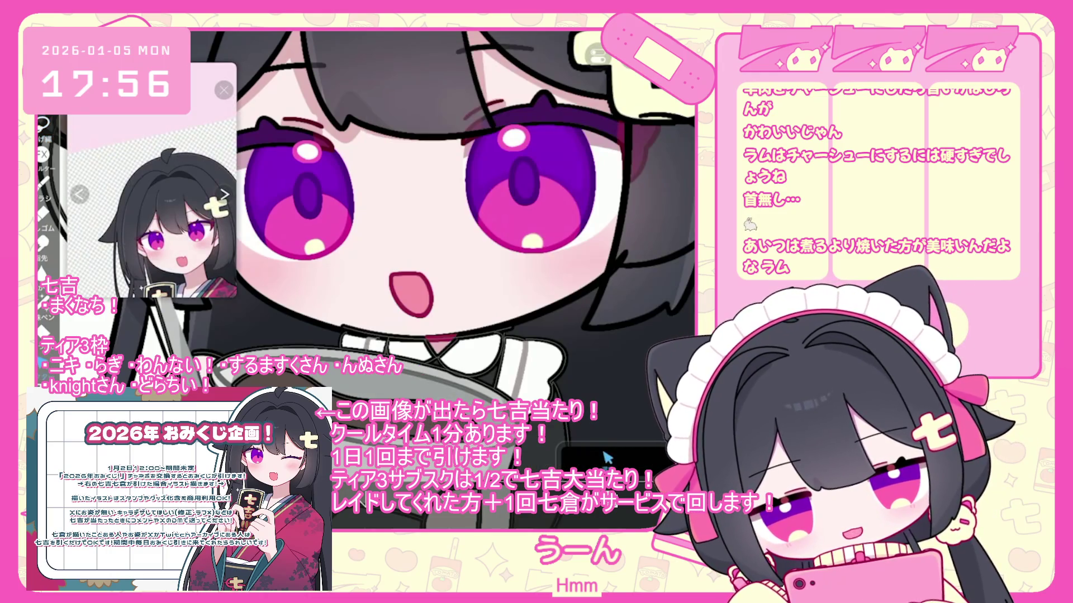
Zoom around the face and whole character, toggling the layer list to compare
click(608, 457)
click(607, 457)
click(608, 457)
click(607, 457)
scroll(425, 251, down, 5)
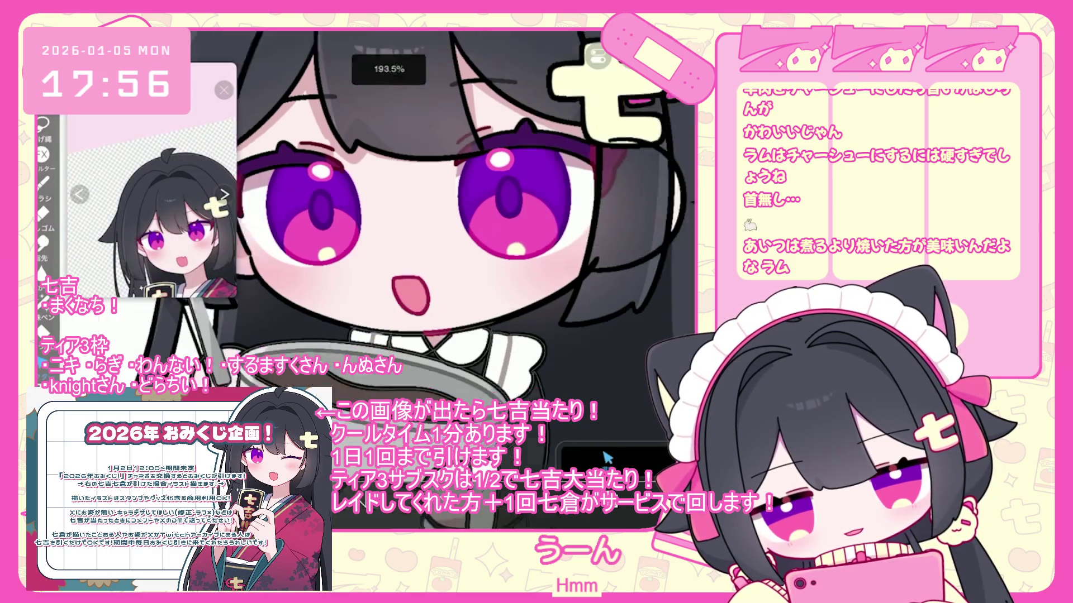
scroll(461, 280, down, 5)
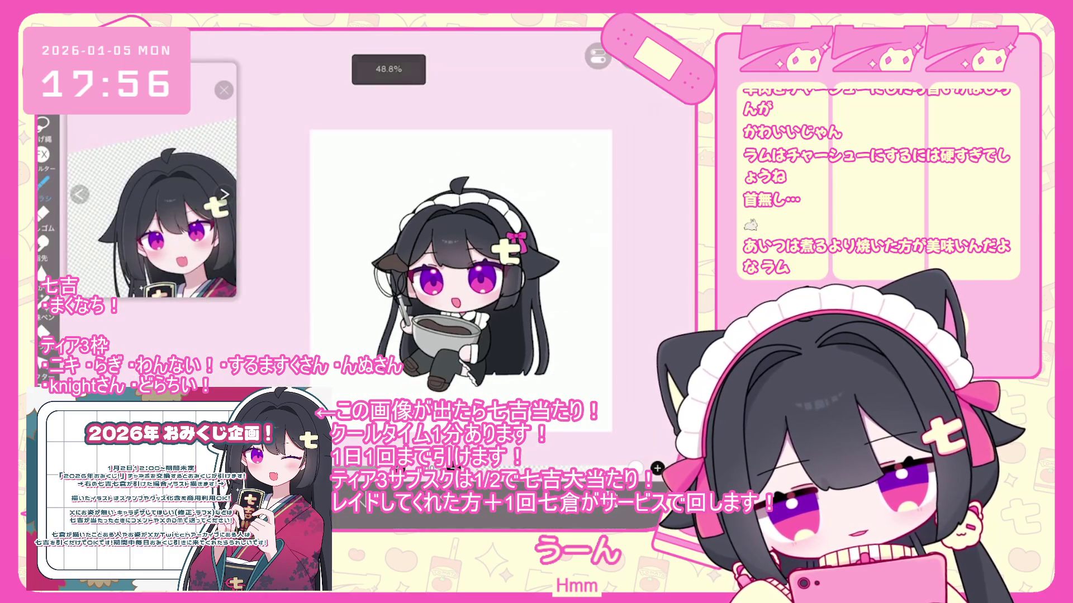
click(607, 457)
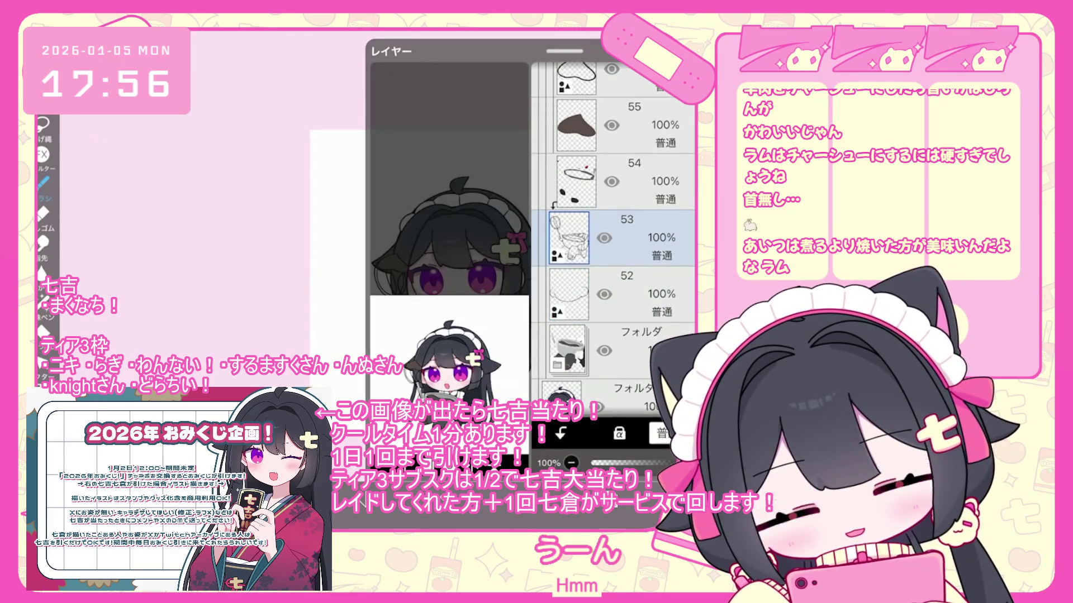
click(607, 457)
scroll(391, 251, up, 10)
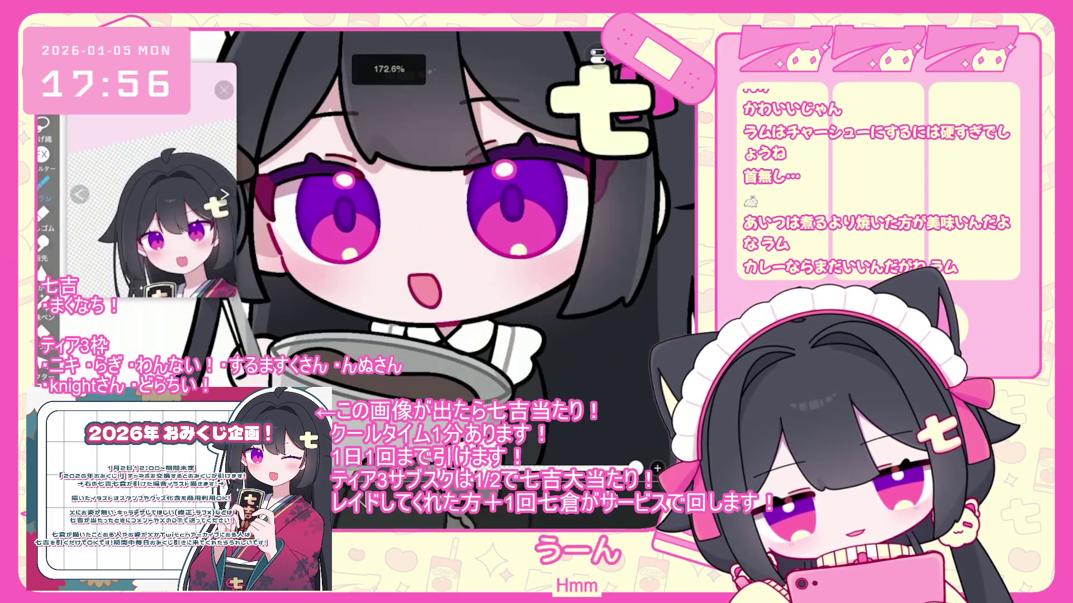
Make layer 54 the working layer, then select the folder holding the character art
click(607, 457)
click(631, 182)
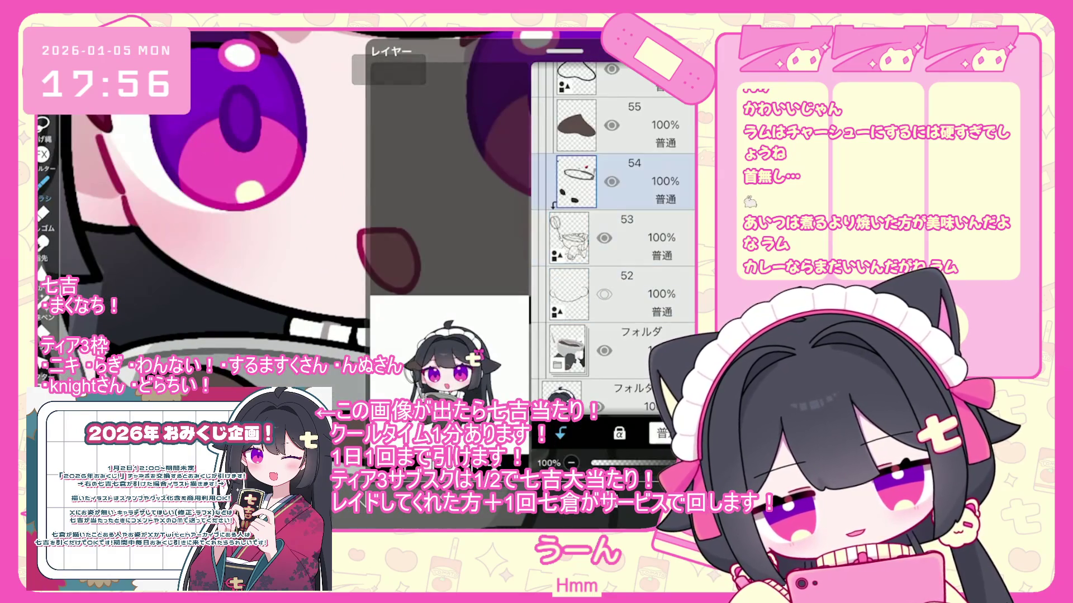
click(607, 457)
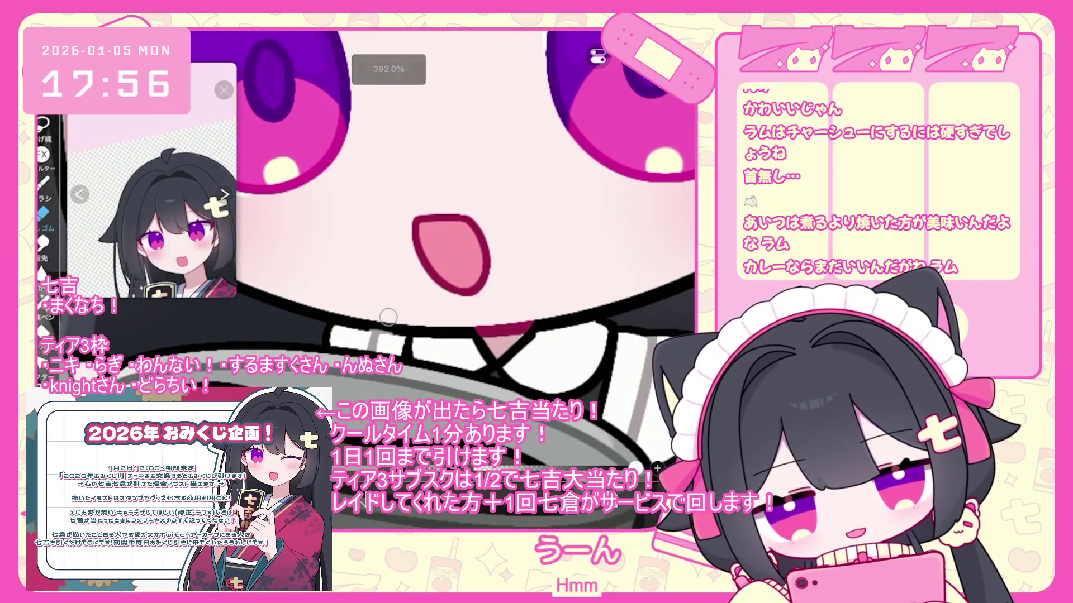
scroll(380, 251, down, 5)
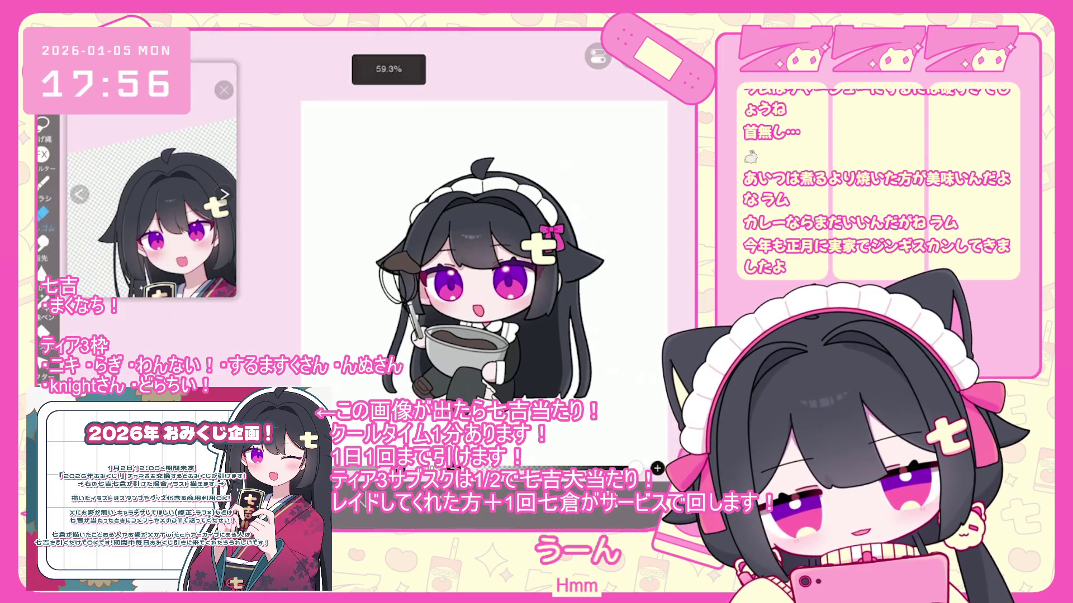
click(607, 457)
scroll(614, 235, up, 5)
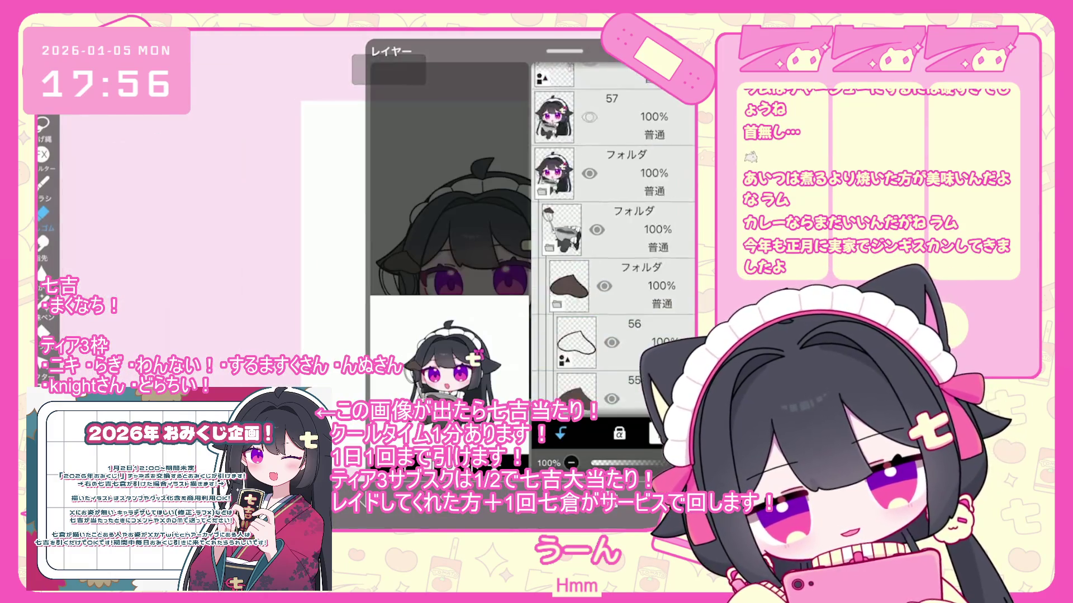
click(626, 246)
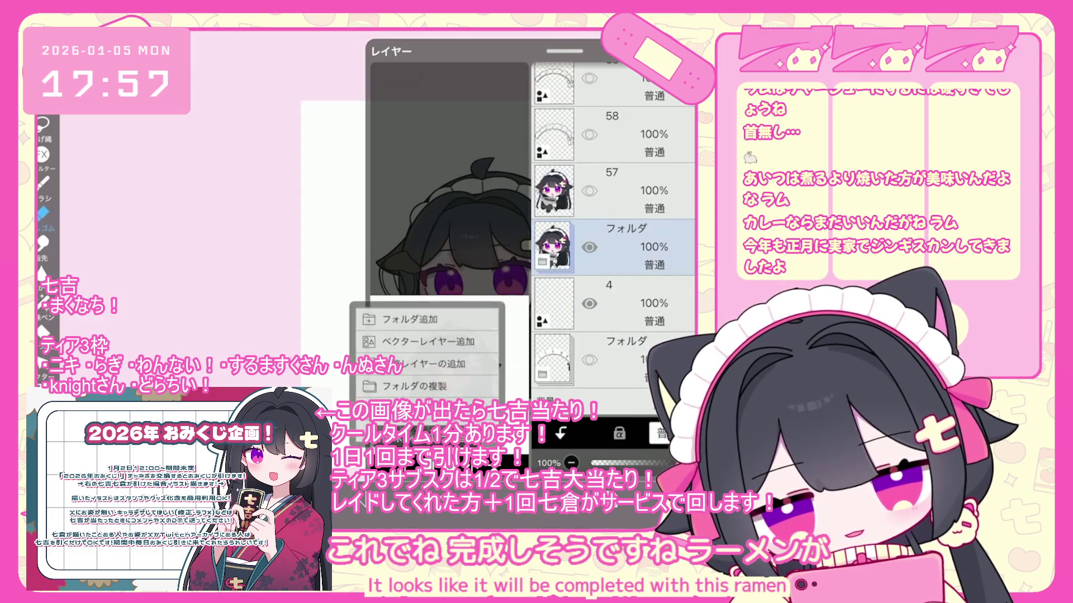
Merge layer 58 down into layer 57
click(626, 237)
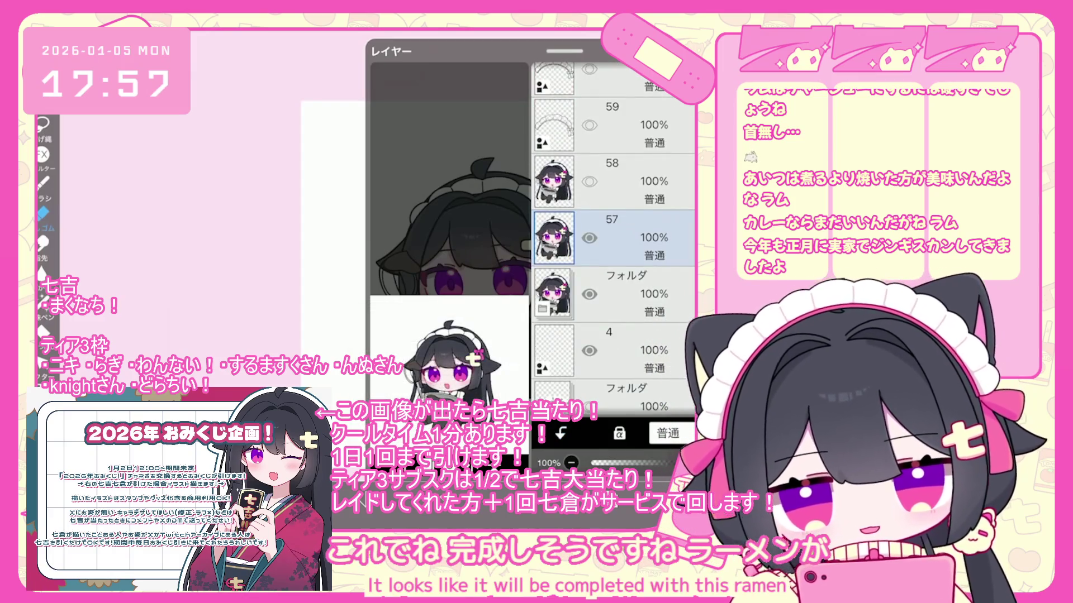
click(626, 182)
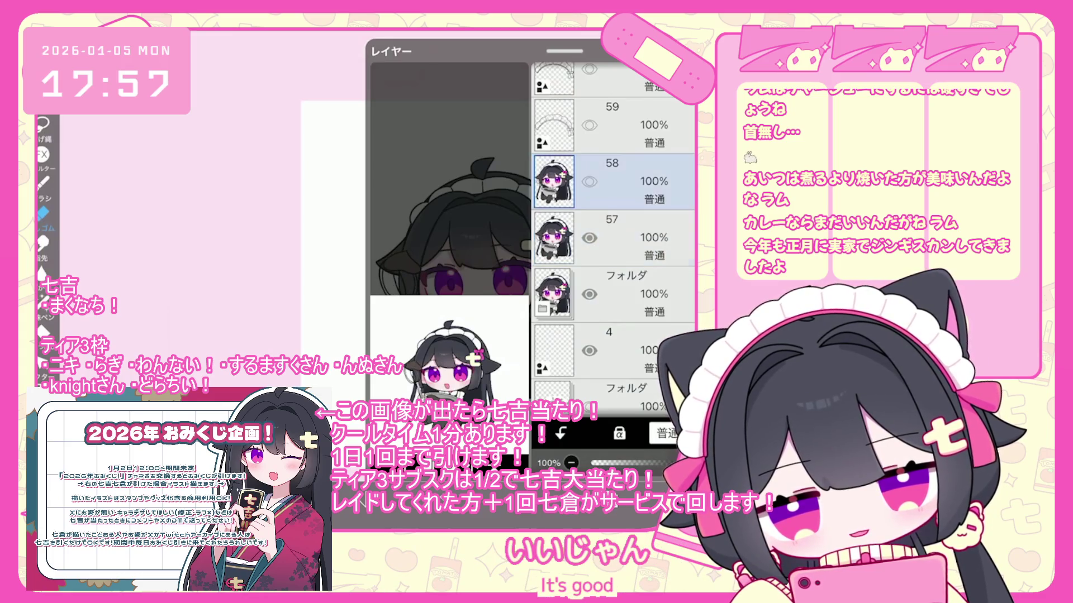
click(615, 237)
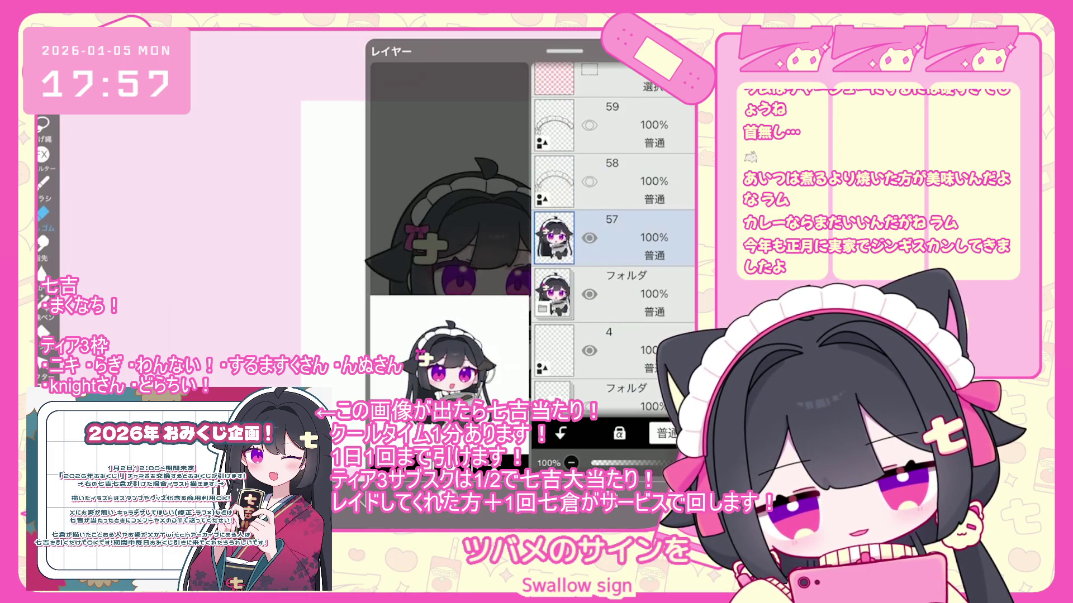
Undo and redo the horizontal canvas flip to compare the mirrored character
key(ctrl+z)
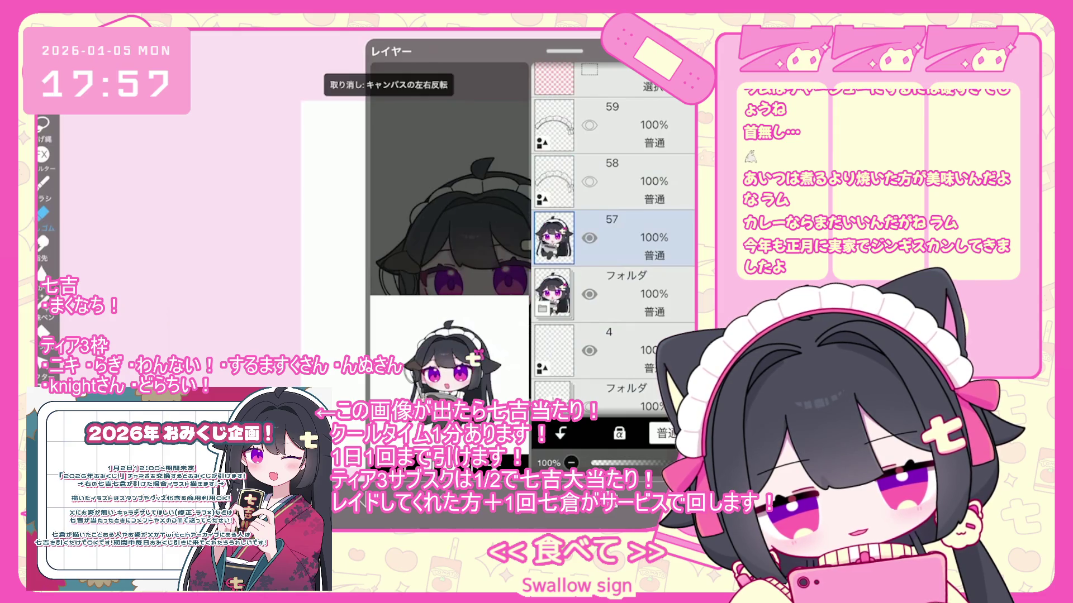
key(ctrl+shift+z)
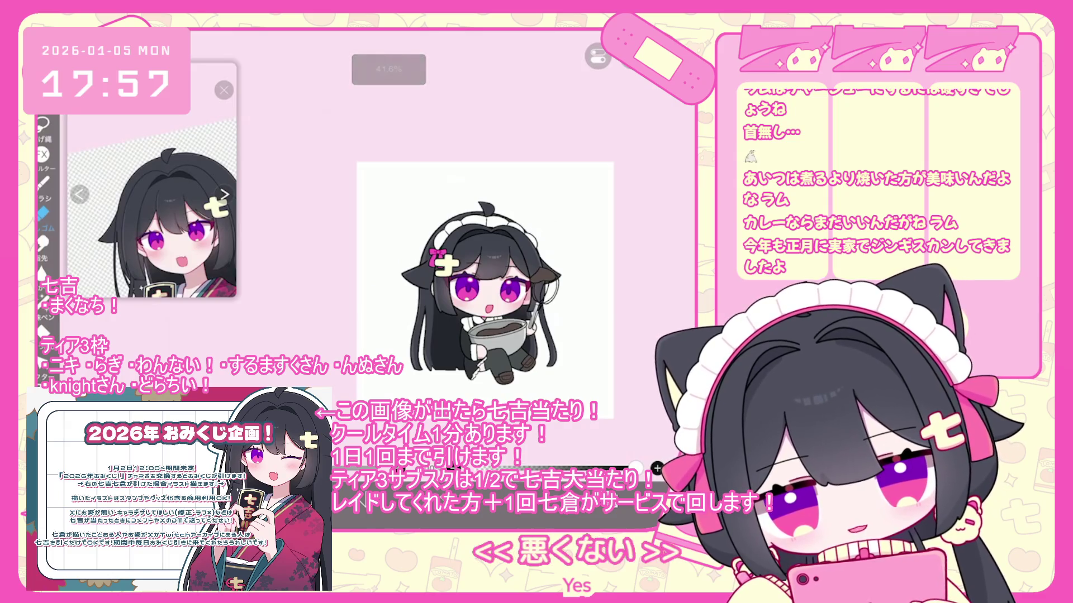
scroll(404, 256, up, 1)
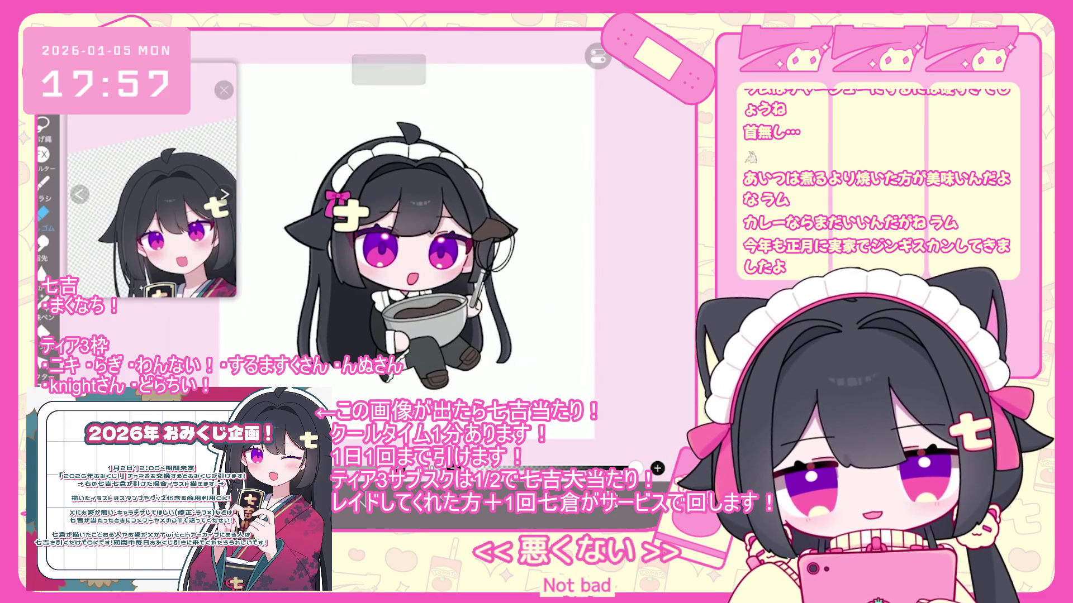
scroll(395, 241, up, 2)
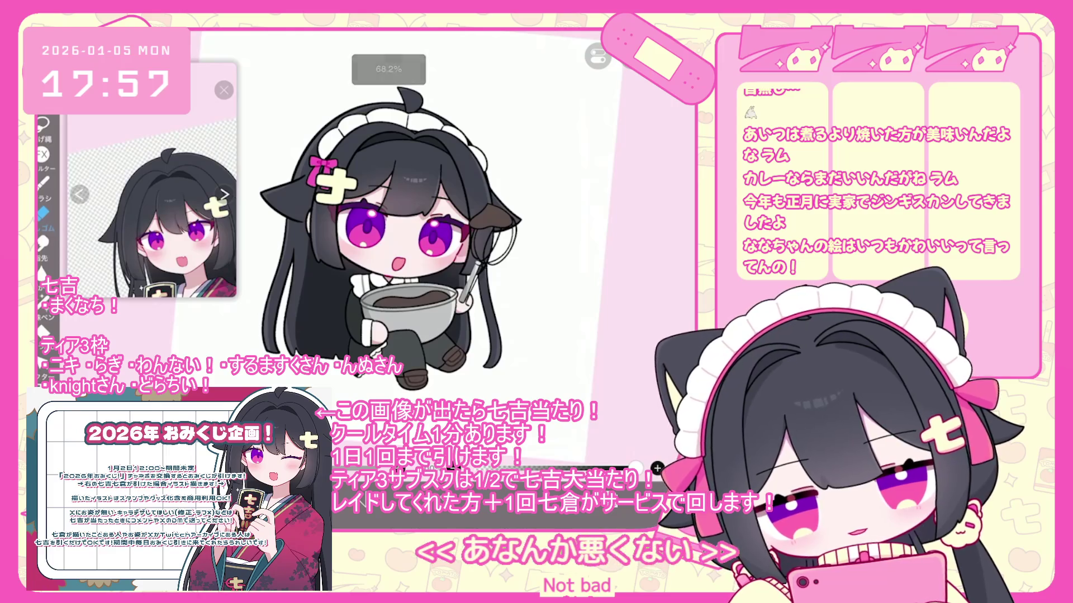
scroll(385, 255, down, 1)
scroll(394, 260, up, 1)
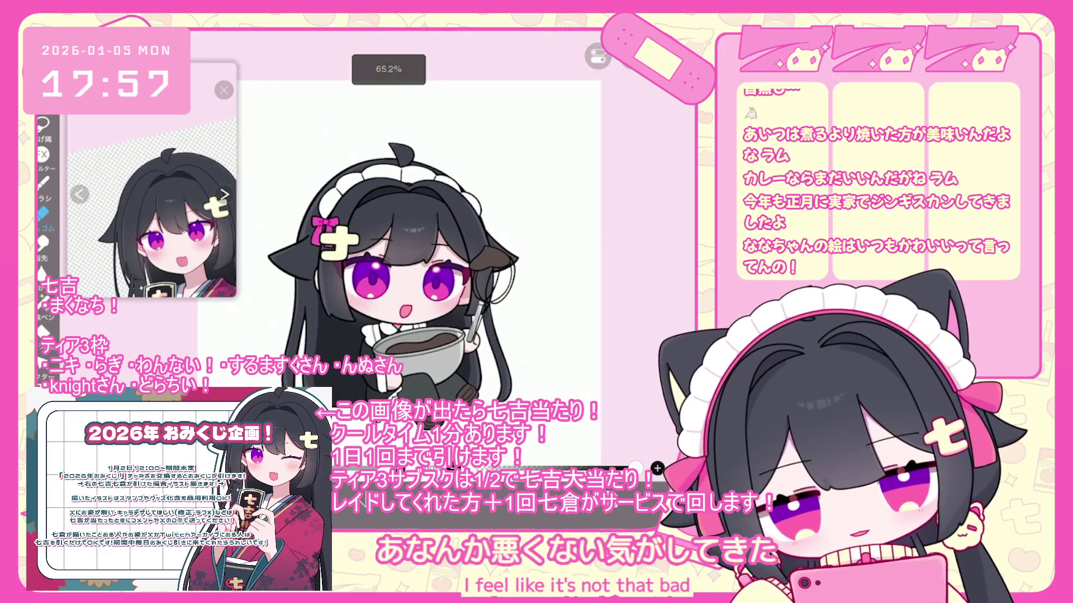
Select the folder below layer 57 and close the layer list
key(l)
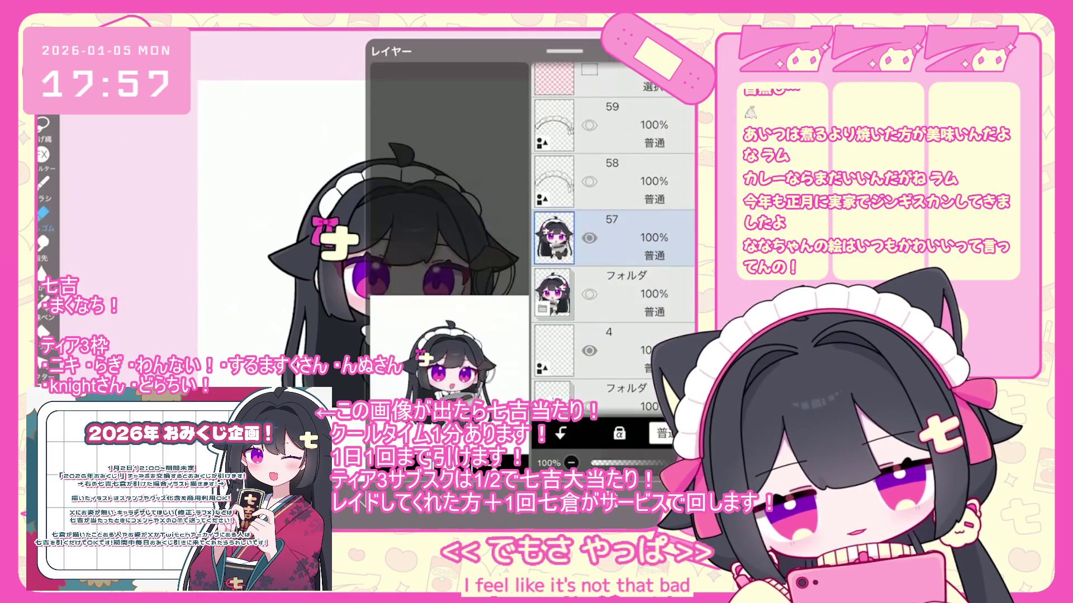
click(614, 293)
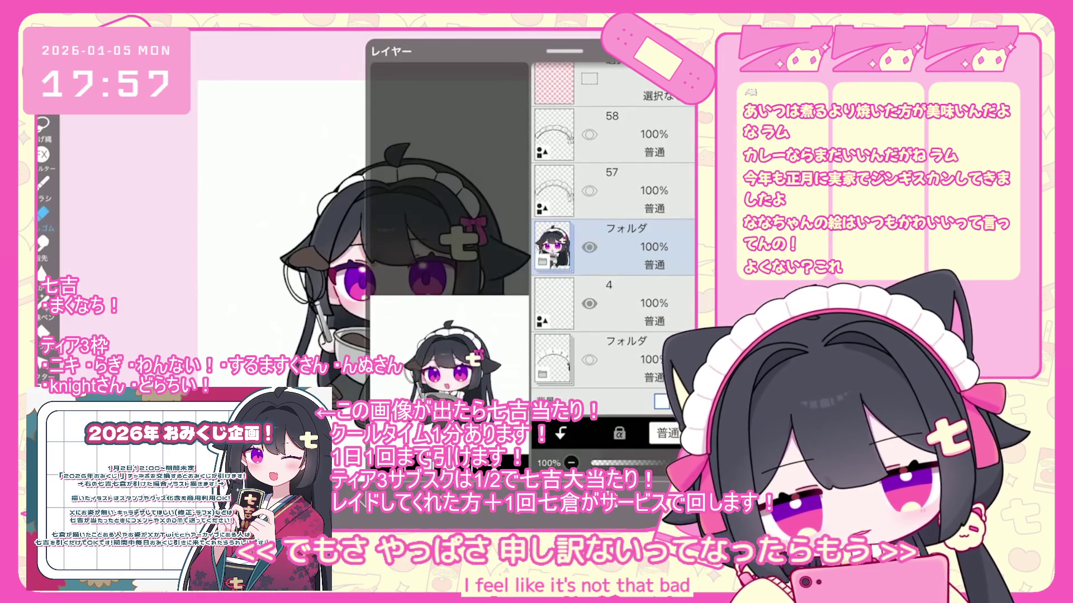
key(l)
scroll(412, 263, down, 2)
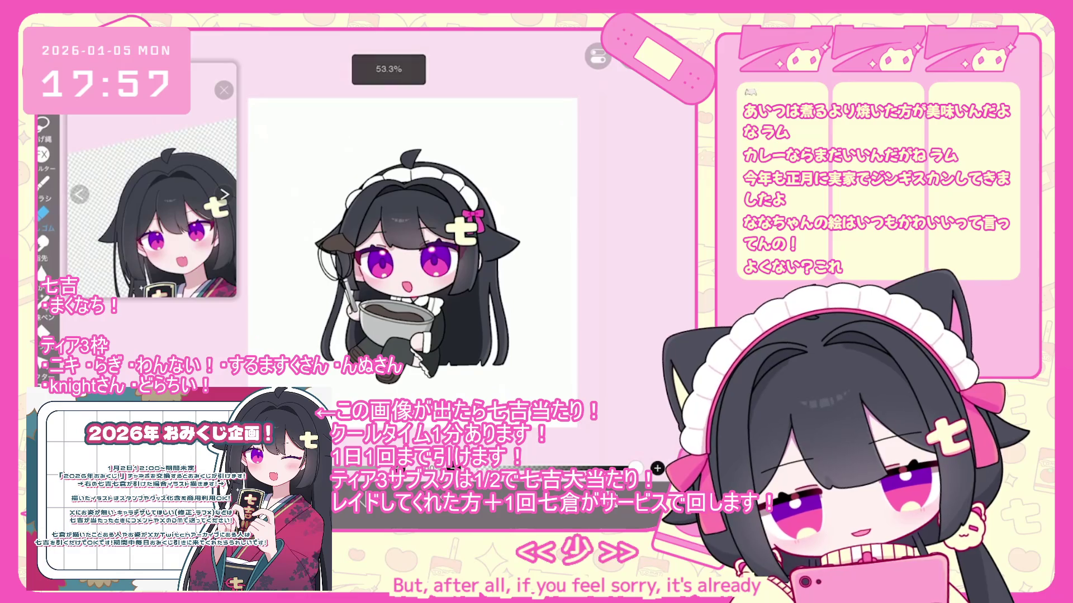
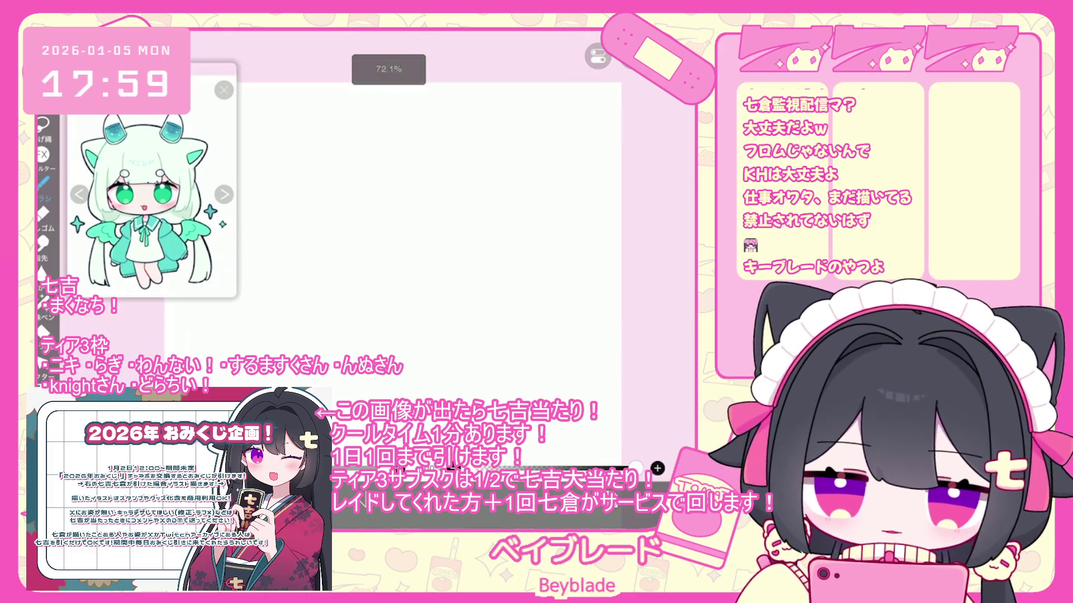
Try a jaw curve, then undo it and the left arc of the head
mouse_move(339, 252)
mouse_down()
mouse_move(344, 276)
mouse_move(430, 289)
mouse_up()
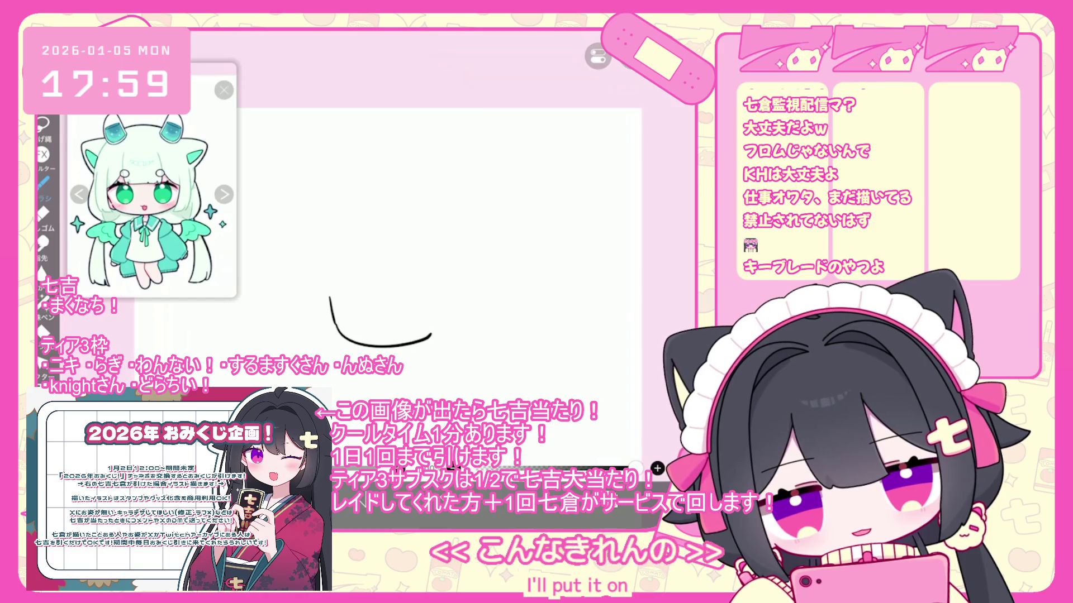
key(ctrl+z)
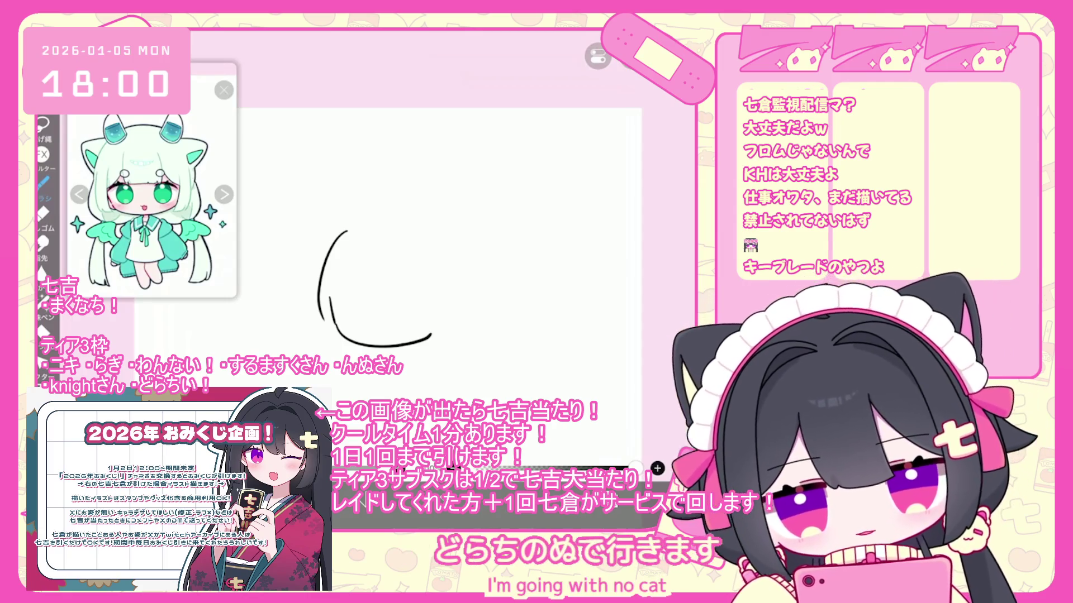
scroll(385, 279, down, 2)
key(ctrl+z)
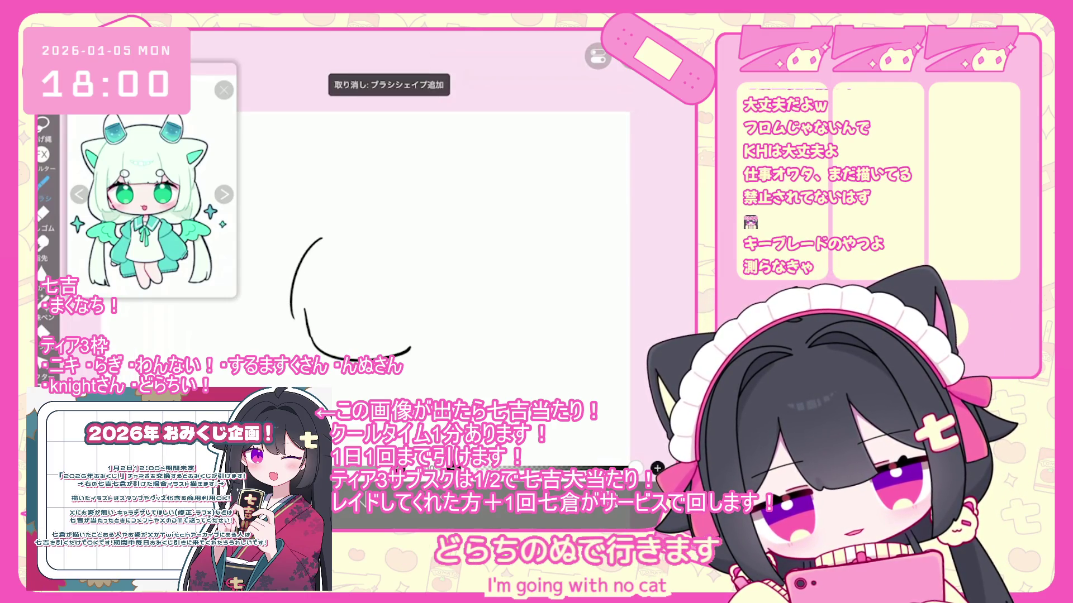
scroll(386, 279, up, 2)
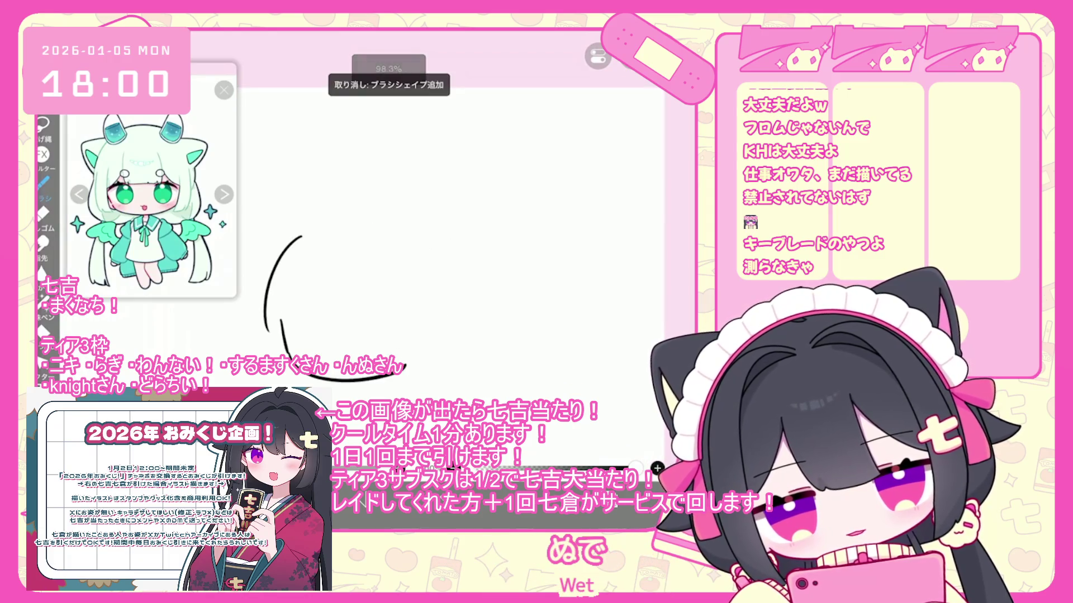
Draw the round top of the head outline and the straight-cut bangs edge
drag(304, 232, 445, 332)
mouse_move(314, 307)
mouse_down()
mouse_move(324, 317)
mouse_move(390, 312)
mouse_up()
key(ctrl+z)
drag(393, 275, 395, 314)
key(ctrl+z)
drag(393, 275, 395, 314)
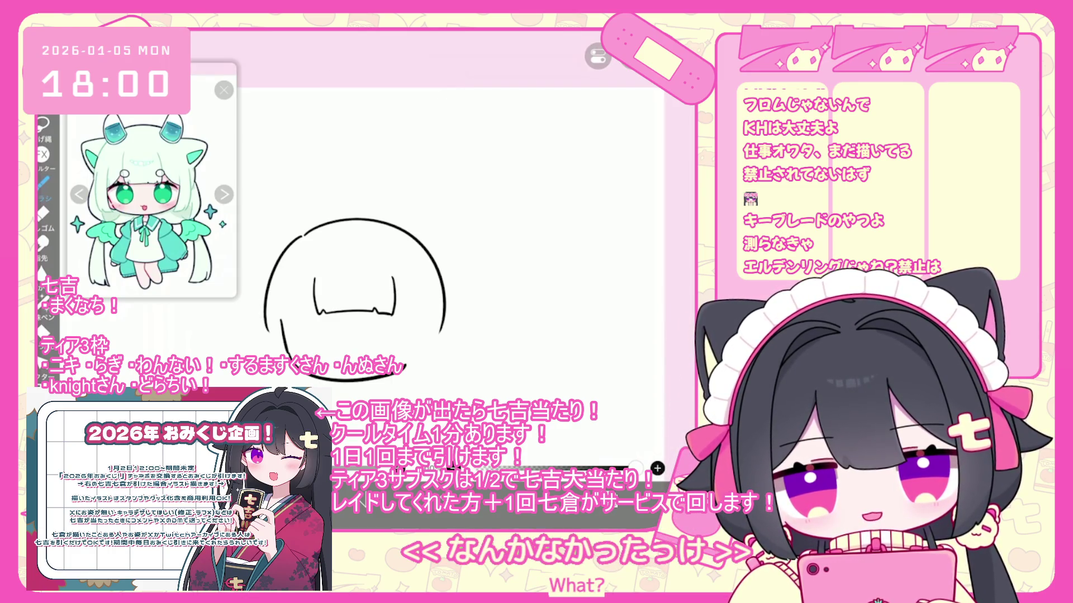
Draw a shorter side hair strand falling on the face's right
drag(394, 278, 432, 322)
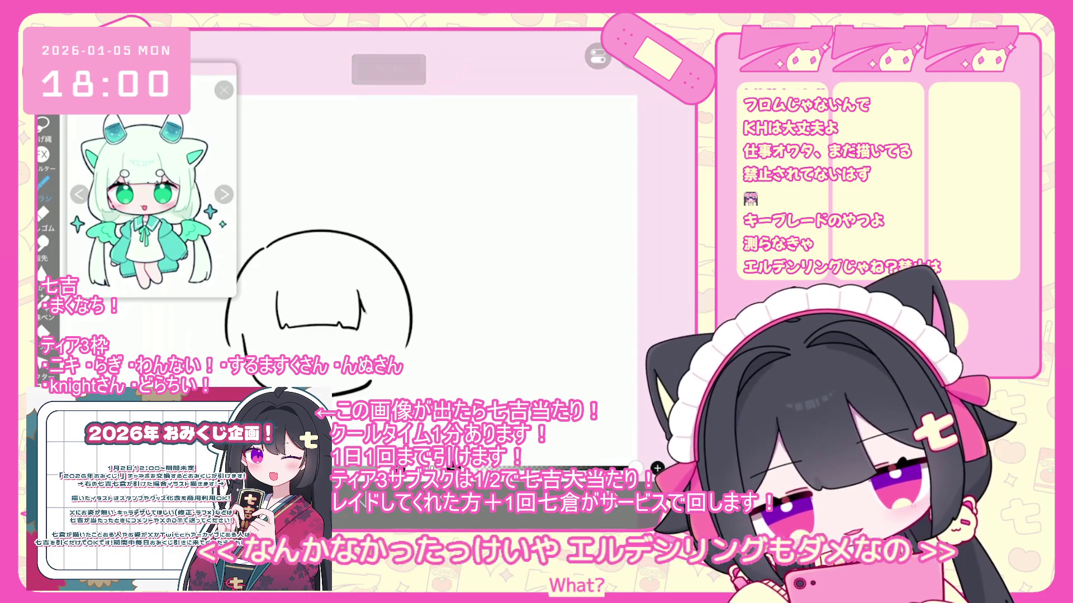
key(ctrl+z)
mouse_move(360, 307)
mouse_down()
mouse_move(391, 333)
mouse_move(375, 360)
mouse_up()
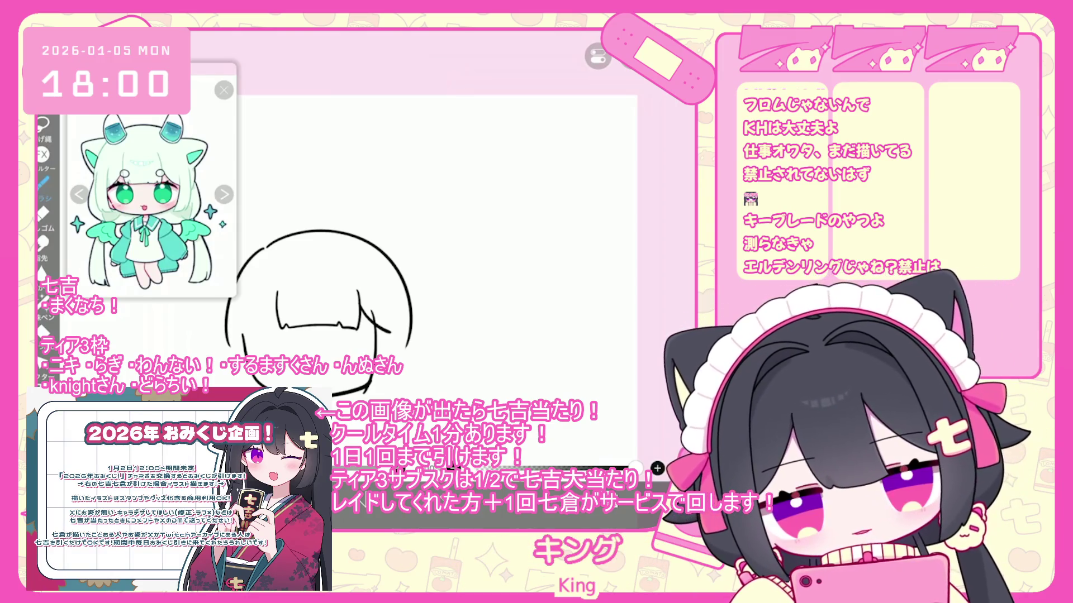
drag(394, 317, 404, 388)
key(ctrl+z)
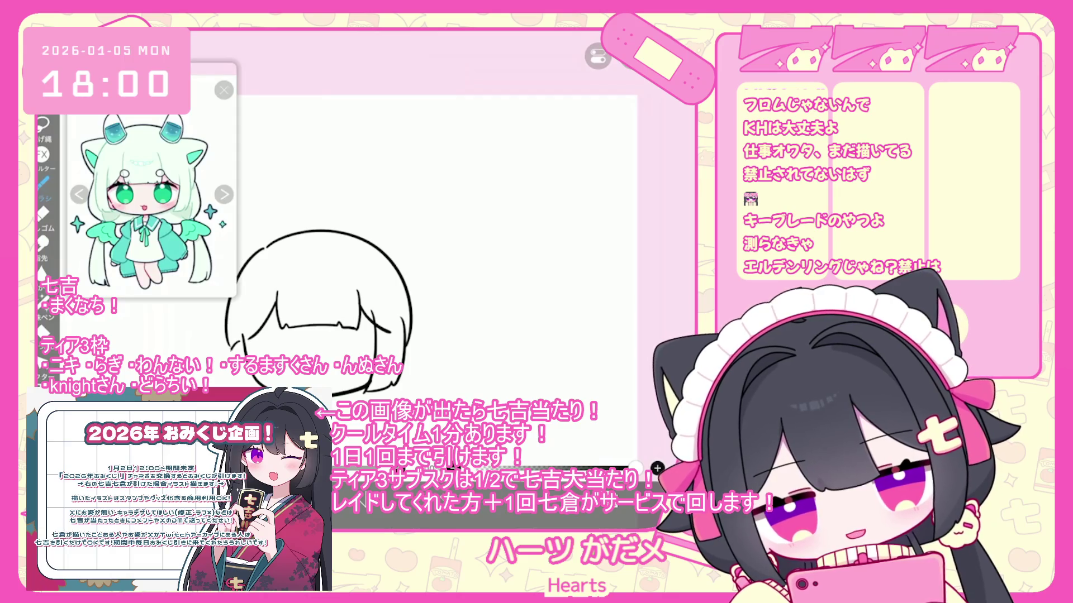
Remove the stray strokes at the face's left edge and the left ear stroke
key(ctrl+z)
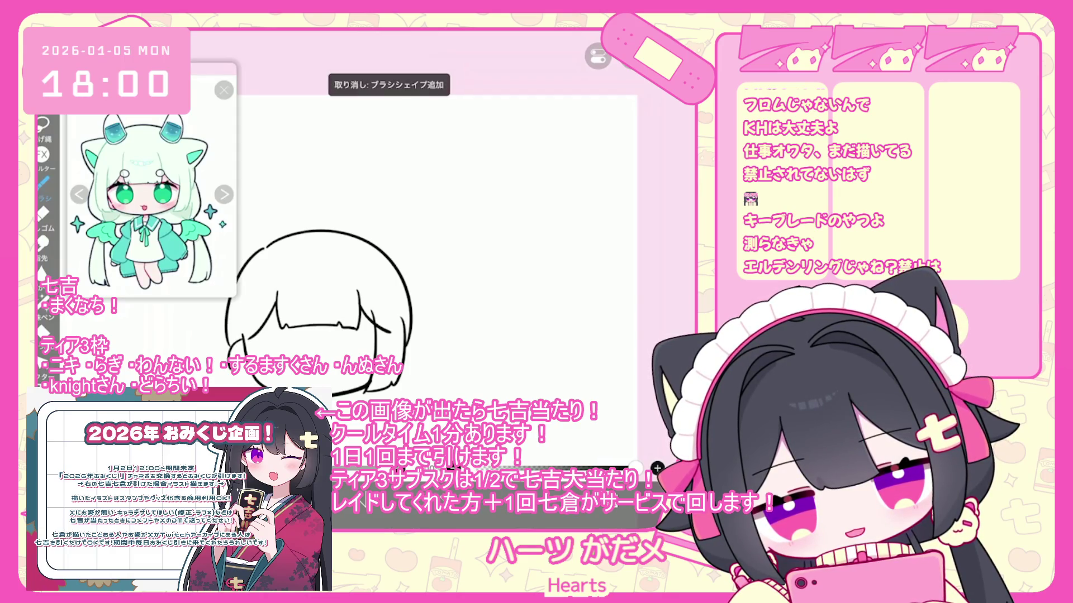
scroll(391, 307, down, 1)
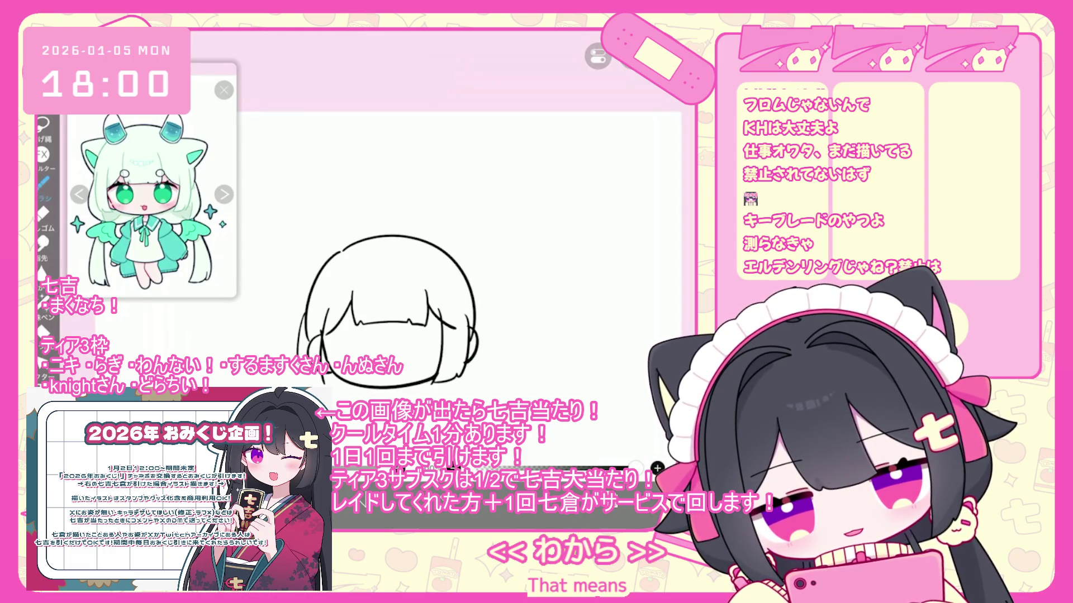
key(ctrl+z)
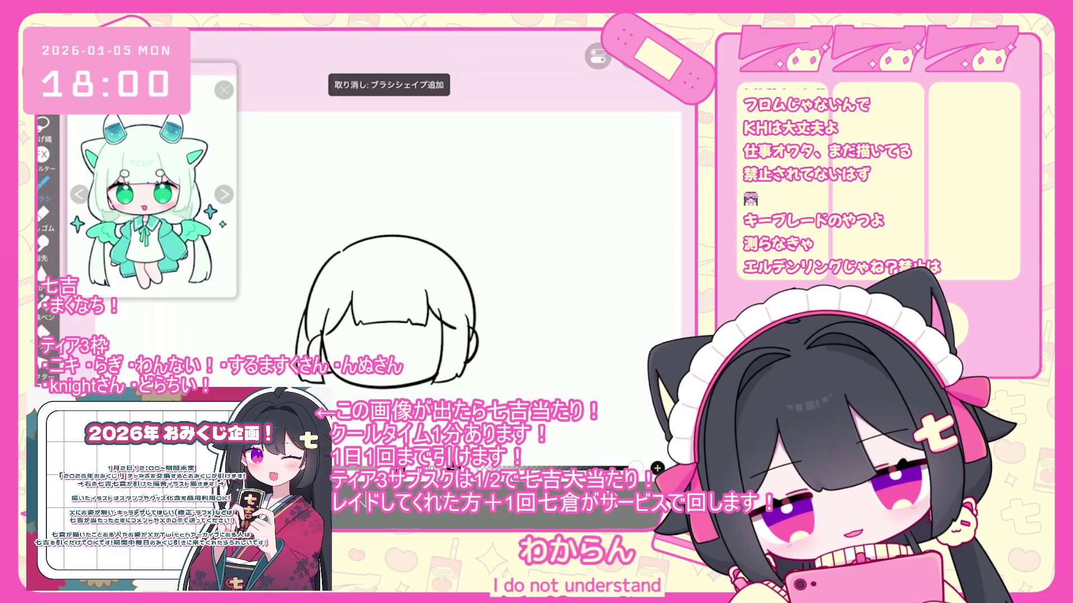
scroll(380, 313, up, 1)
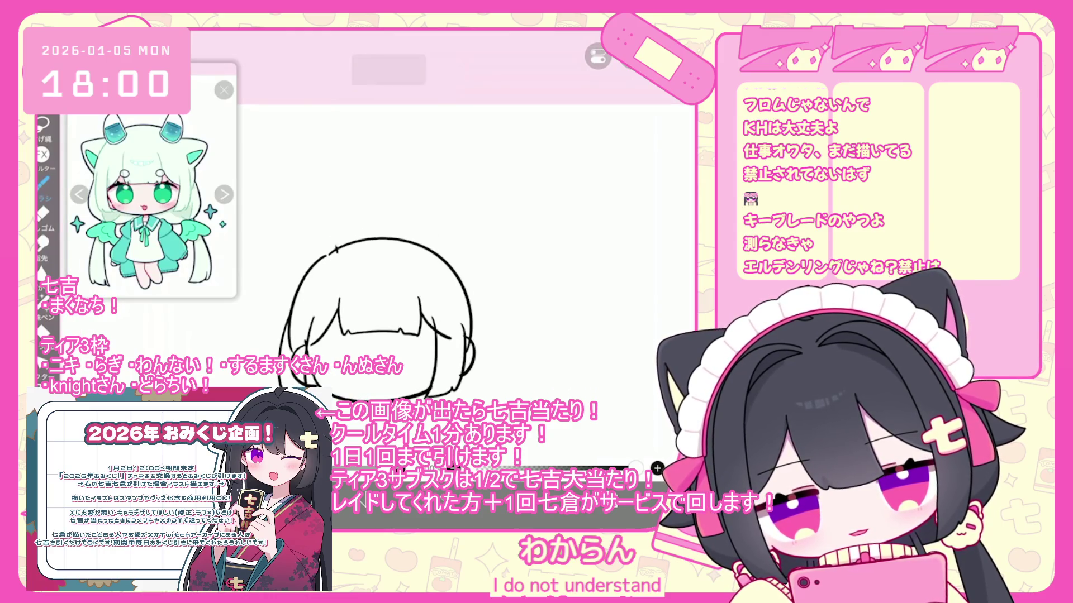
key(ctrl+z)
scroll(391, 307, down, 1)
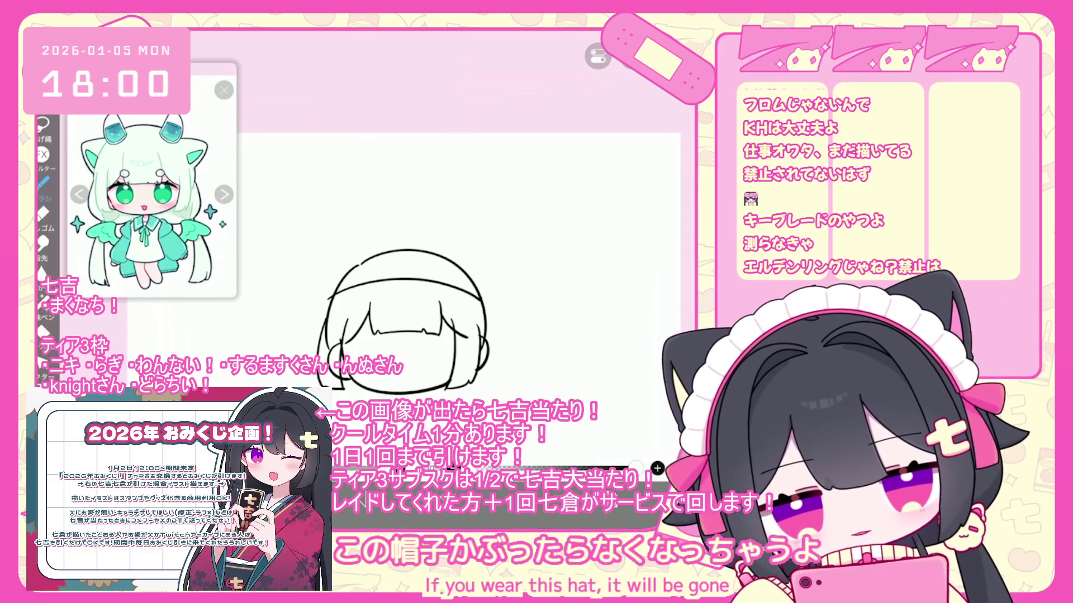
Remove the extra stroke at the head's upper left and the hair tuft on top
key(ctrl+z)
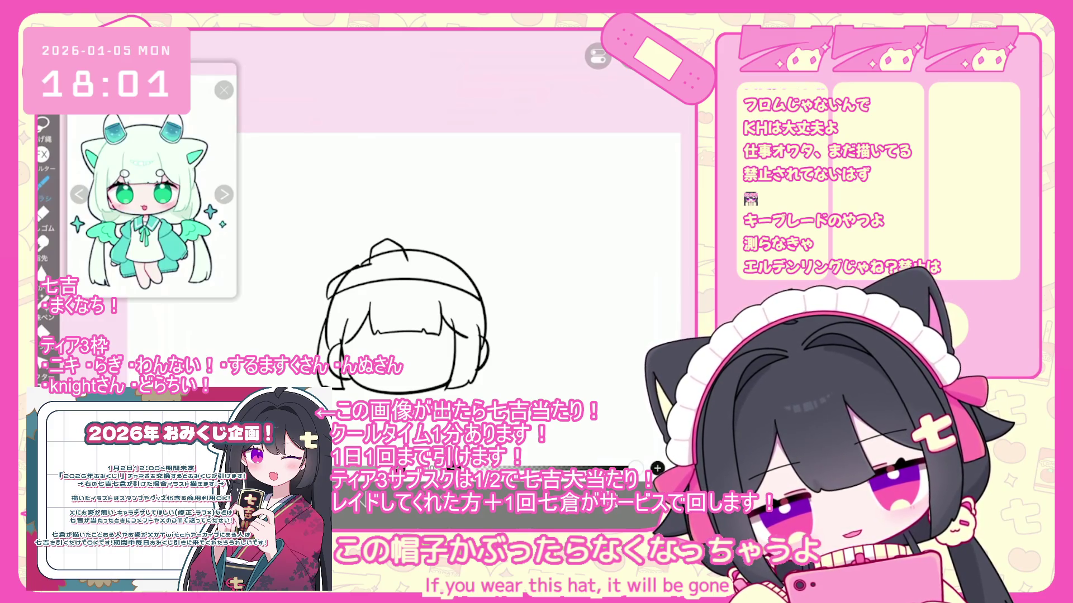
scroll(402, 318, up, 3)
key(ctrl+z)
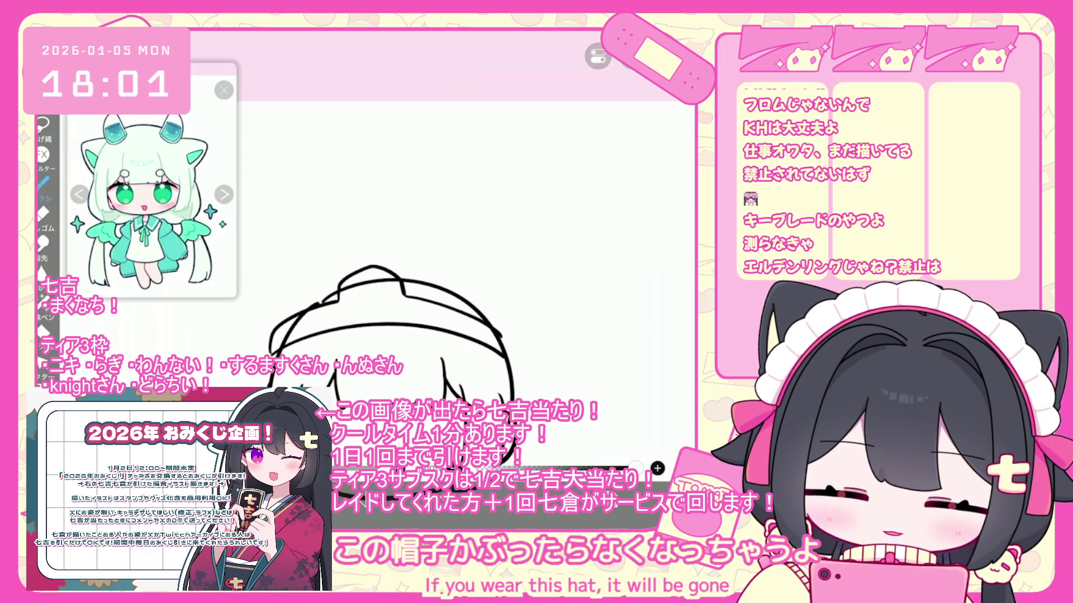
scroll(424, 335, up, 1)
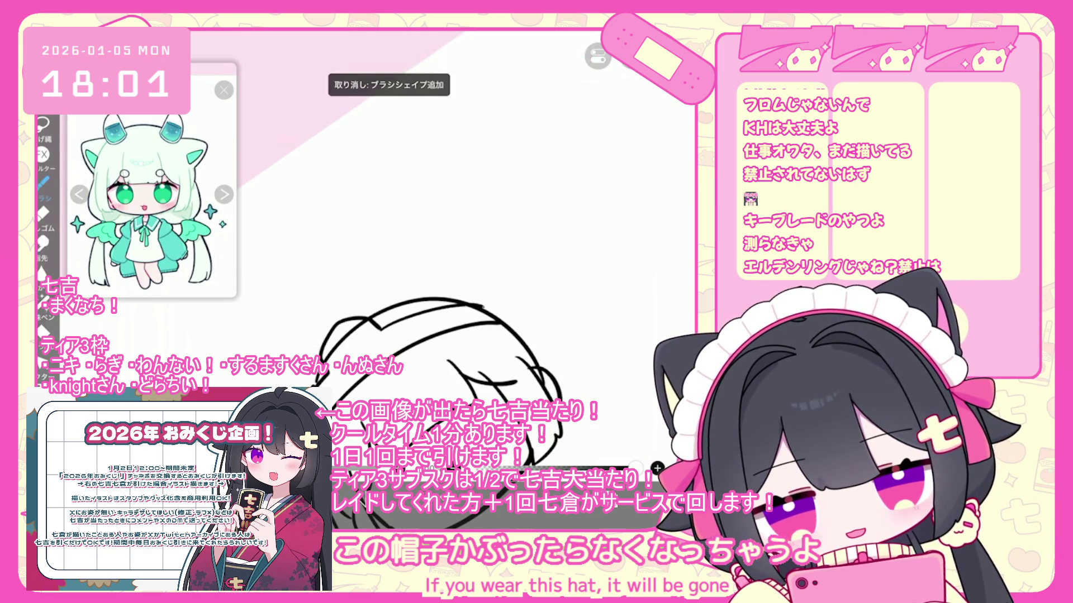
scroll(402, 280, down, 1)
Draw the tall hat outline across the top of the head and down its right side
mouse_move(333, 234)
mouse_down()
mouse_move(301, 324)
mouse_move(393, 233)
mouse_up()
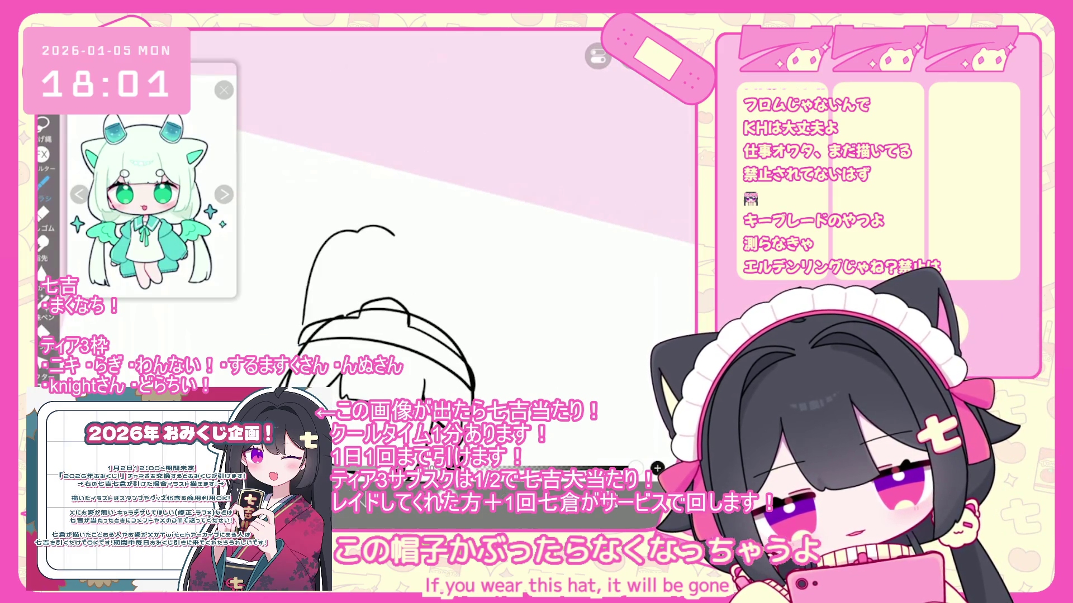
key(ctrl+z)
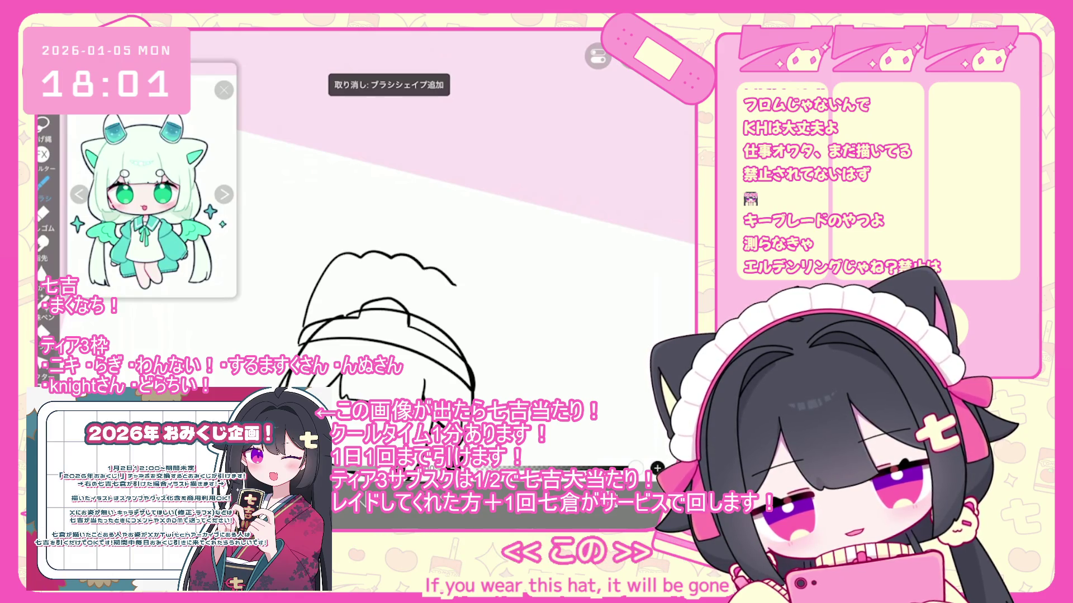
scroll(391, 279, up, 1)
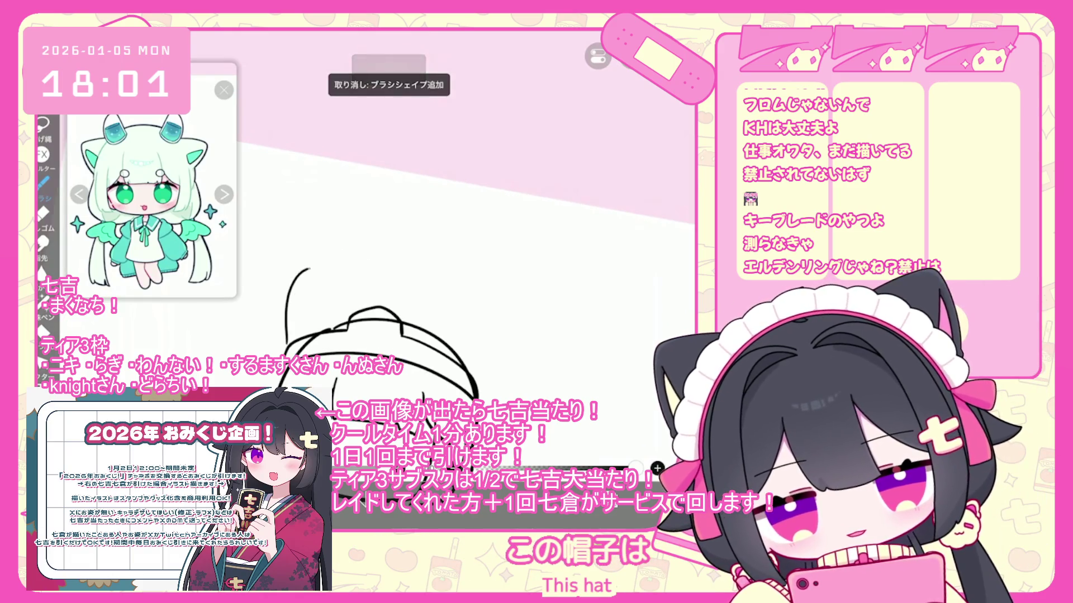
key(ctrl+z)
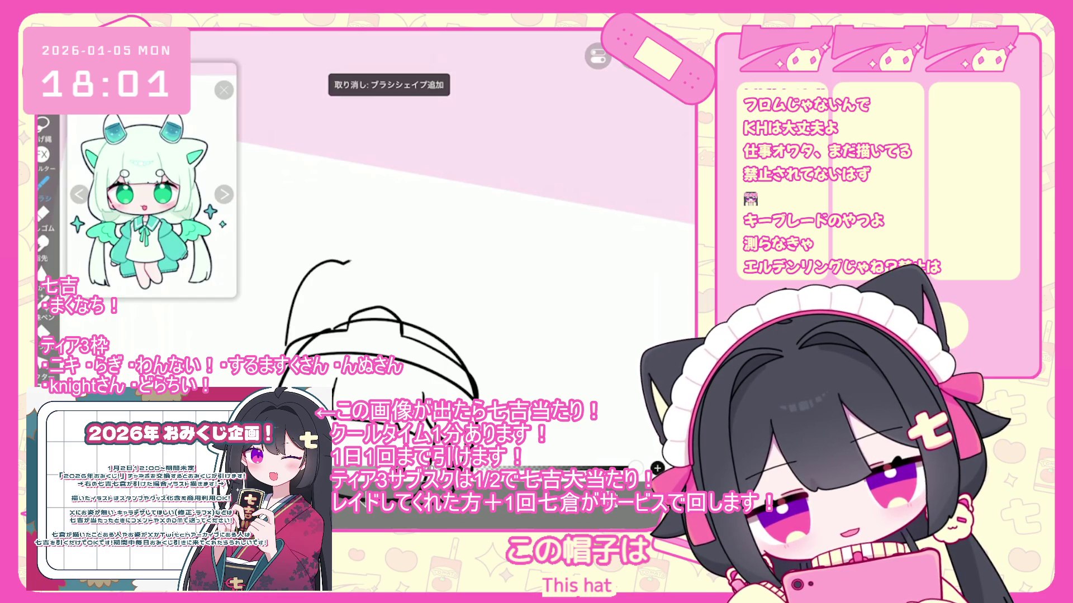
key(ctrl+z)
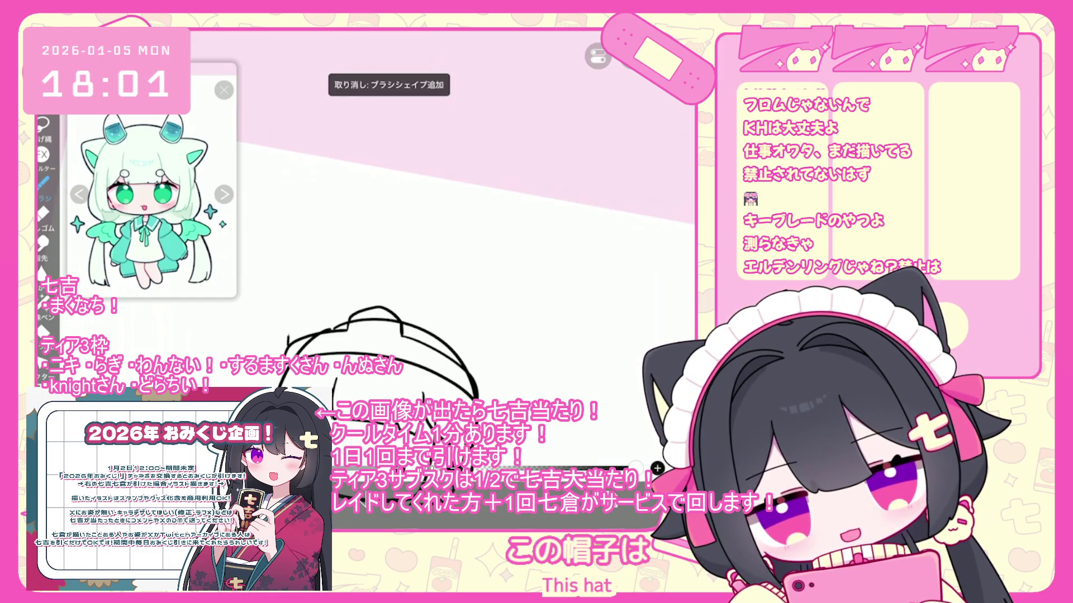
mouse_move(350, 251)
mouse_down()
mouse_move(439, 260)
mouse_move(486, 285)
mouse_move(483, 363)
mouse_up()
key(ctrl+z)
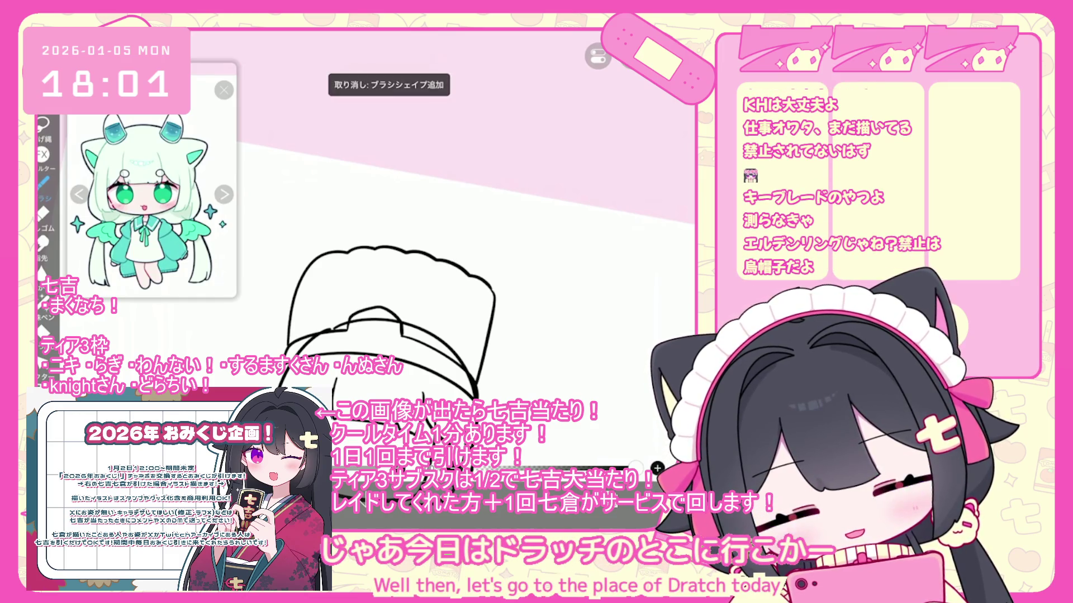
drag(492, 288, 483, 385)
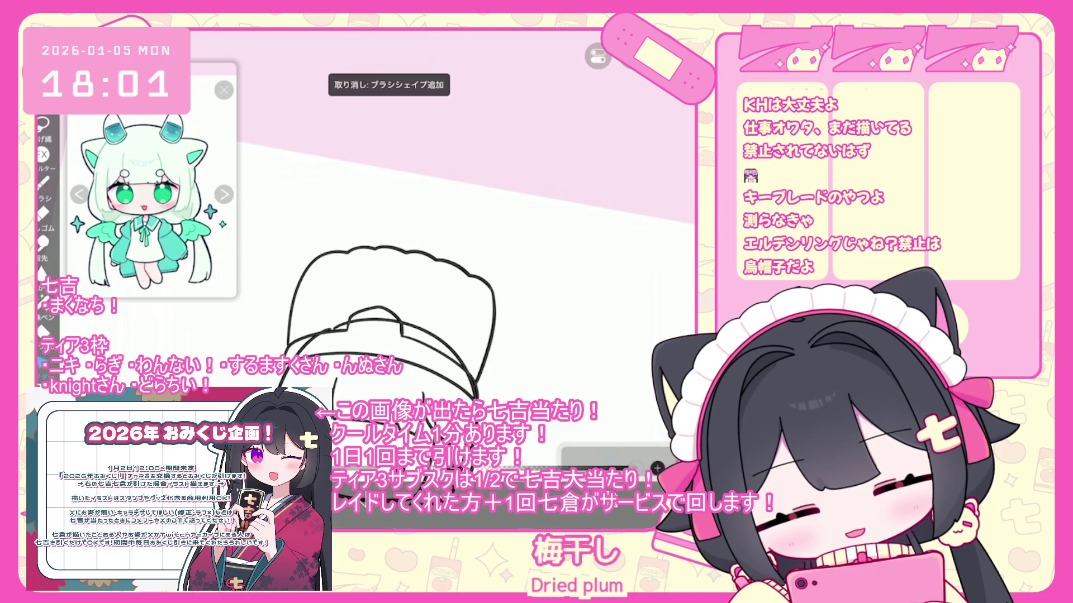
Draw vertical stripe lines down the hat, redoing the wobbly left and right stripes
mouse_move(607, 458)
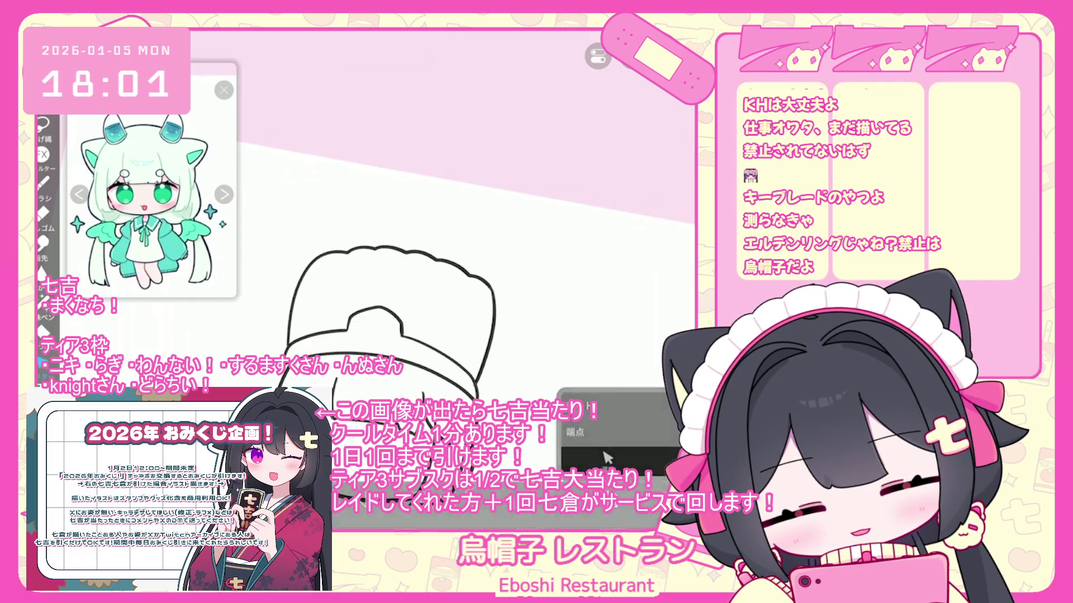
drag(336, 231, 320, 319)
key(ctrl+z)
key(ctrl+z)
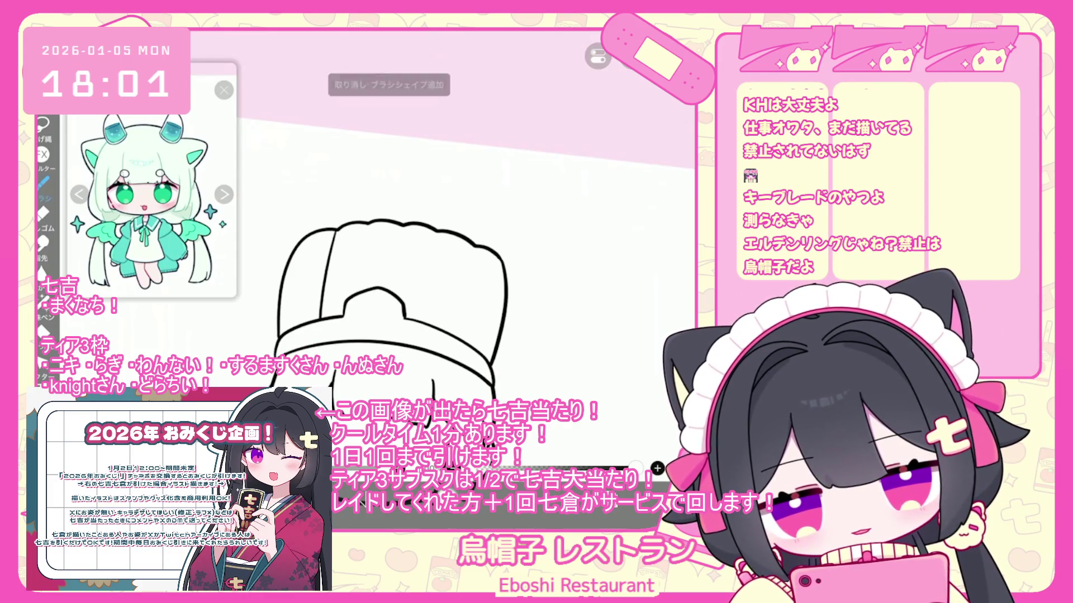
mouse_move(404, 226)
mouse_down()
mouse_move(392, 293)
mouse_move(415, 334)
mouse_up()
key(ctrl+z)
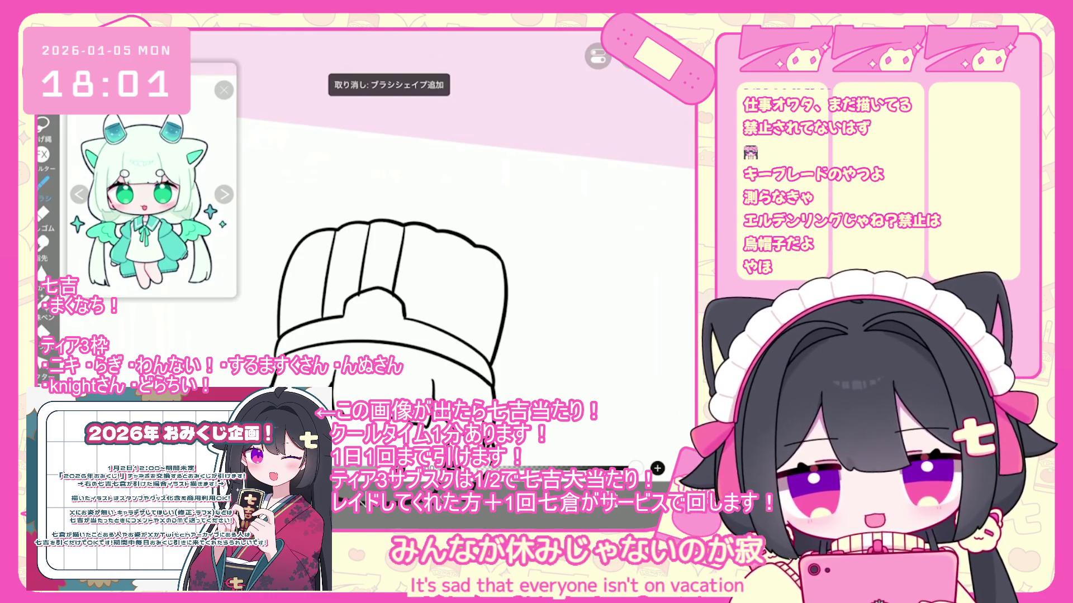
drag(439, 237, 422, 334)
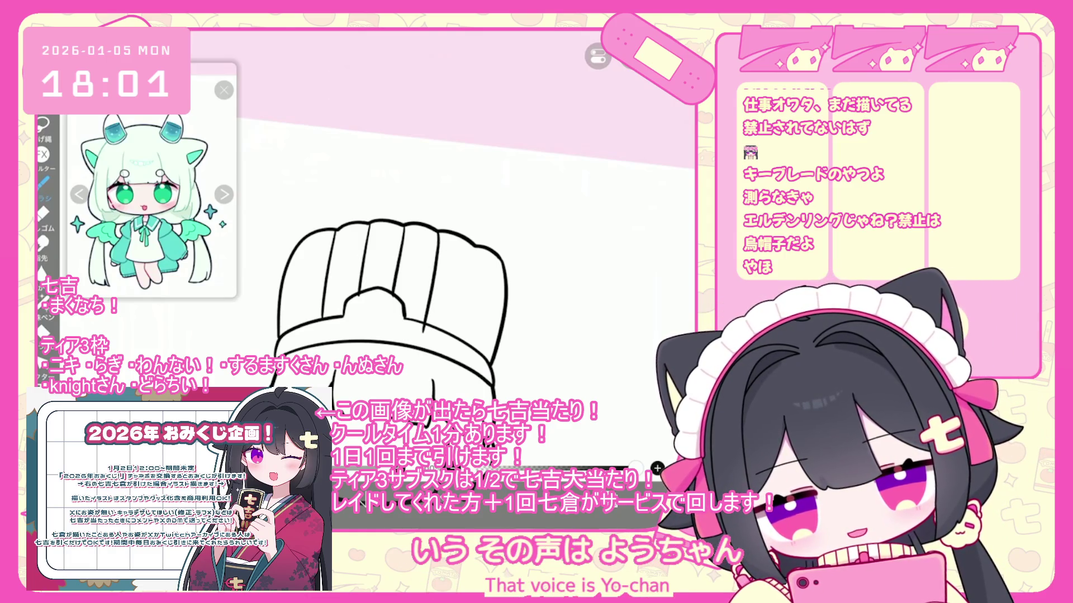
key(ctrl+z)
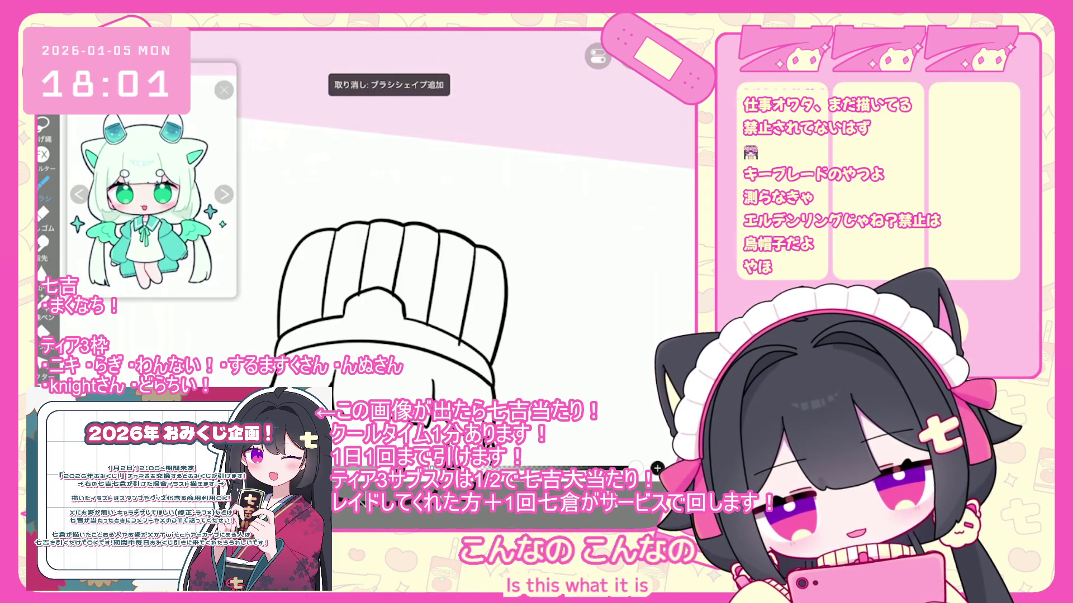
right_click(605, 457)
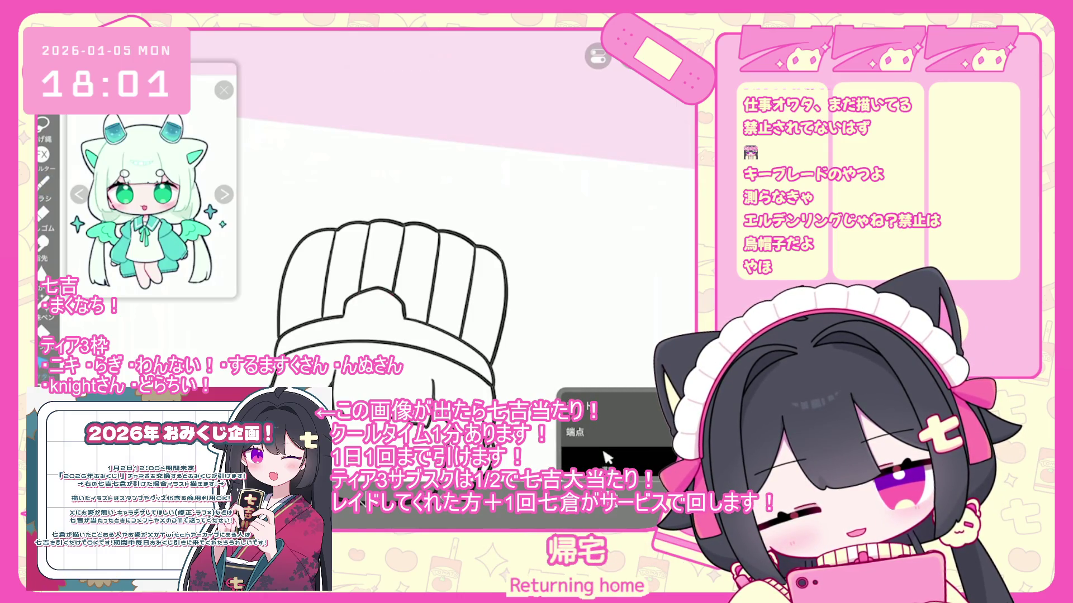
scroll(391, 279, up, 3)
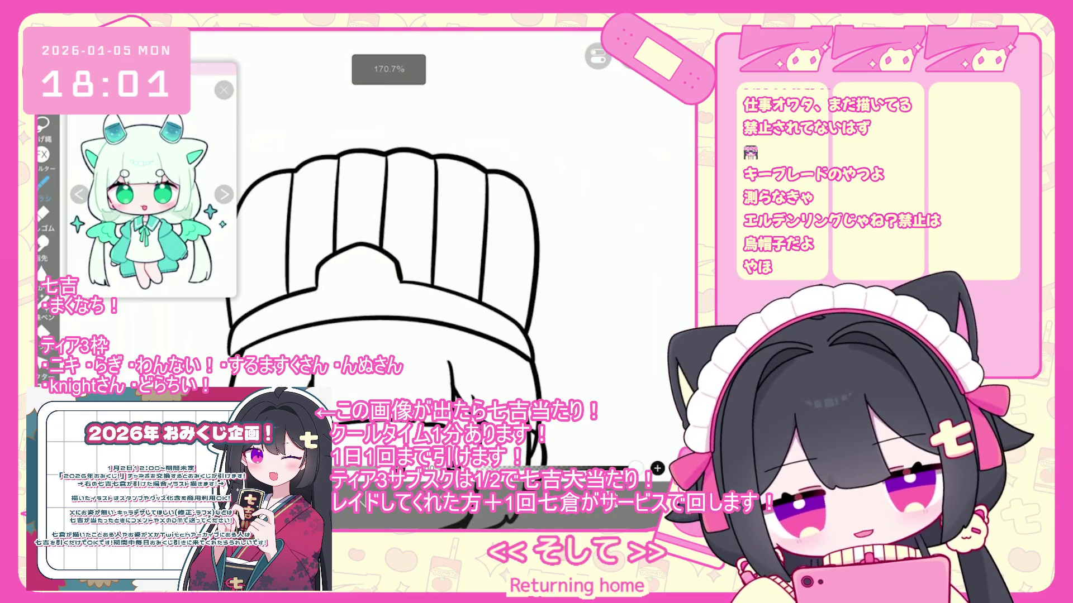
Undo the V stroke below the hat and the eraser edits to restore the hat lines
scroll(402, 279, down, 1)
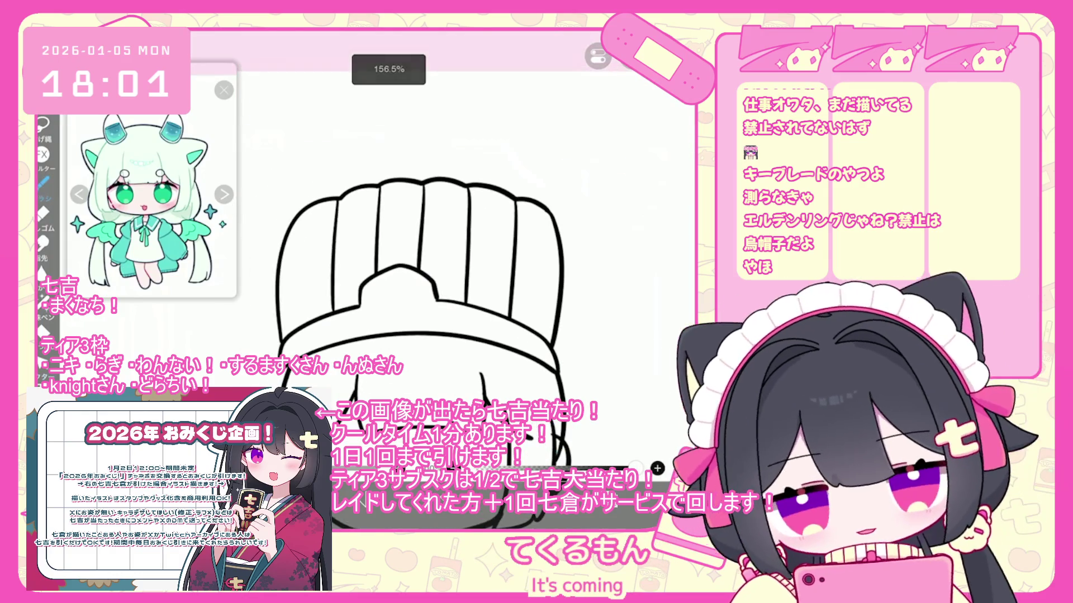
mouse_move(365, 335)
mouse_down()
mouse_move(399, 348)
mouse_move(431, 328)
mouse_up()
right_click(606, 456)
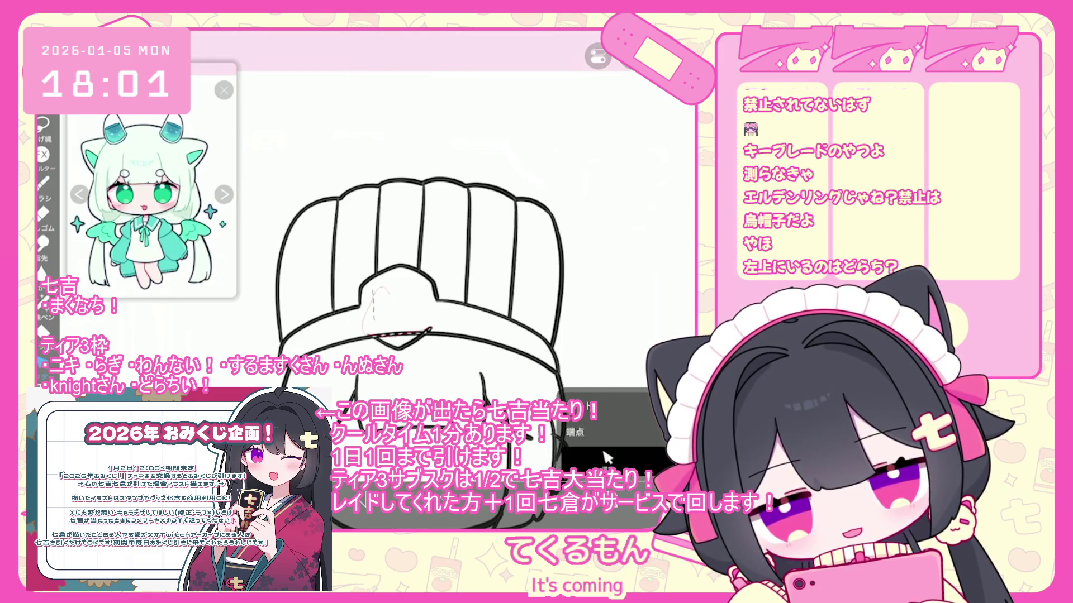
key(ctrl+z)
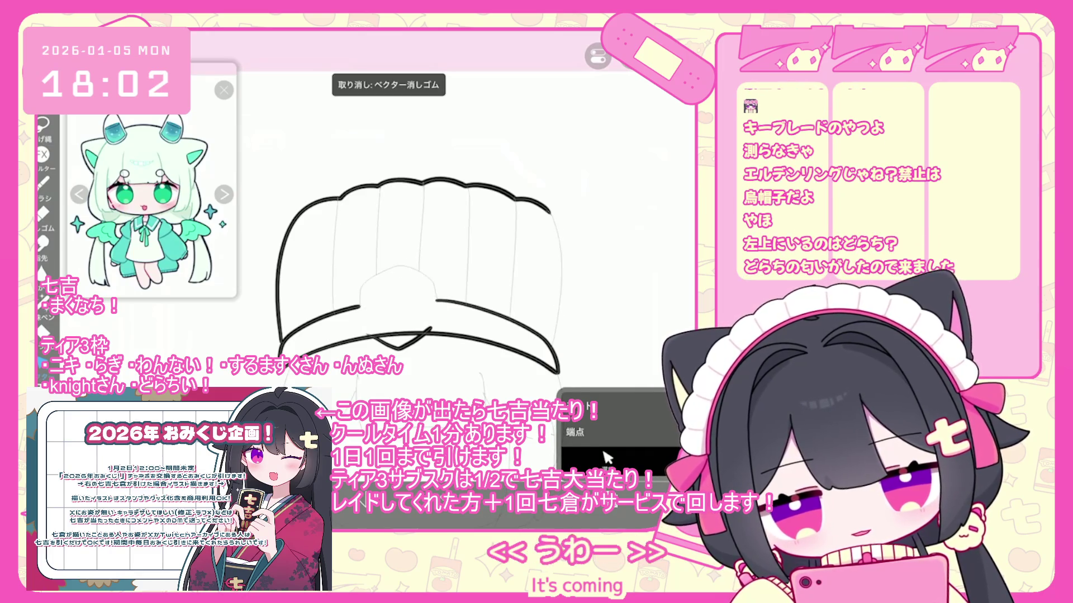
key(ctrl+z)
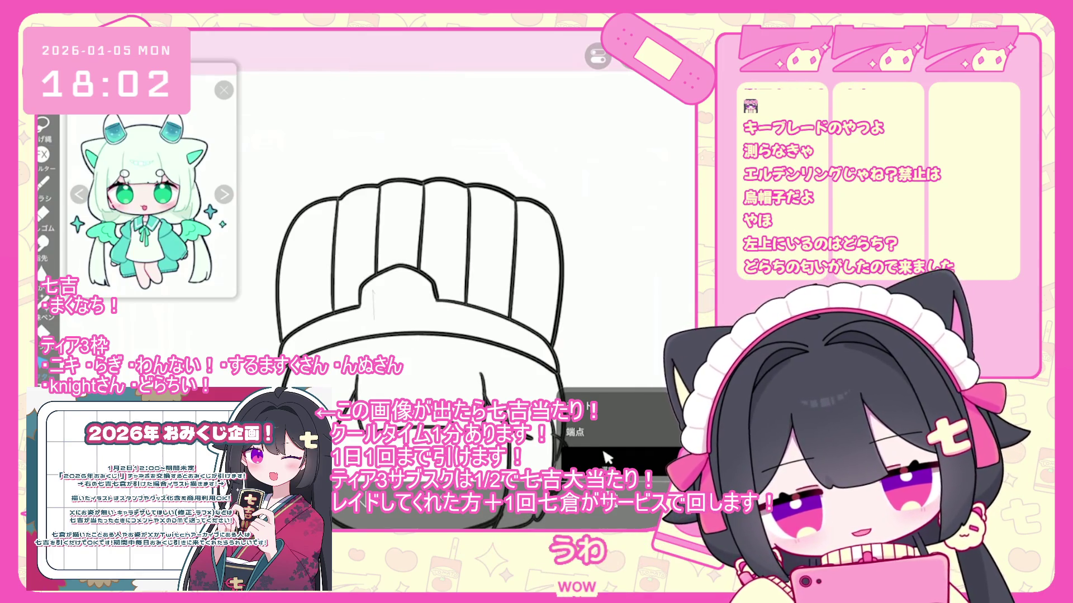
key(ctrl+z)
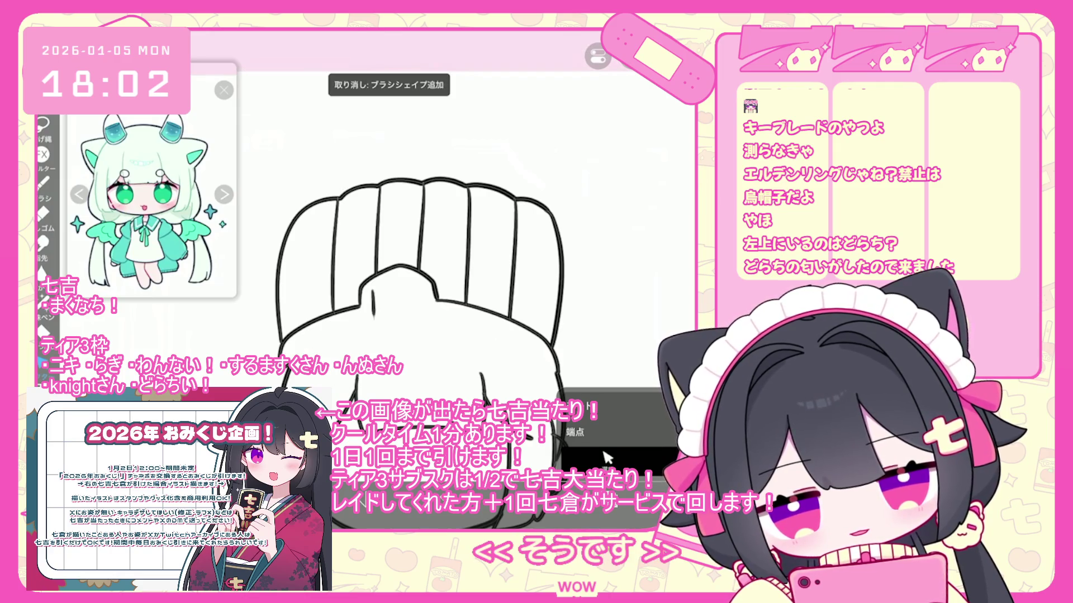
key(ctrl+z)
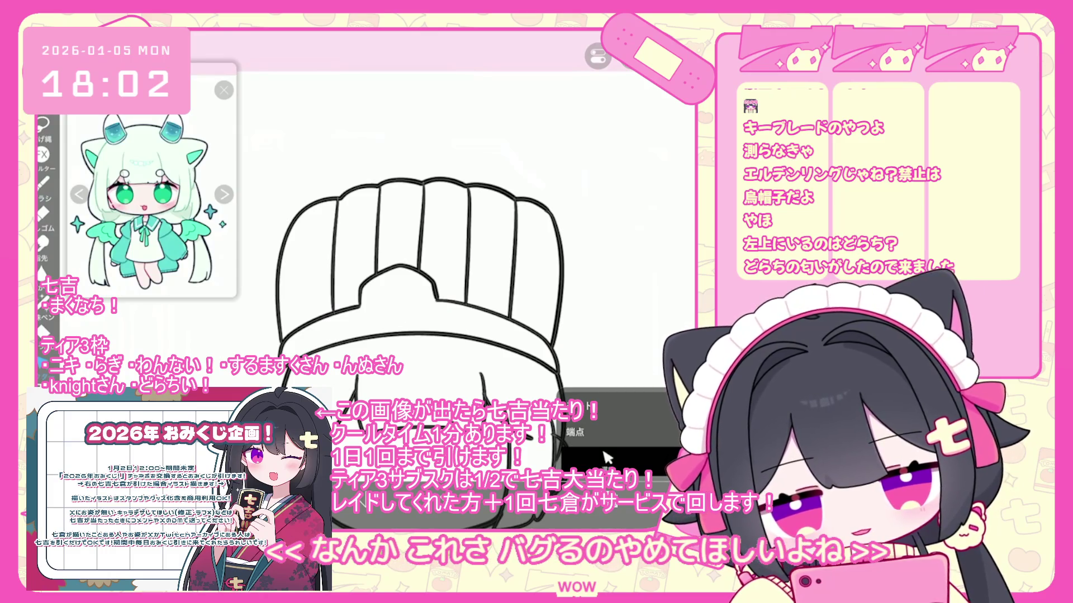
With the brush reselected, undo the eraser edit near the hat centre and zoom out
key(b)
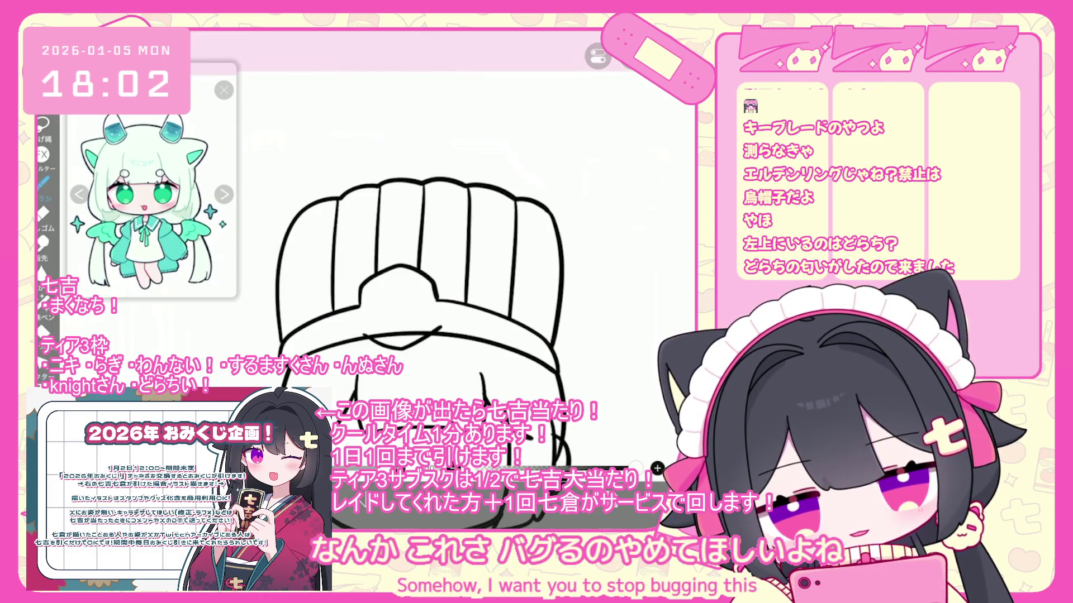
click(606, 458)
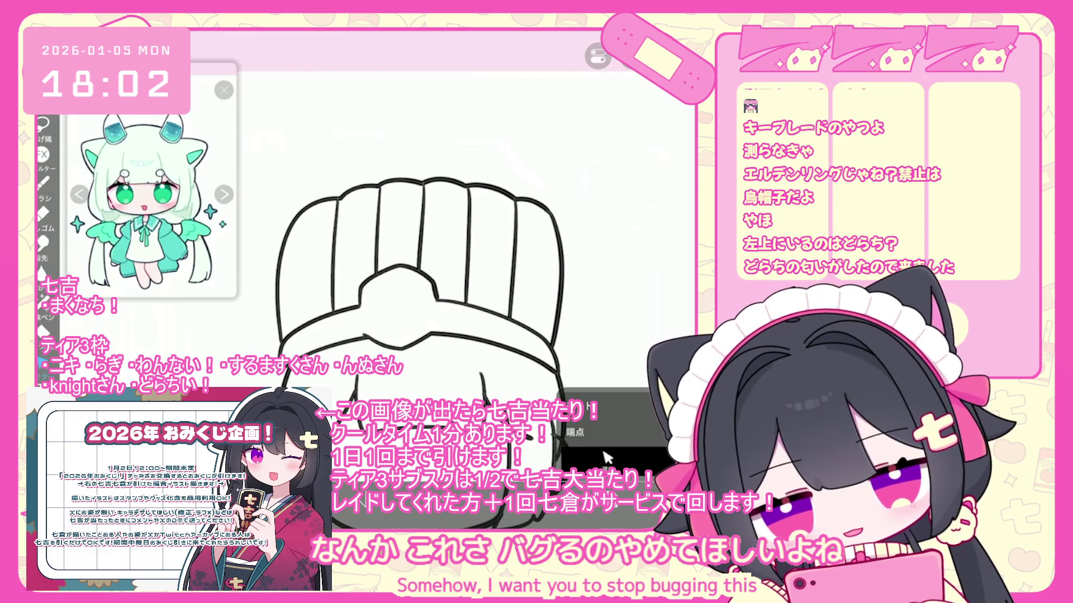
key(ctrl+z)
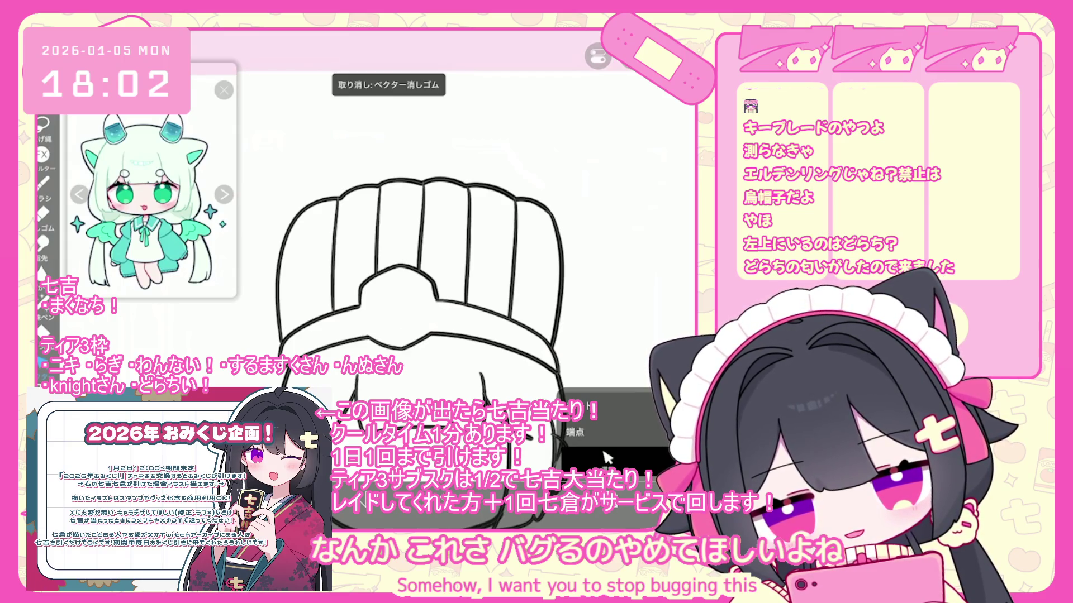
scroll(657, 469, down, 2)
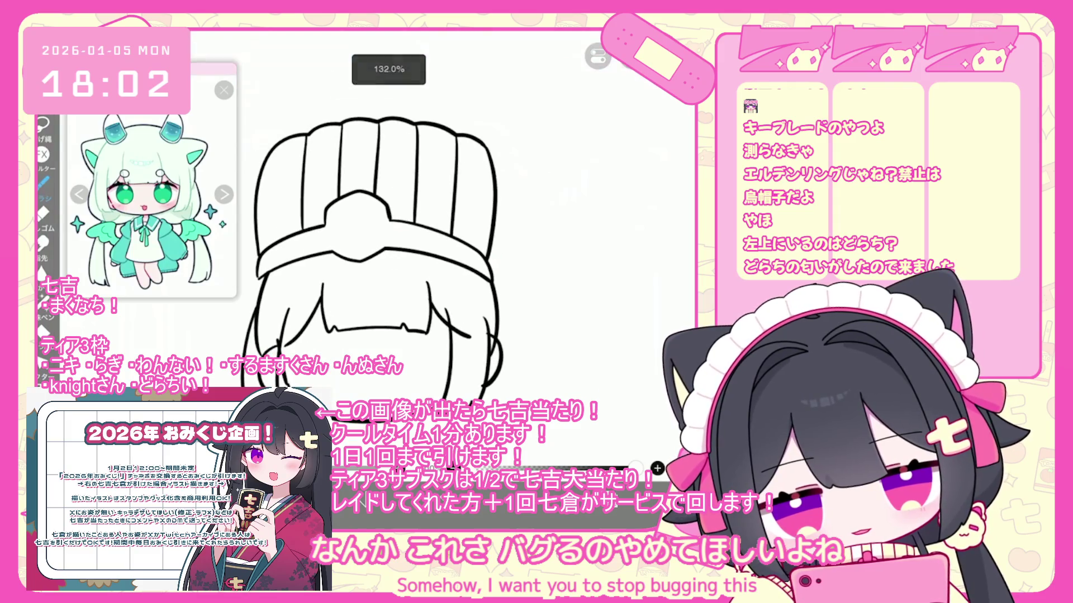
scroll(658, 468, down, 3)
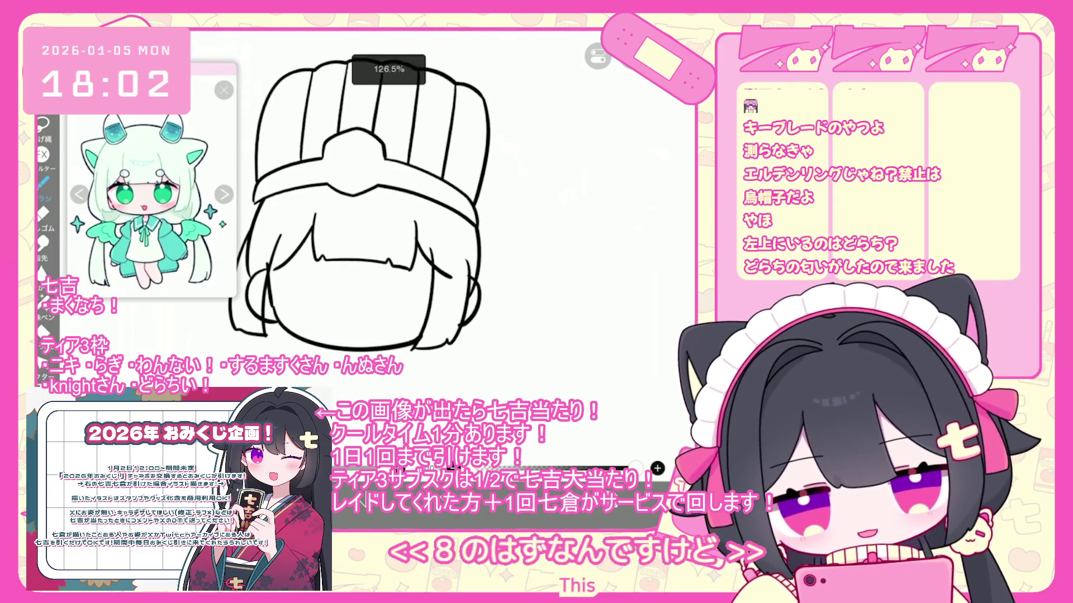
scroll(657, 468, down, 3)
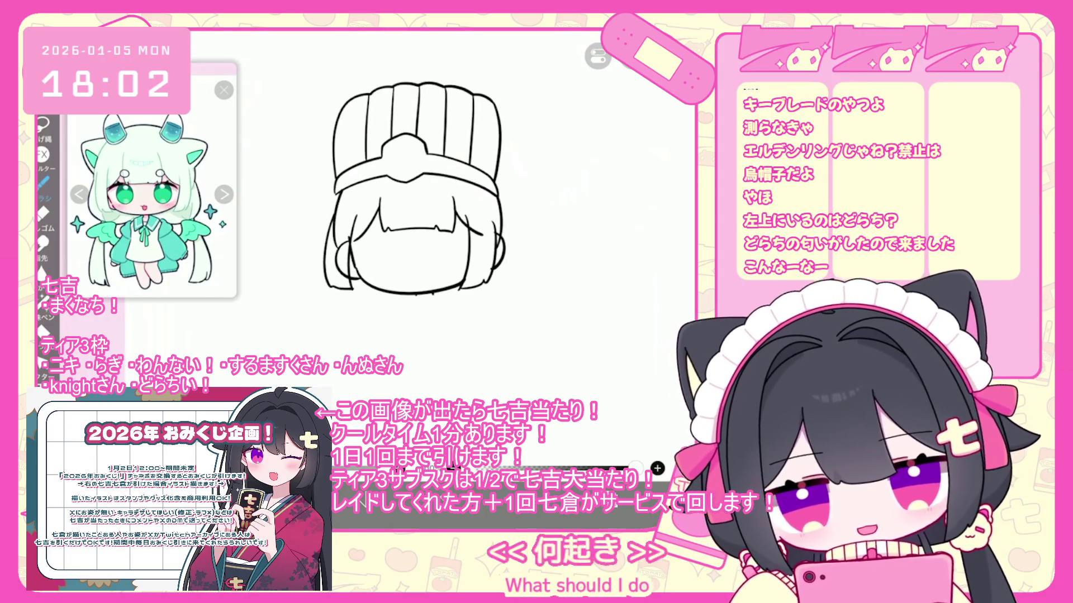
Draw a diagonal line below the head and try short collar strokes under the chin
scroll(658, 468, up, 2)
key(ctrl+z)
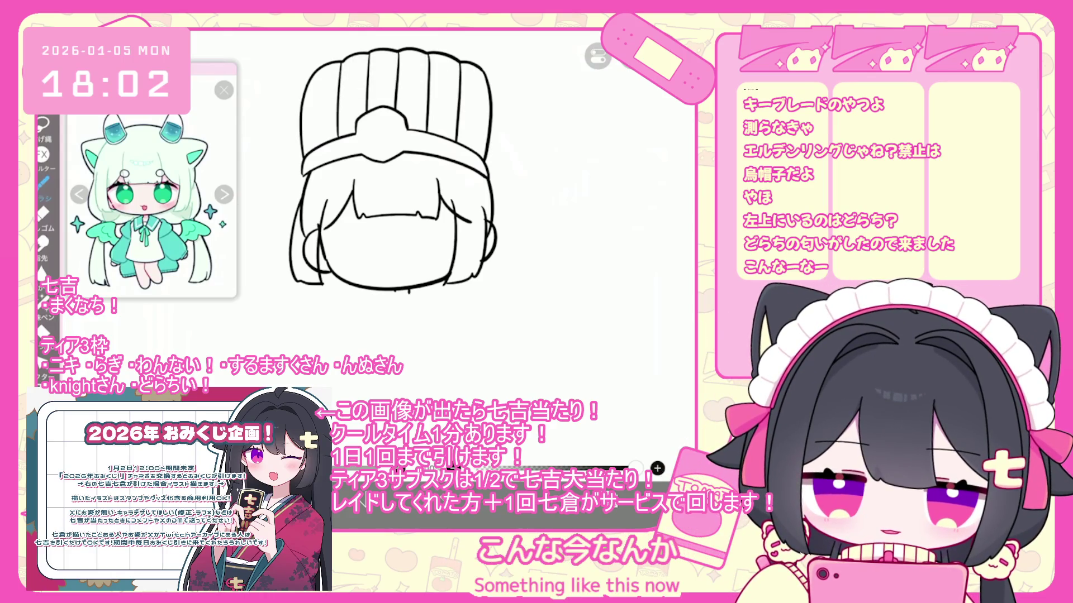
drag(410, 290, 360, 349)
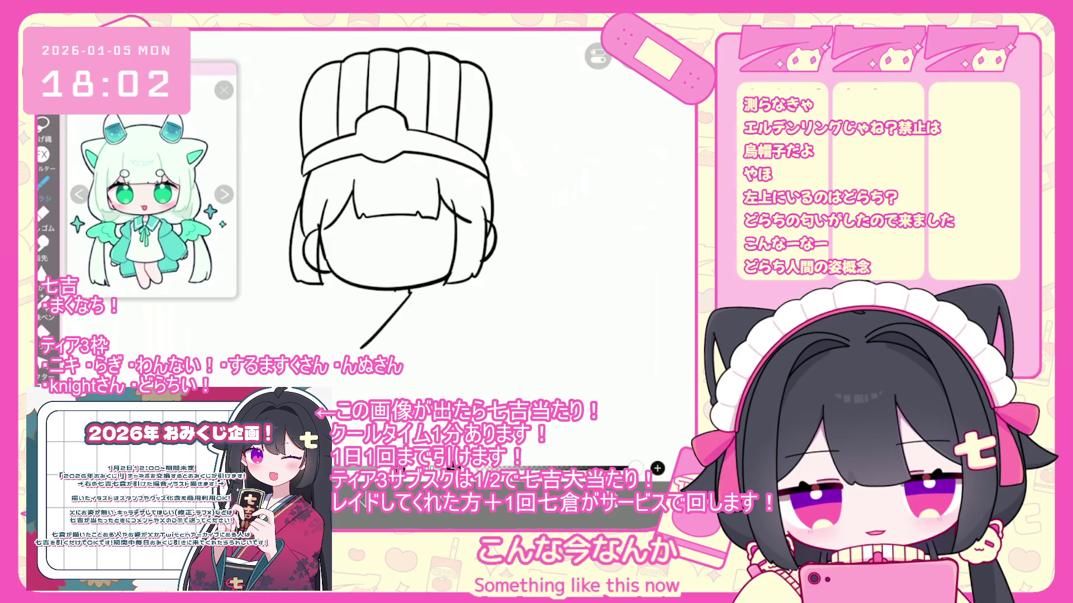
mouse_move(411, 295)
mouse_down()
mouse_move(391, 320)
mouse_move(402, 310)
mouse_up()
key(ctrl+z)
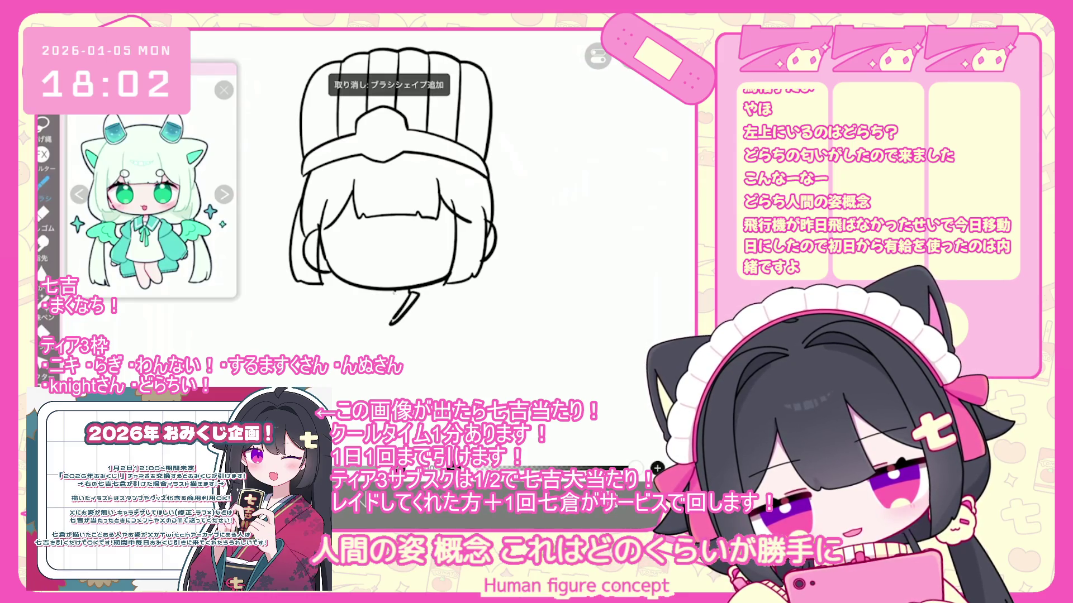
scroll(385, 184, up, 2)
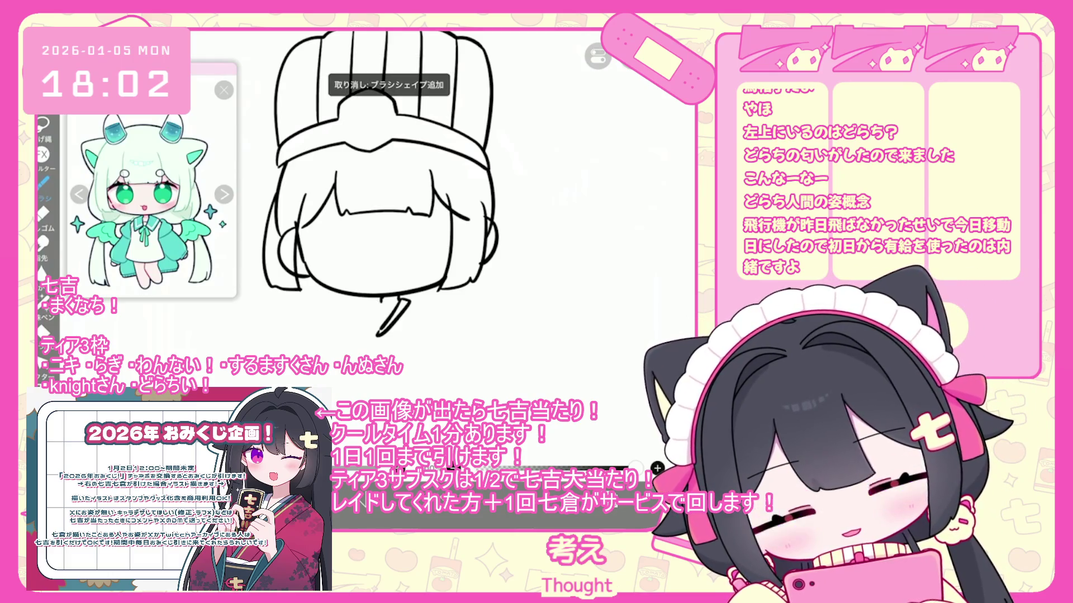
drag(373, 299, 383, 305)
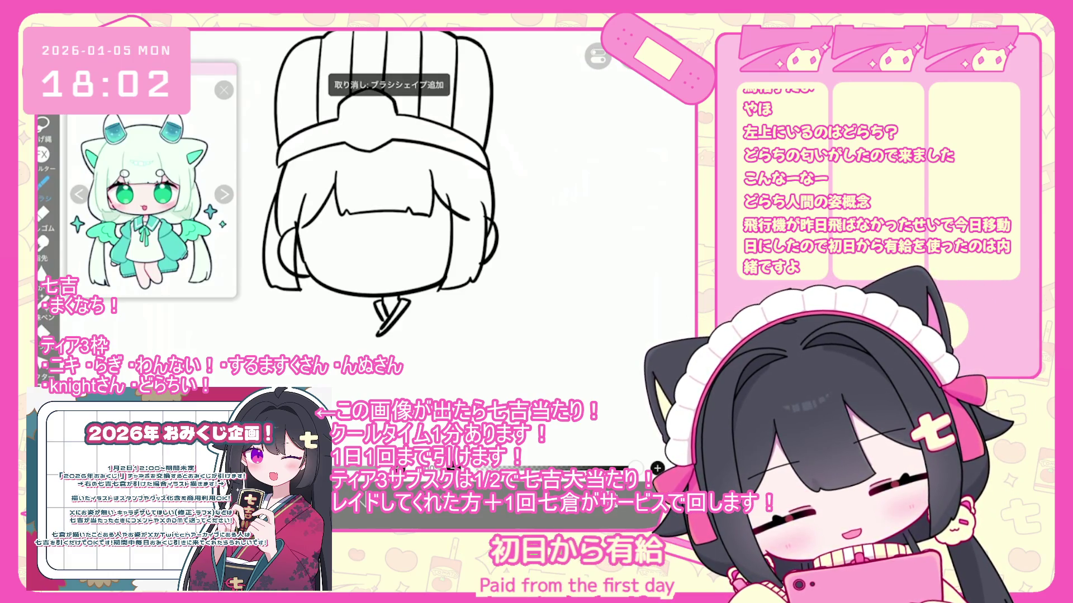
scroll(380, 185, down, 2)
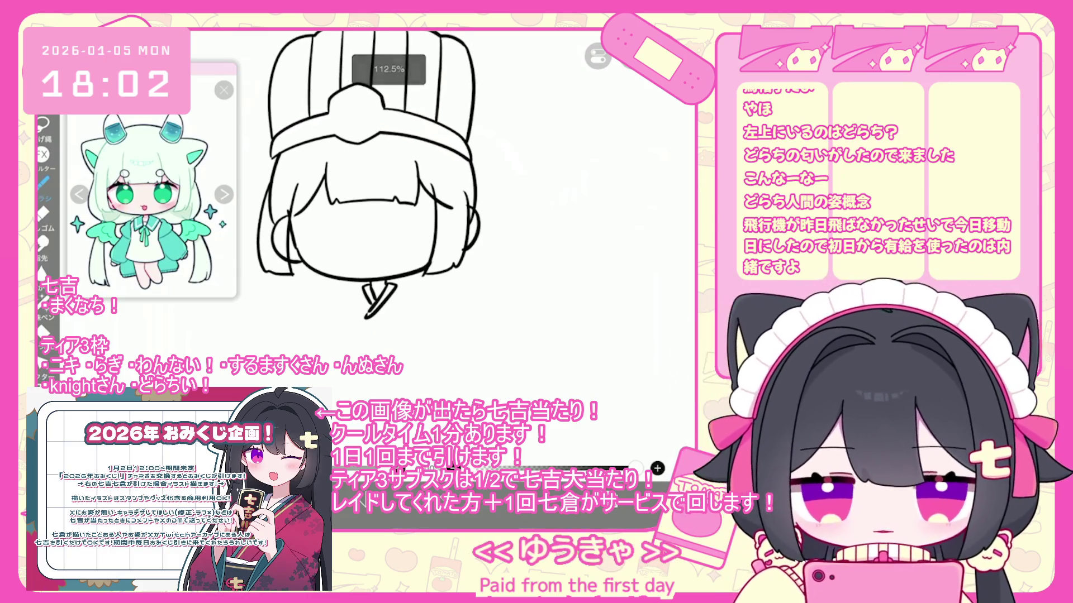
key(ctrl+z)
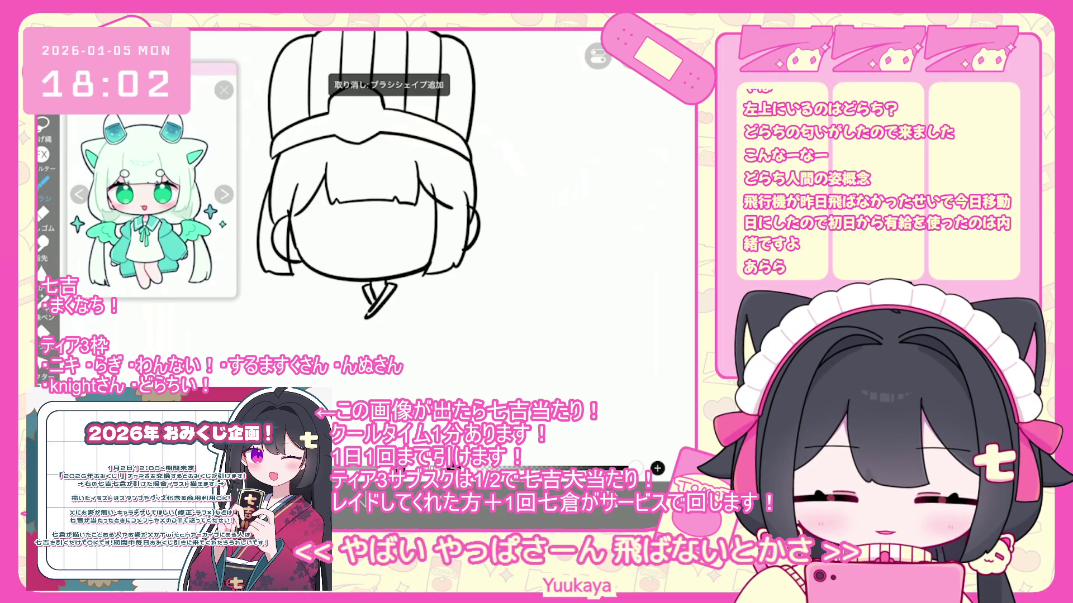
key(ctrl+z)
Add collar strokes under the chin, removing the misplaced ones
drag(358, 288, 365, 317)
drag(408, 288, 361, 330)
key(ctrl+z)
drag(395, 292, 405, 285)
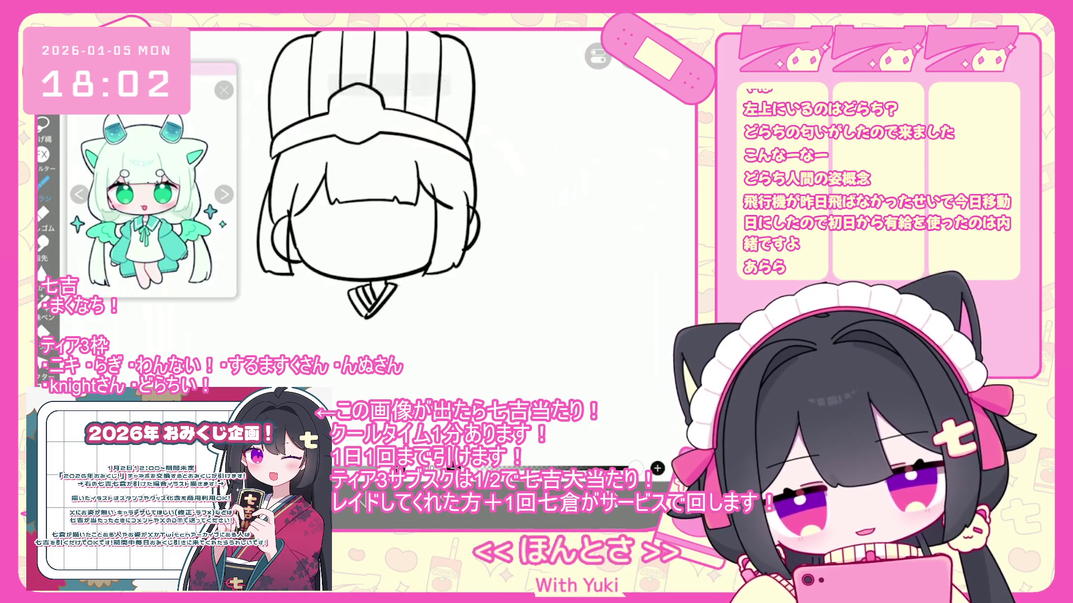
key(ctrl+z)
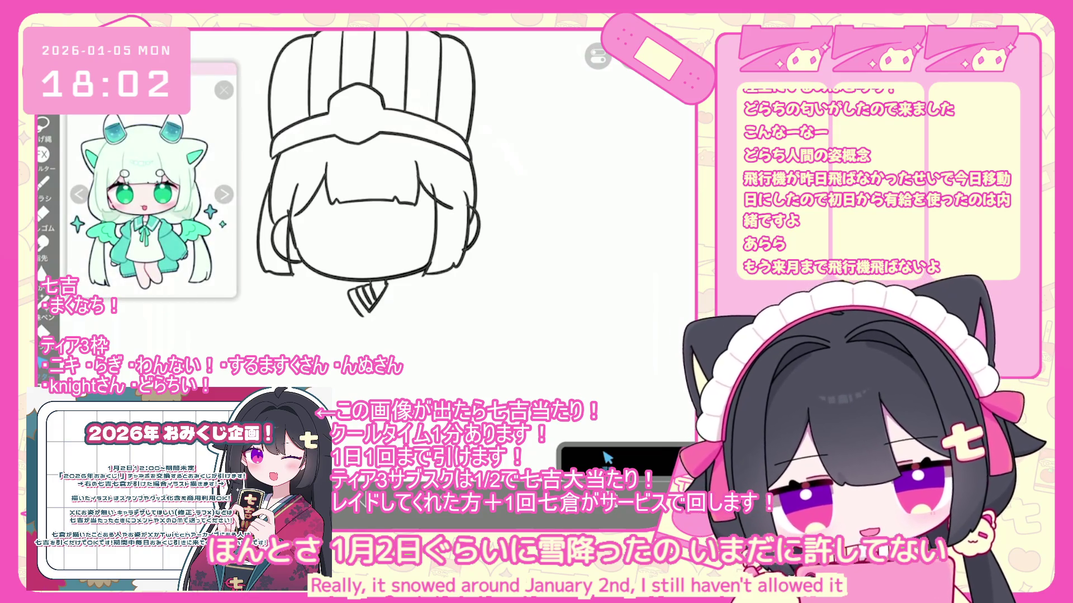
Draw the two crossing diagonal collar lines beneath the chin
key(b)
drag(395, 287, 362, 330)
drag(394, 290, 368, 321)
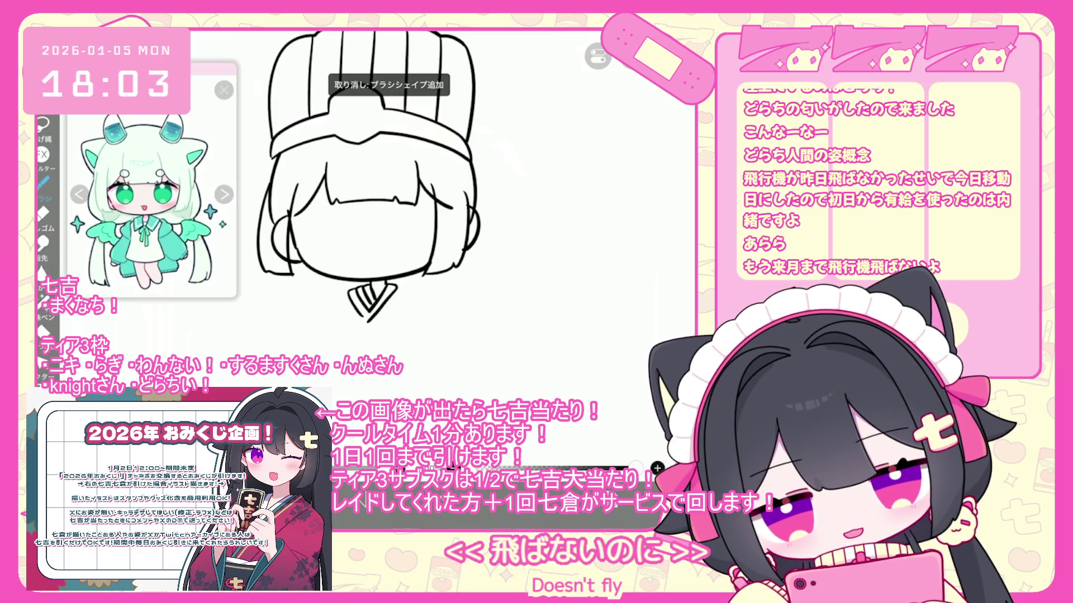
key(ctrl+z)
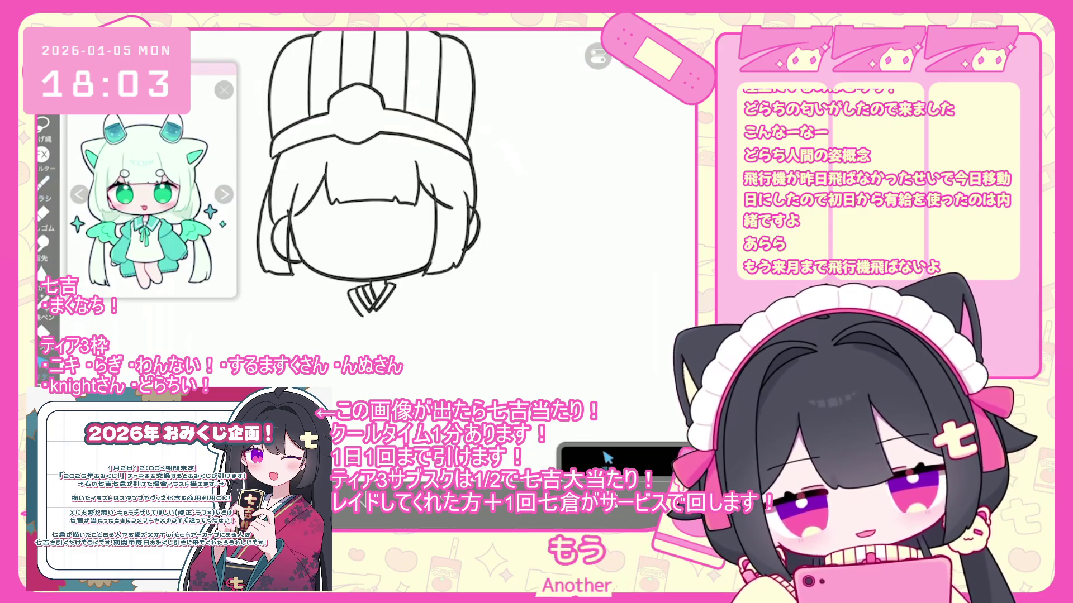
click(606, 457)
key(b)
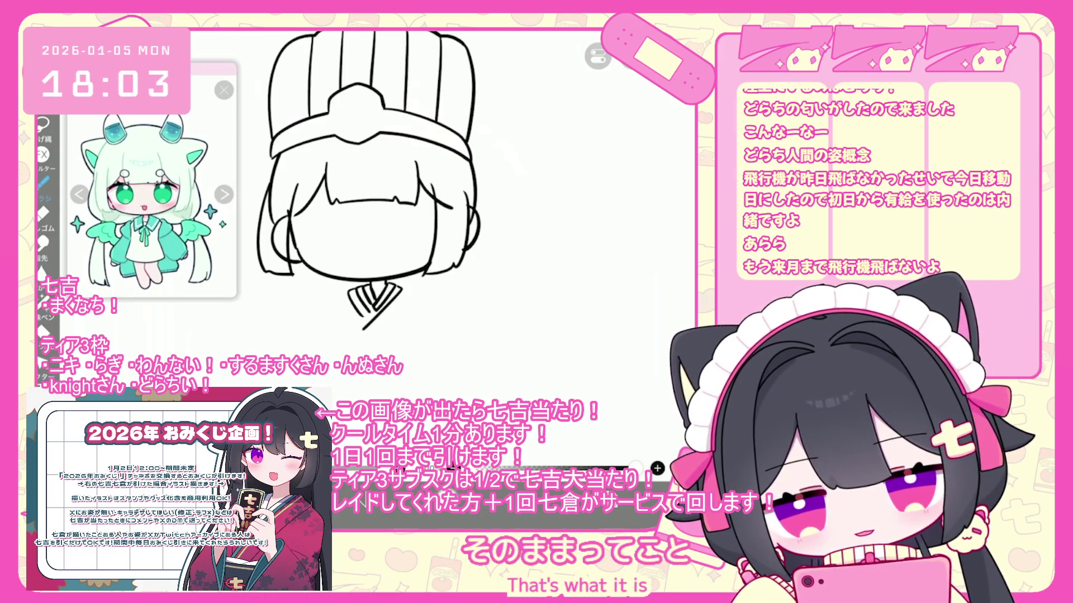
key(ctrl+z)
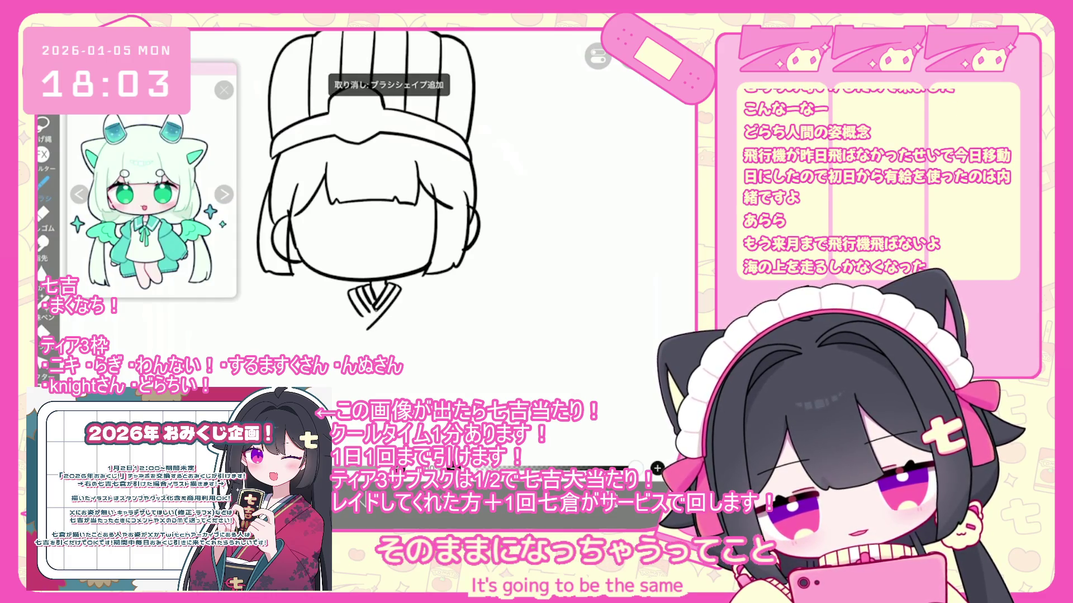
scroll(357, 196, down, 3)
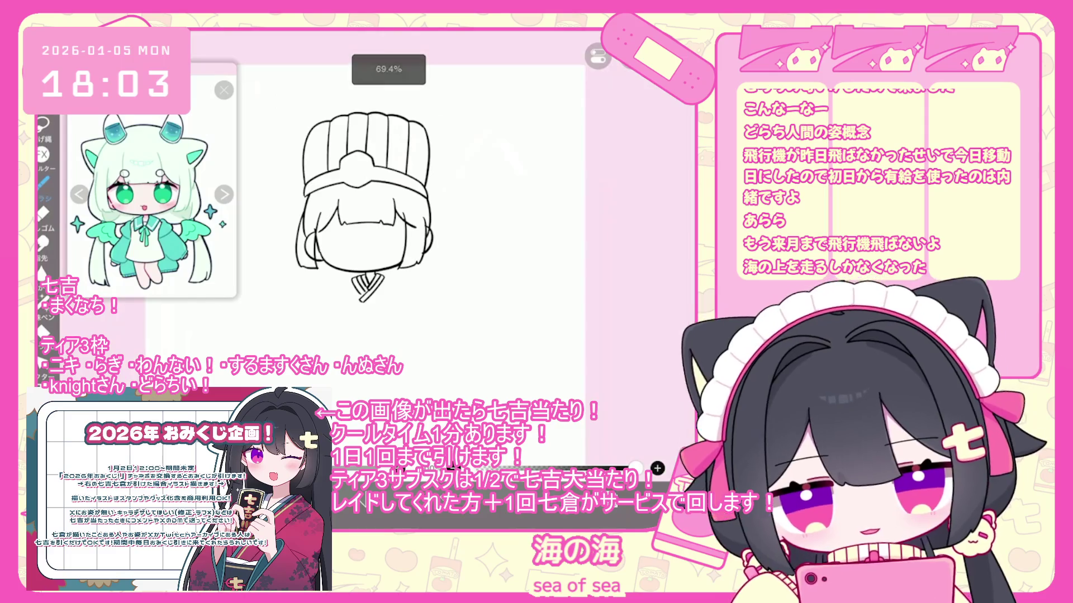
Try a curved collar line down toward the body, then discard it
drag(388, 282, 335, 342)
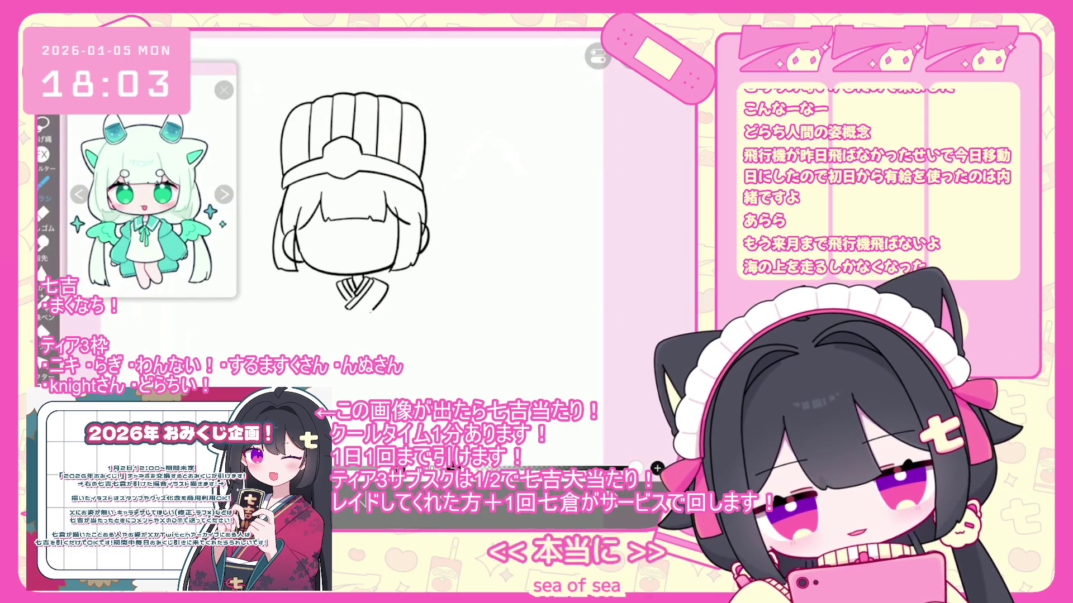
key(ctrl+z)
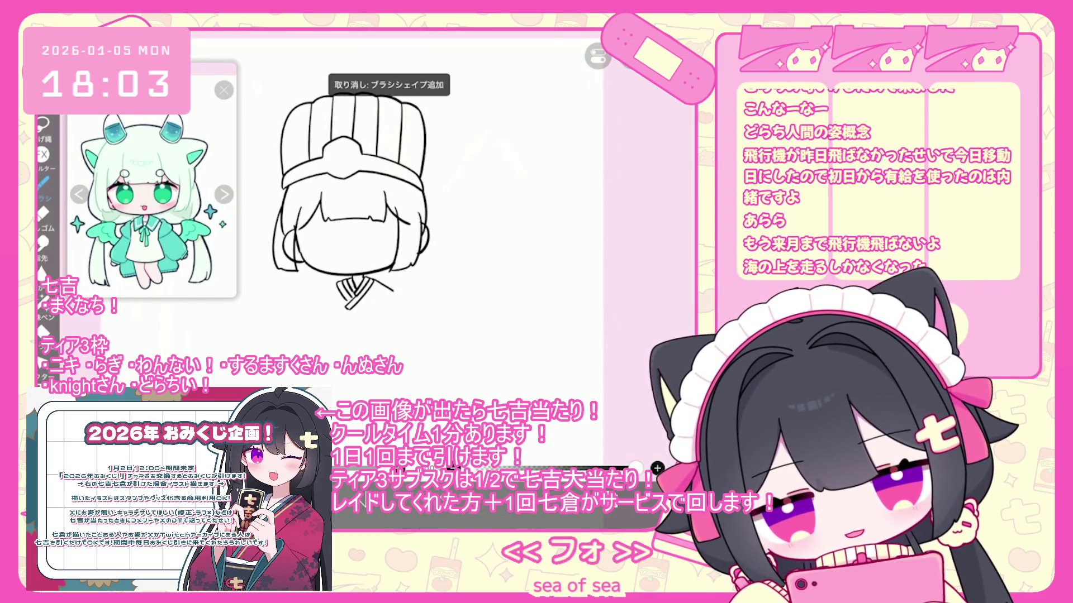
scroll(357, 195, up, 3)
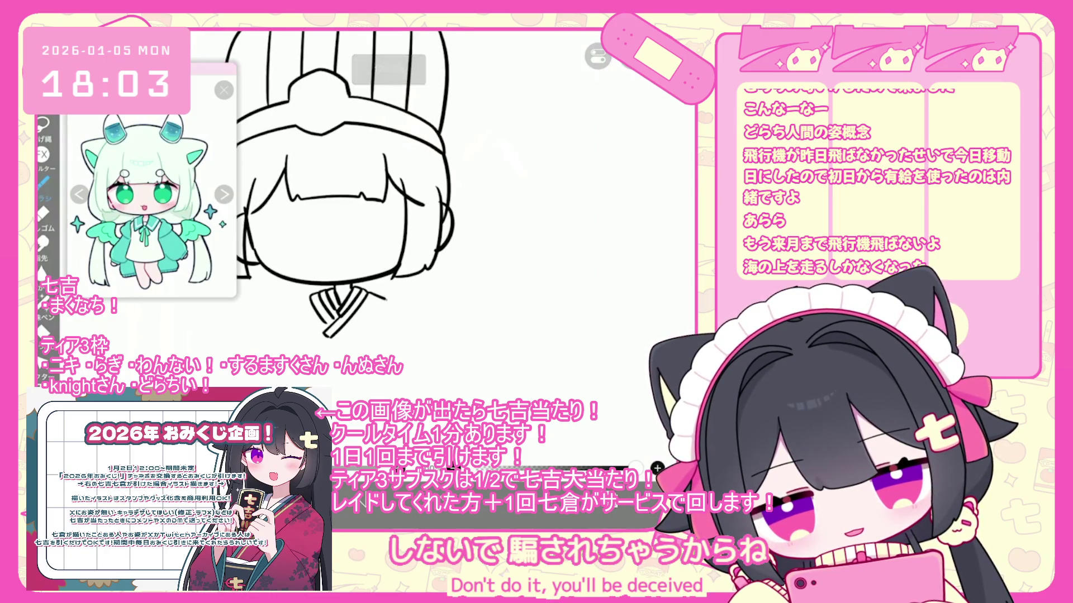
click(606, 457)
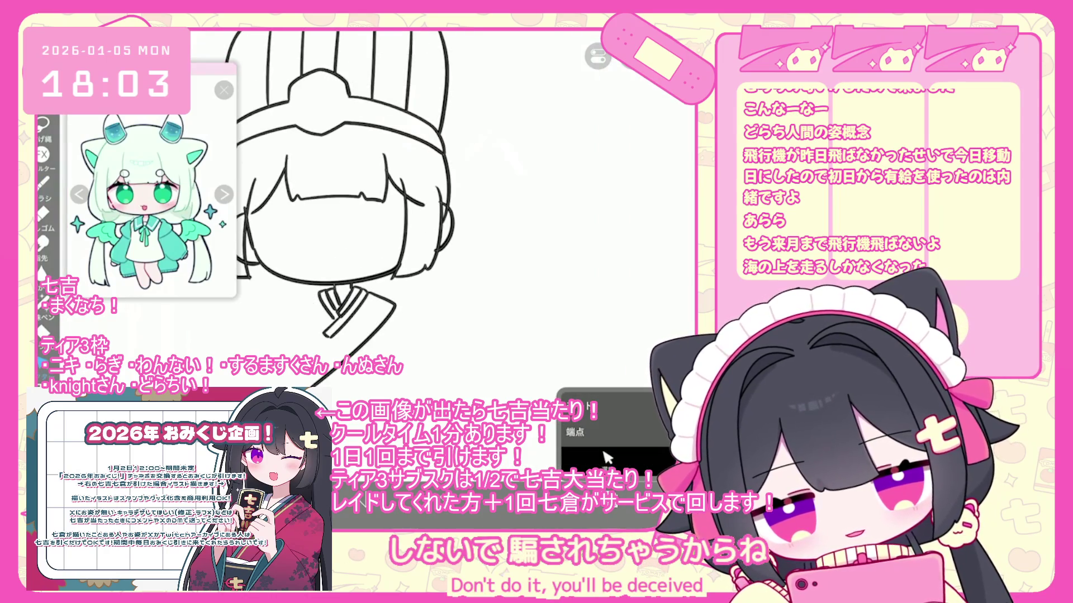
click(606, 457)
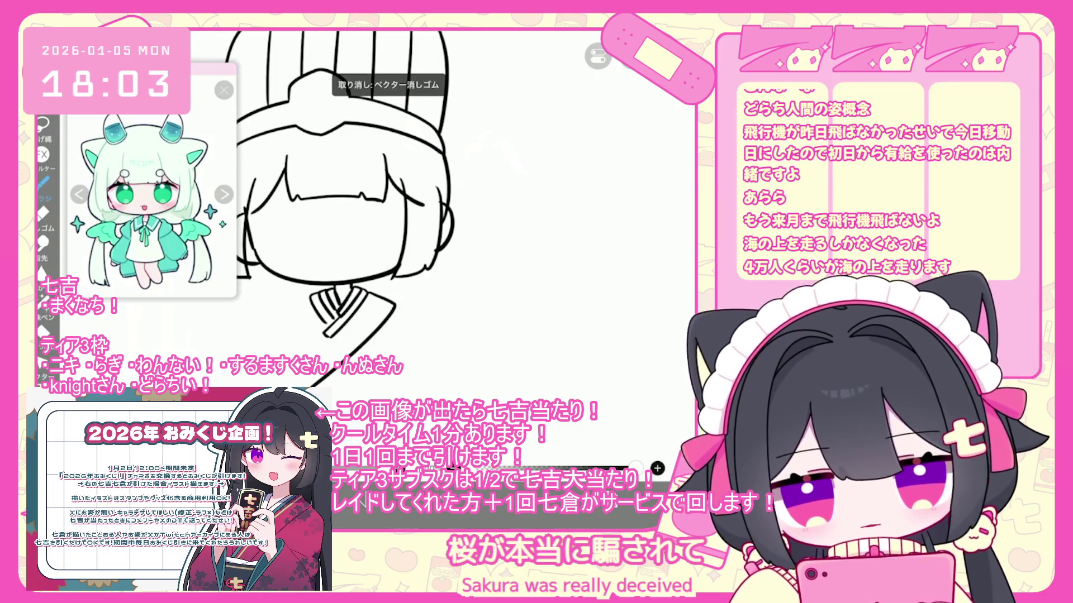
key(ctrl+z)
click(606, 457)
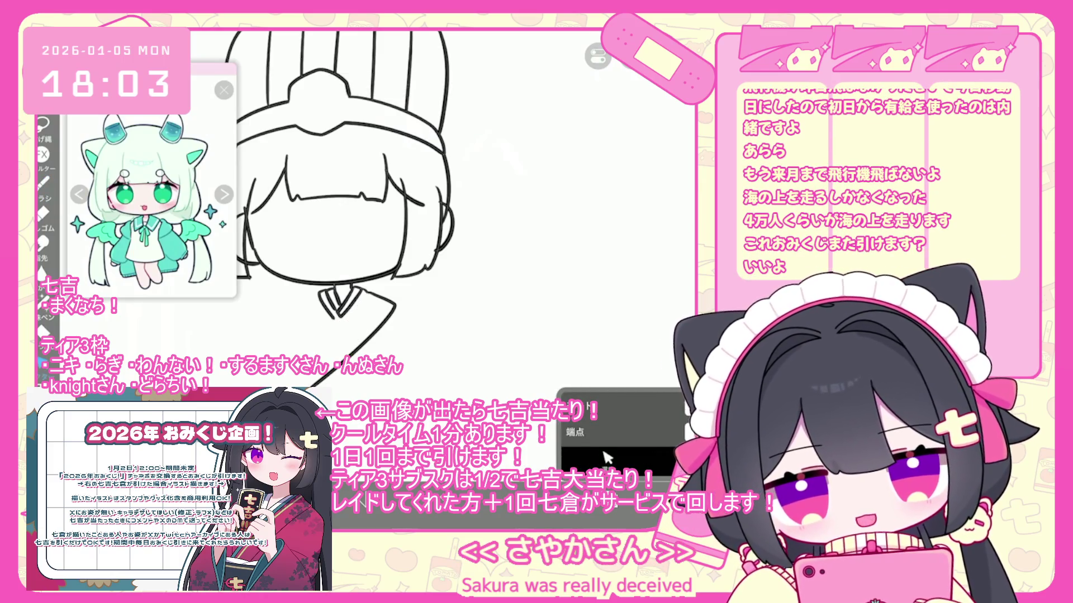
key(b)
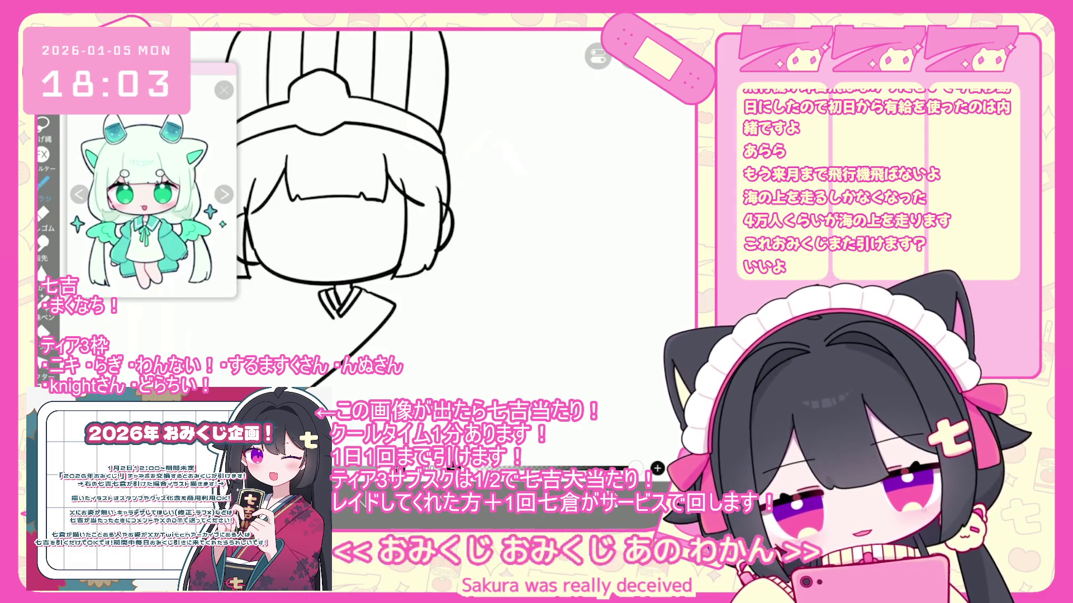
key(ctrl+z)
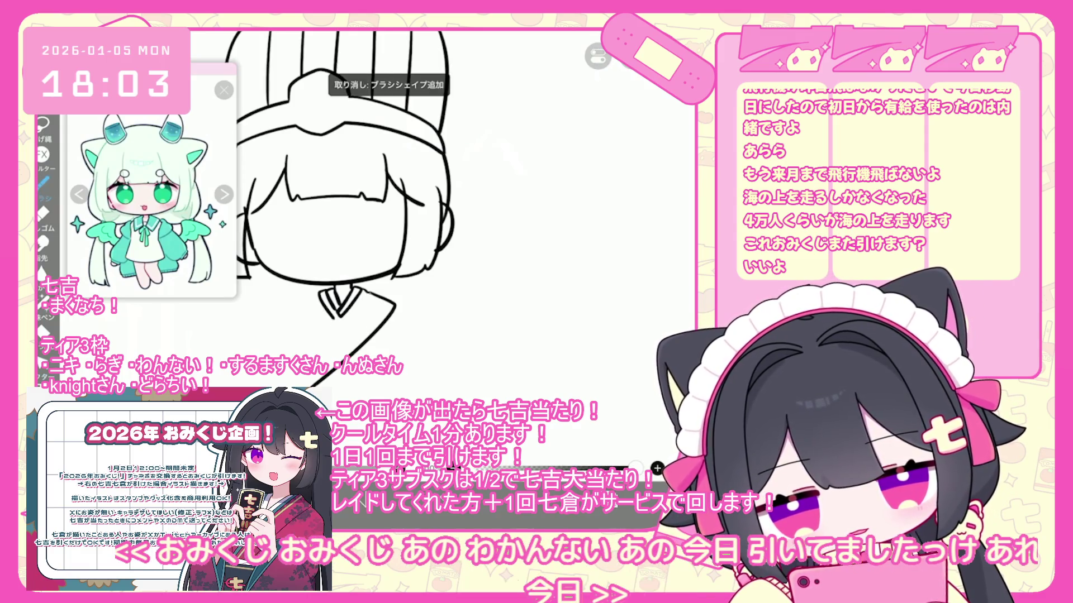
Undo the stray strokes and long shoulder strokes below the collar, restoring one shoulder stroke
scroll(391, 195, up, 3)
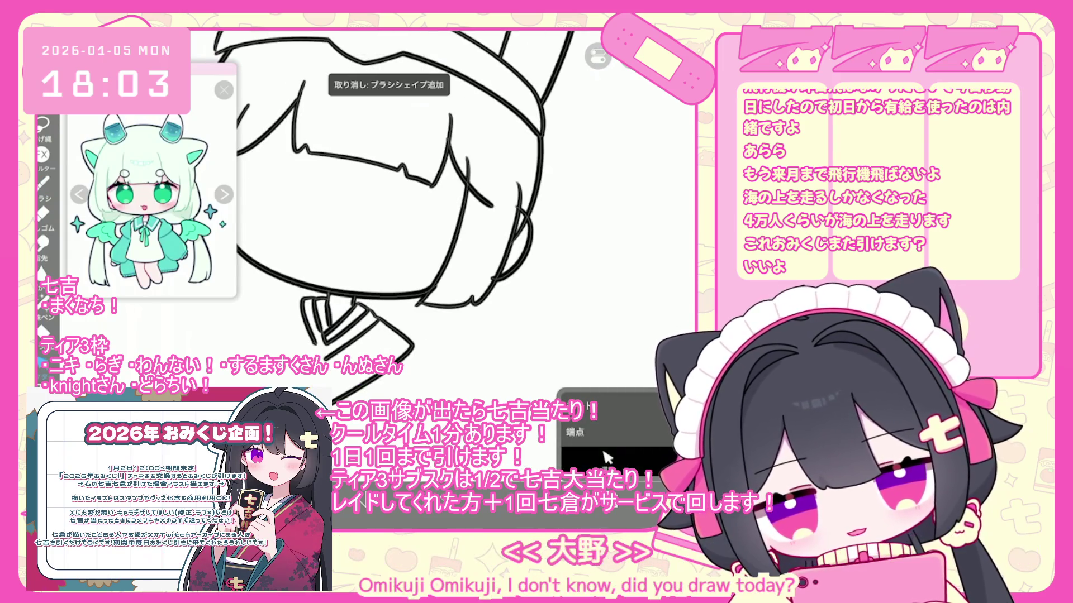
scroll(391, 196, up, 1)
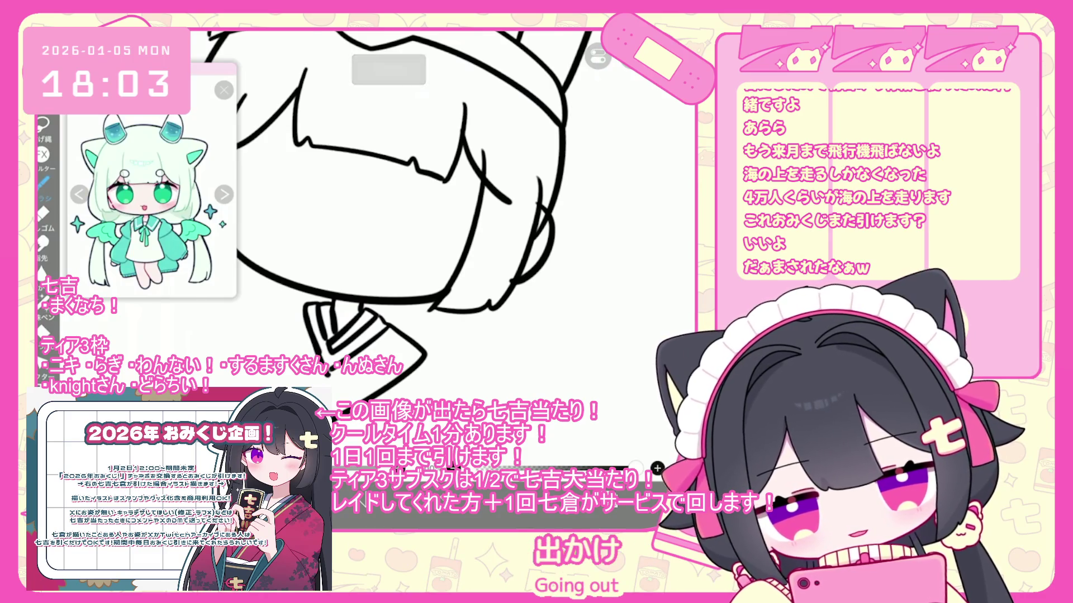
scroll(391, 224, down, 1)
key(ctrl+z)
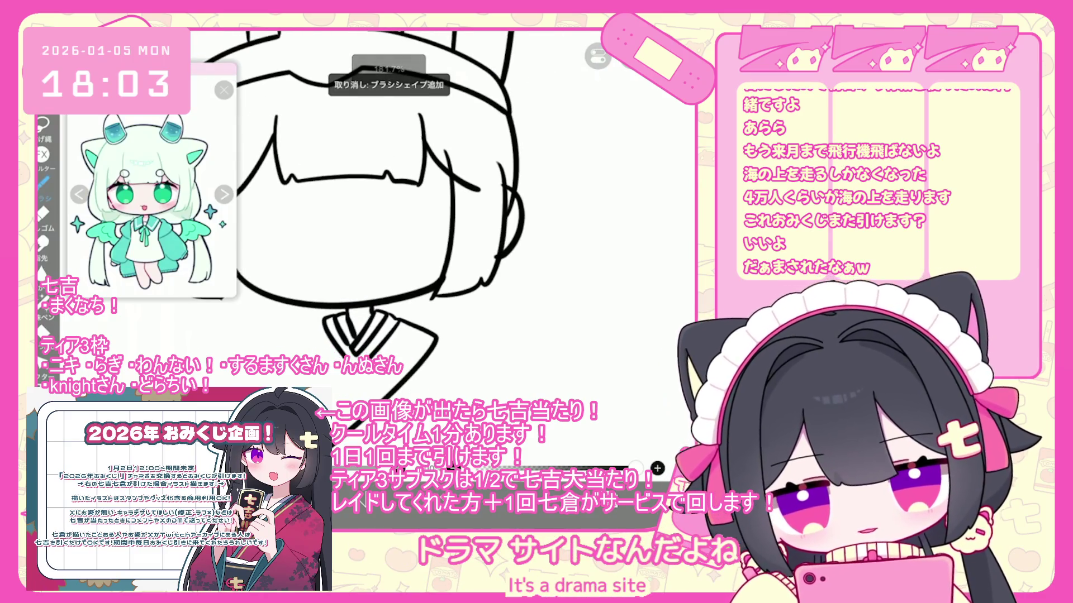
key(ctrl+z)
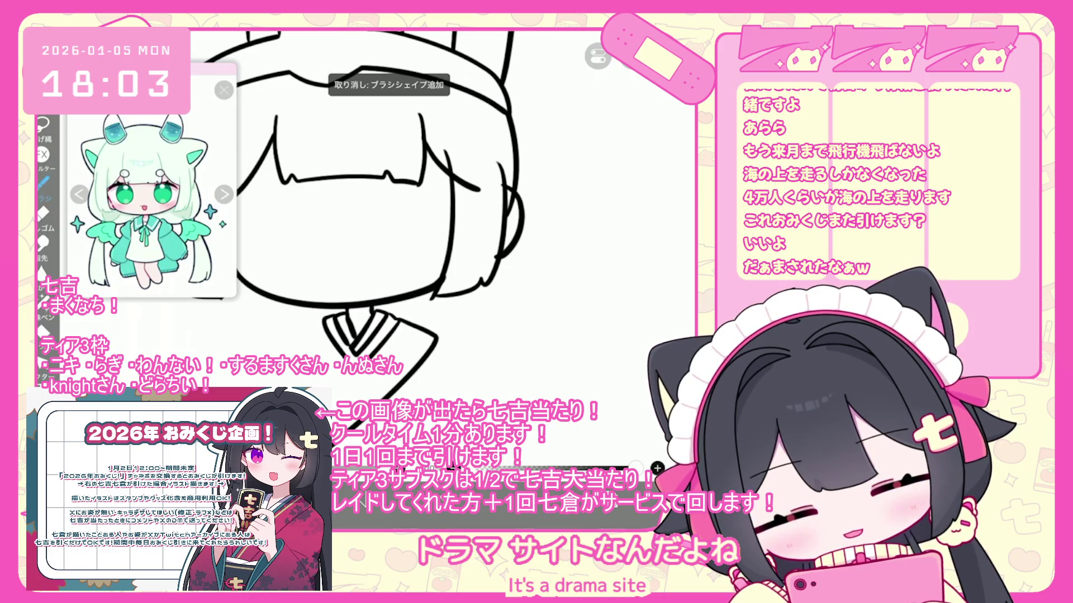
key(ctrl+z)
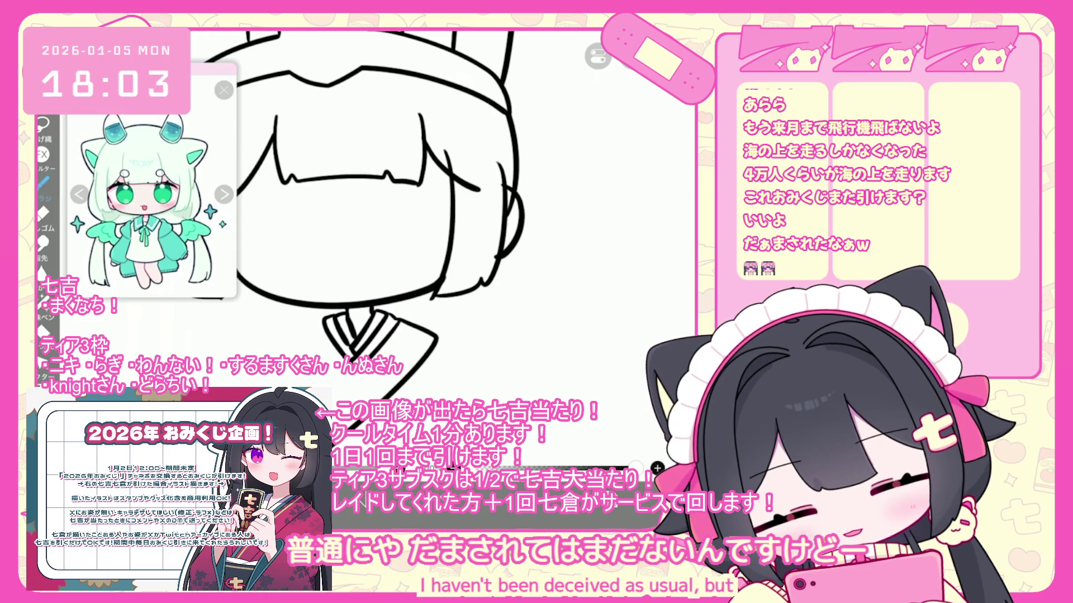
scroll(363, 213, down, 3)
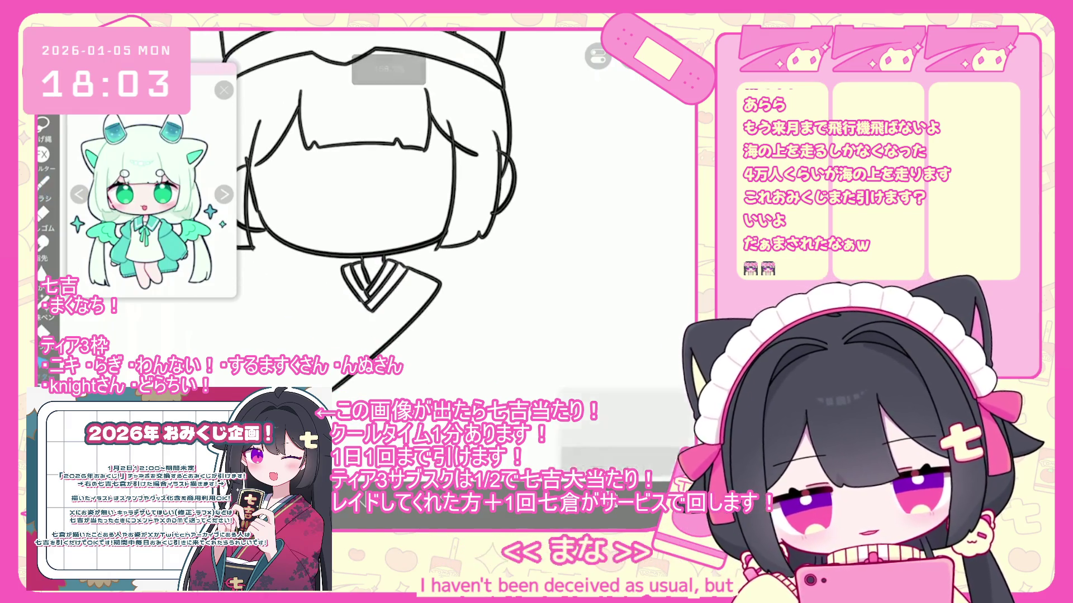
key(ctrl+z)
key(ctrl+y)
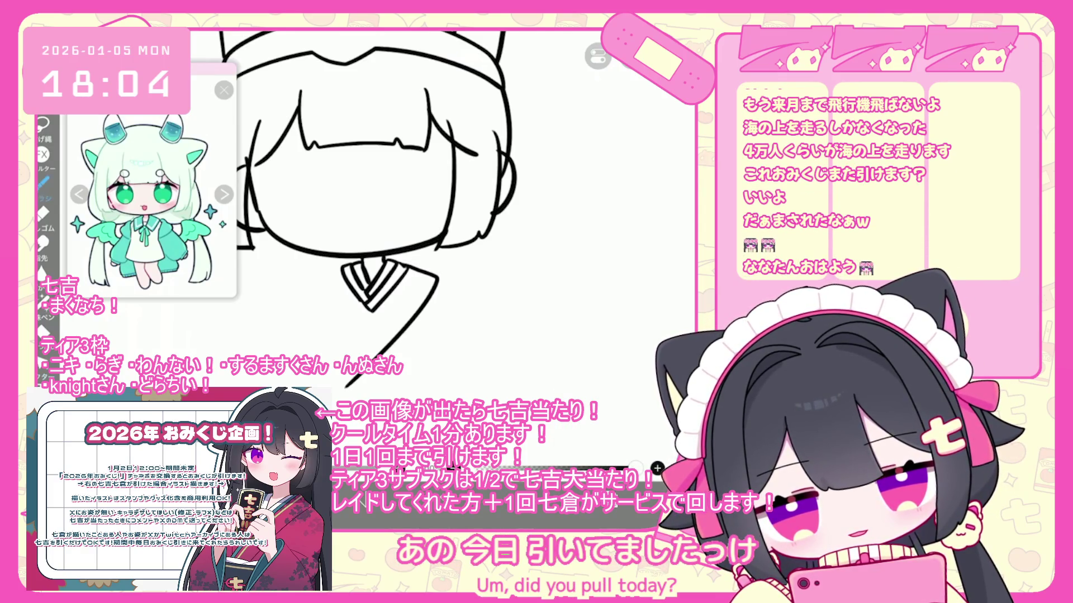
Draw the diagonal right collar line and the left side of the kimono collar
drag(430, 278, 342, 373)
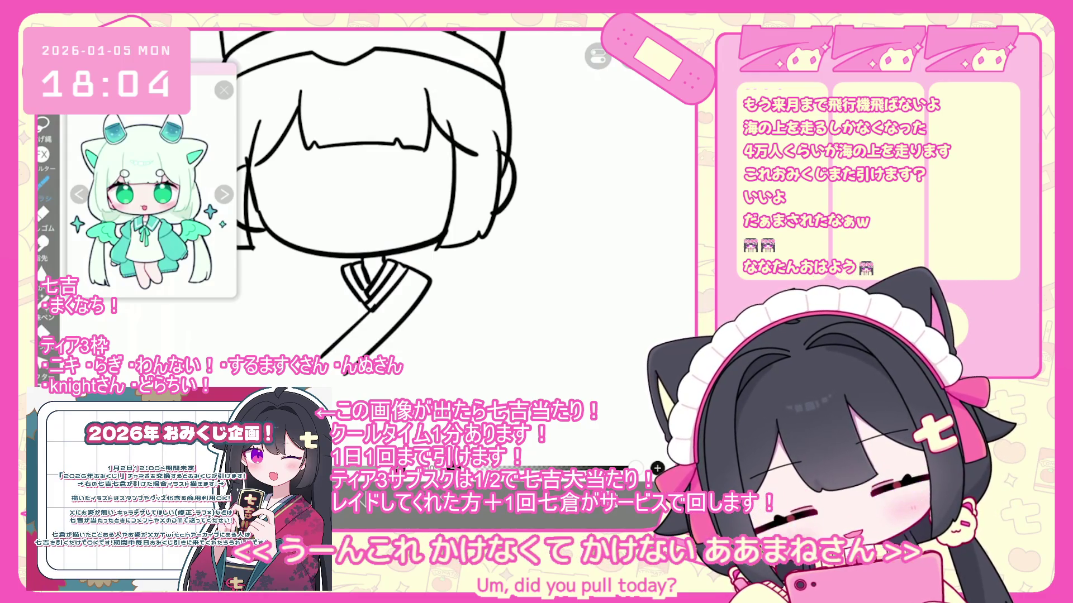
scroll(391, 198, up, 2)
drag(337, 278, 312, 296)
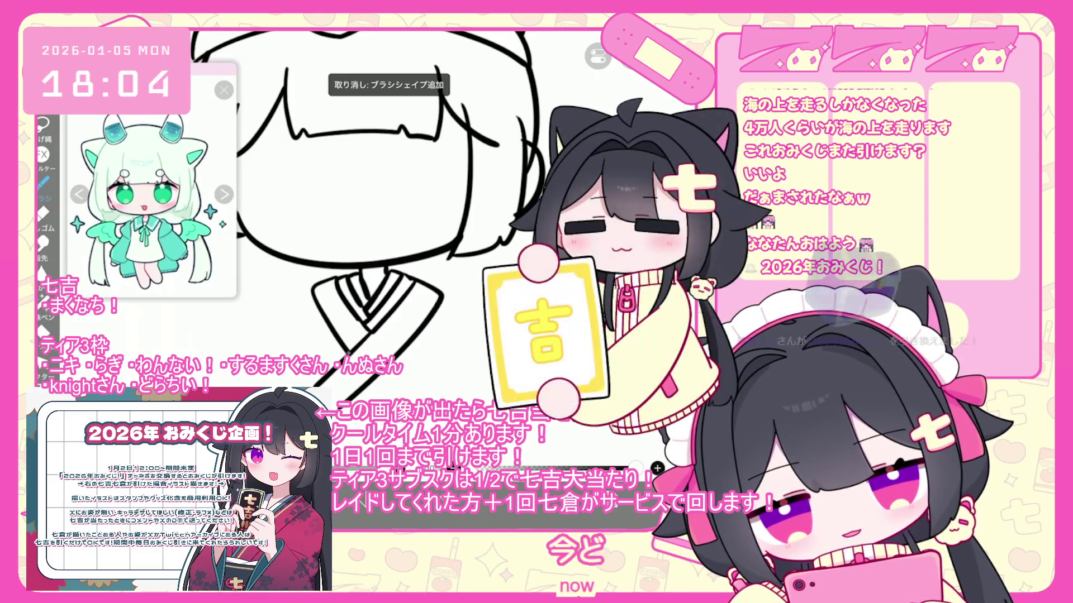
scroll(386, 201, down, 3)
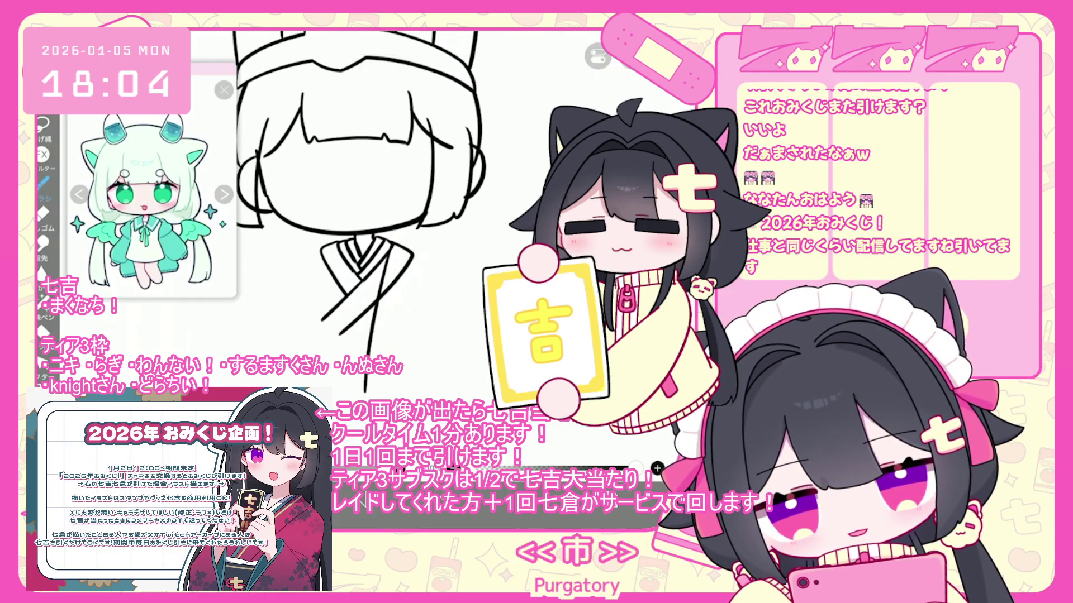
scroll(363, 195, down, 2)
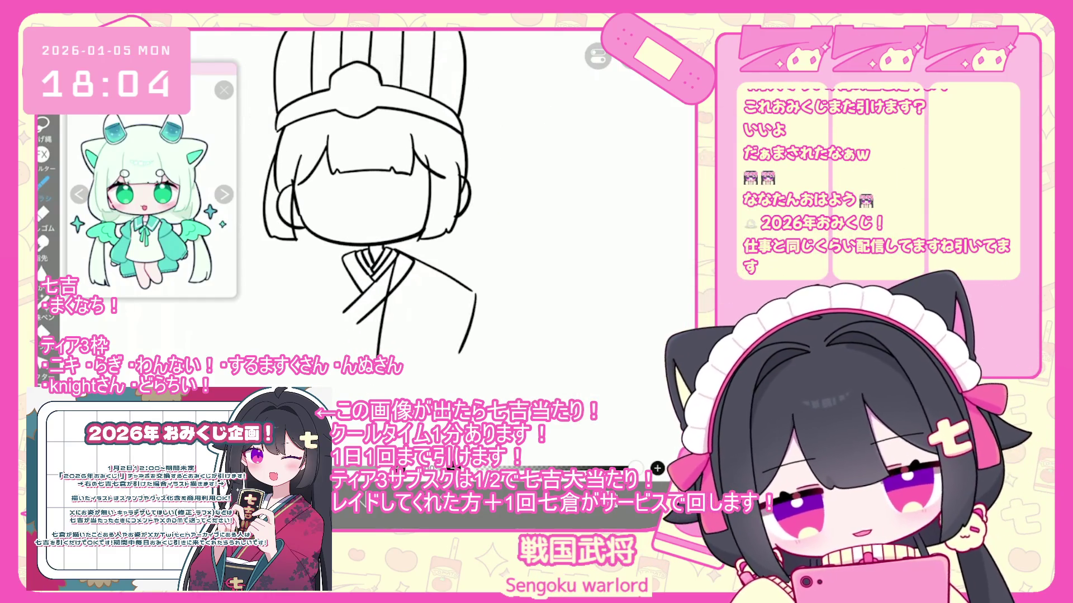
Discard the right body contour and the long stroke below the collar
key(ctrl+z)
key(ctrl+z)
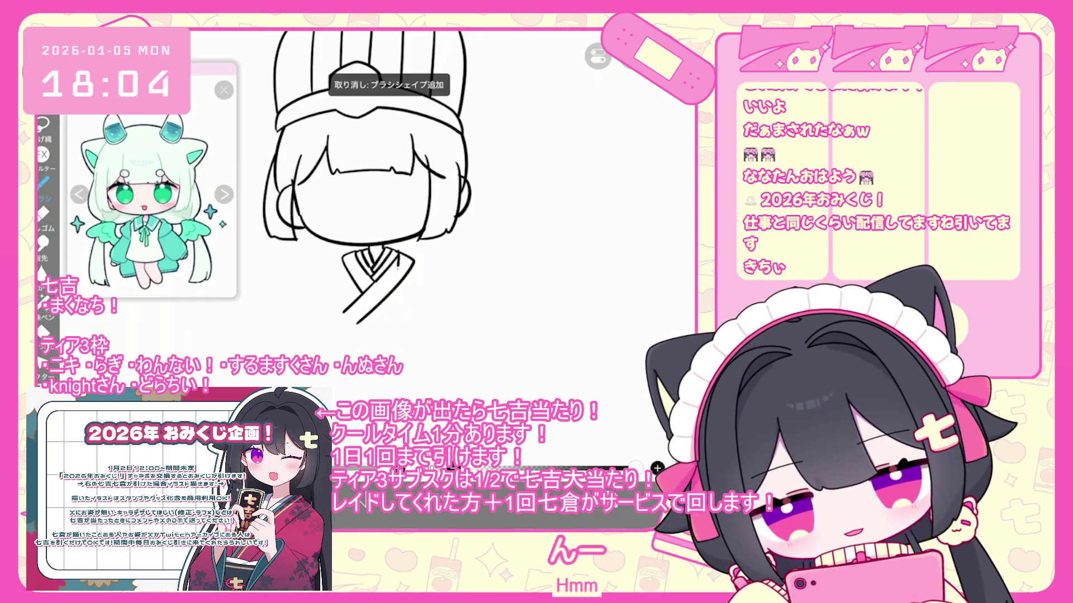
mouse_move(394, 247)
mouse_down()
mouse_move(482, 282)
mouse_move(485, 338)
mouse_move(450, 339)
mouse_up()
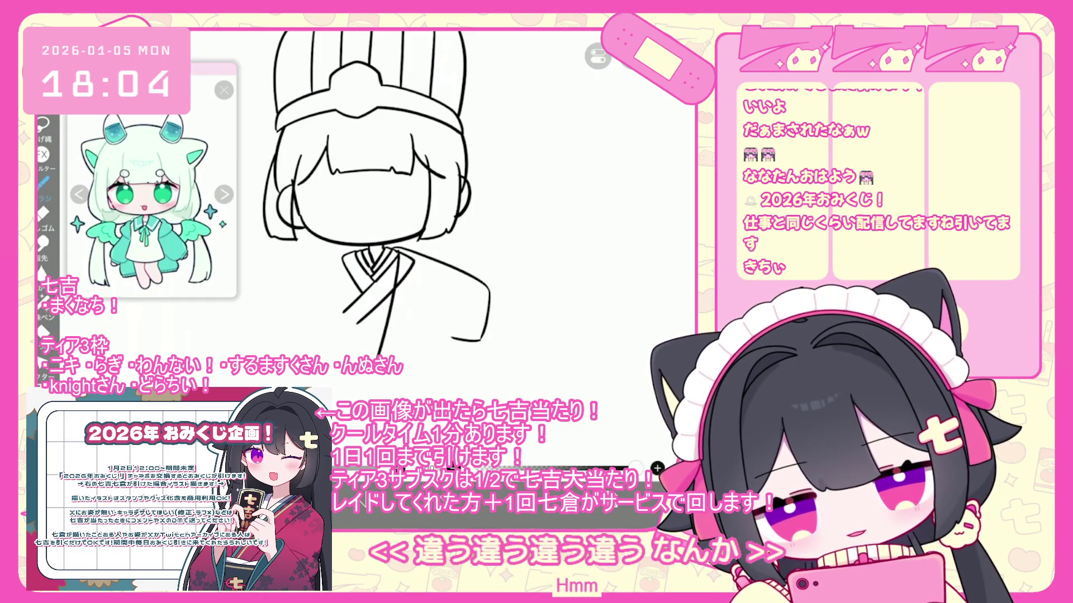
key(ctrl+z)
key(ctrl+z)
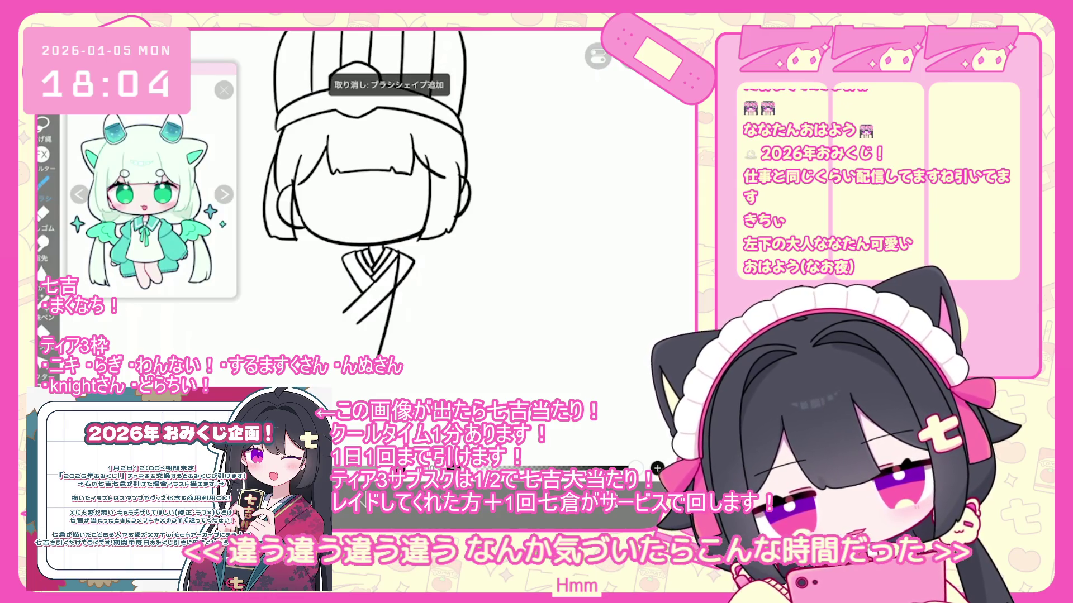
scroll(363, 195, down, 1)
scroll(363, 195, up, 1)
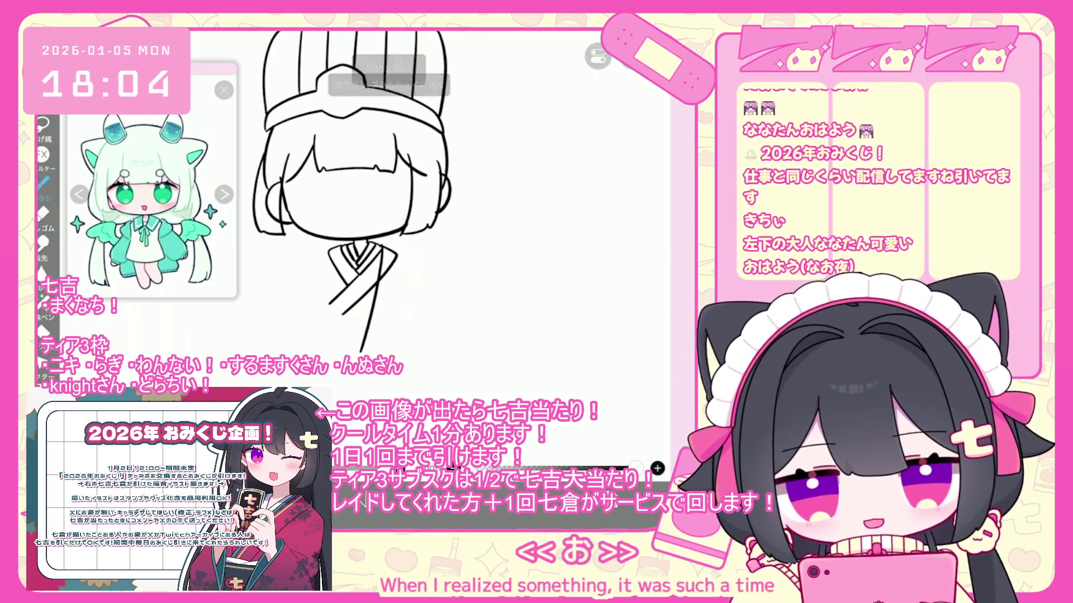
key(ctrl+z)
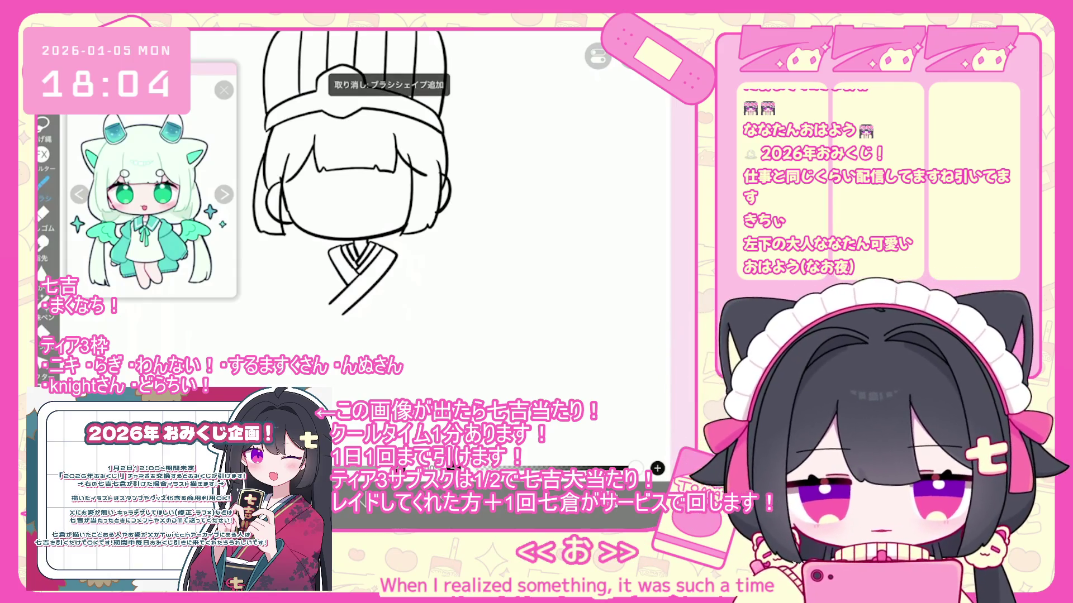
Draw two vertical kimono body lines below the collar, removing the stray shoulder strokes
drag(329, 253, 325, 373)
drag(373, 246, 371, 373)
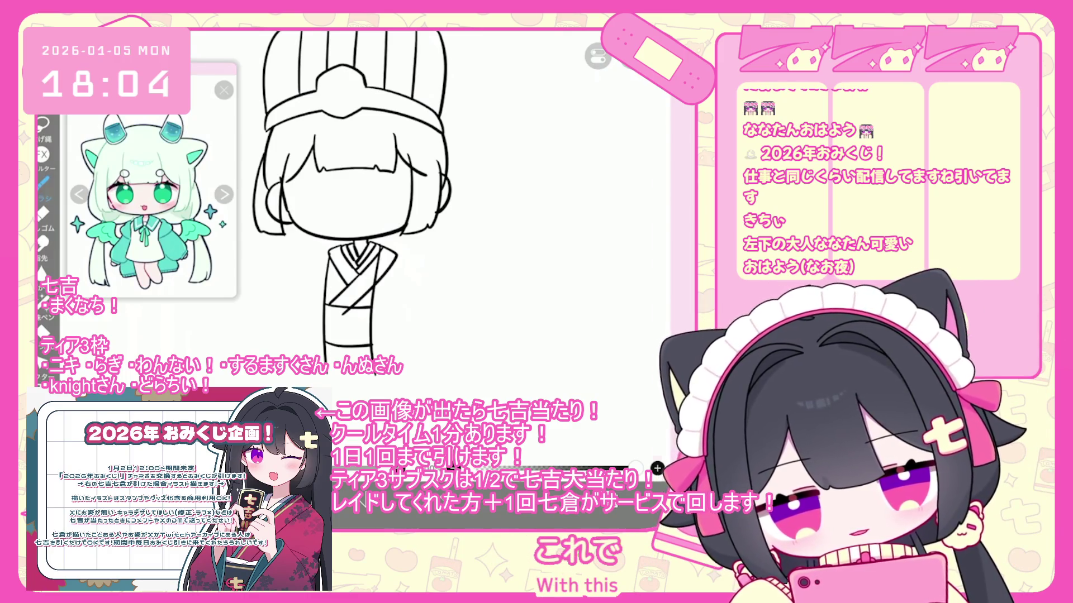
scroll(352, 201, down, 1)
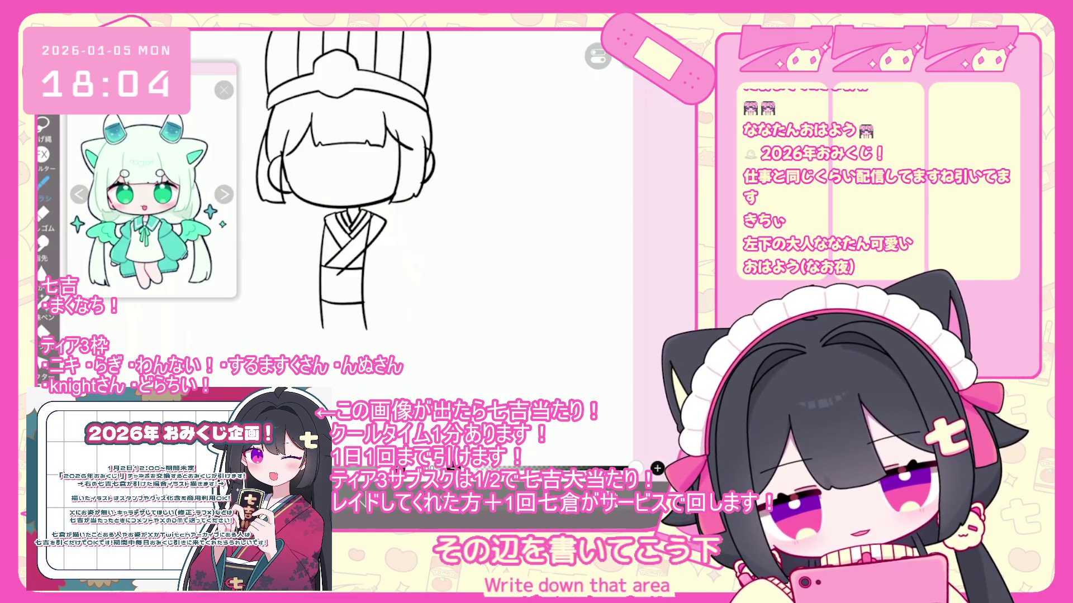
key(ctrl+z)
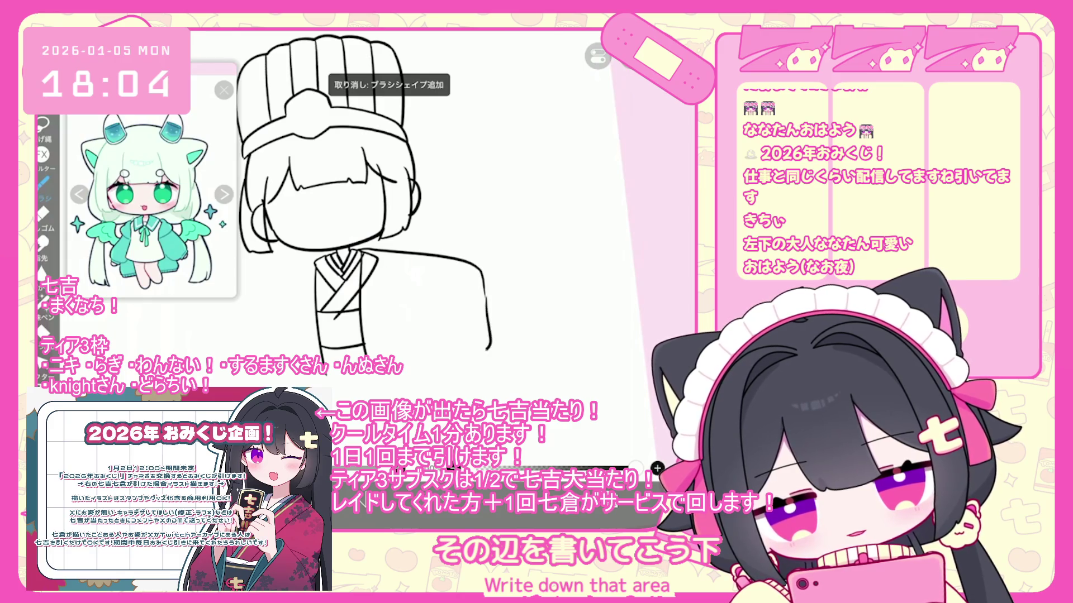
key(ctrl+z)
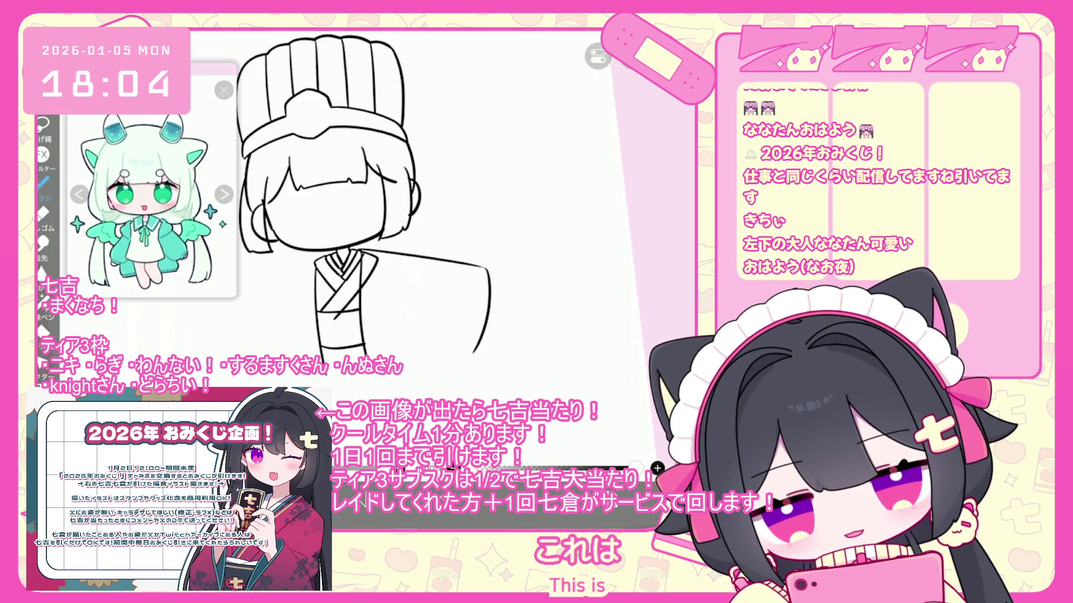
Redraw the right side of the kimono body and clear the right sleeve selection
key(ctrl+z)
drag(400, 276, 433, 366)
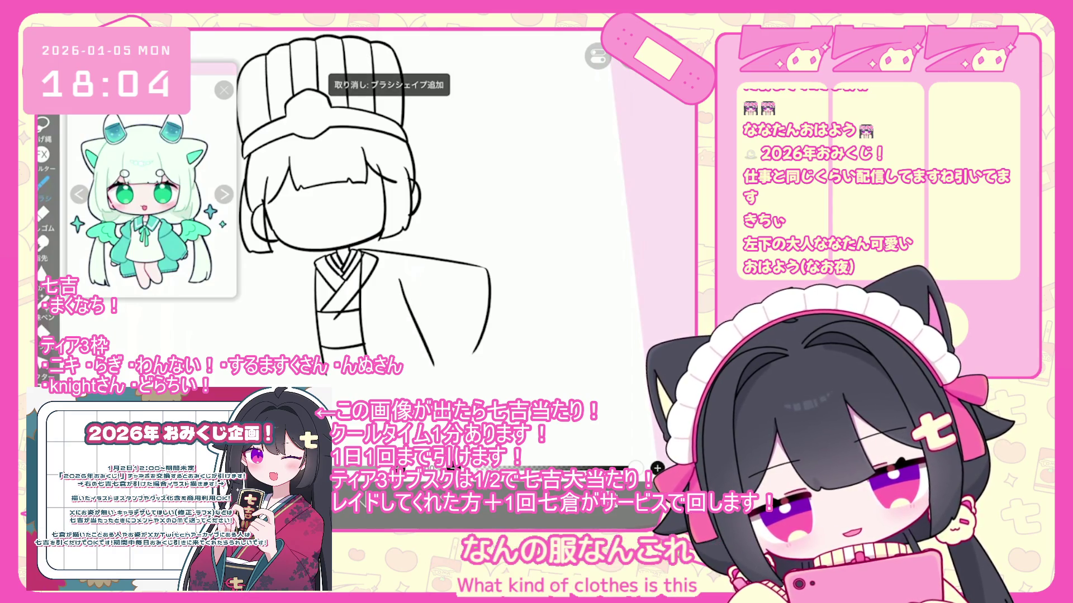
scroll(385, 224, up, 1)
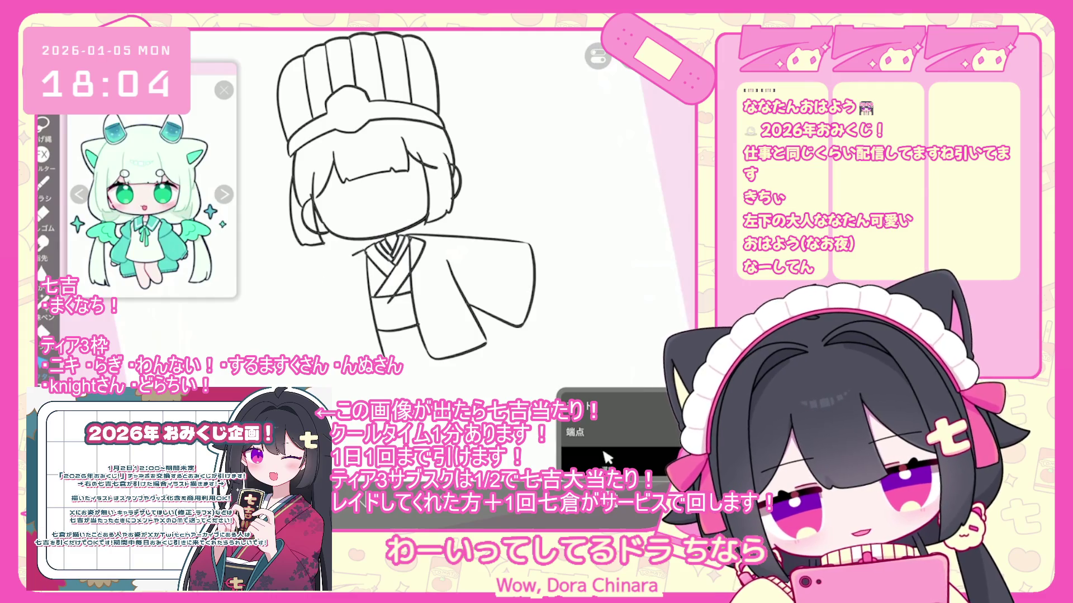
scroll(391, 224, up, 3)
click(446, 324)
key(ctrl+d)
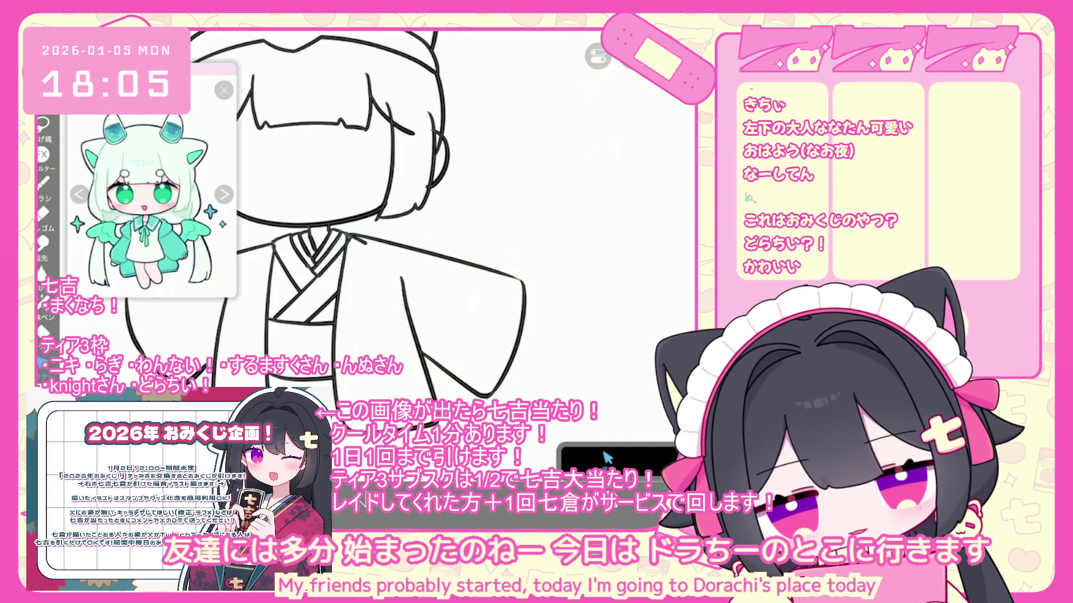
Start selecting the left sleeve area of the kimono
scroll(391, 224, up, 2)
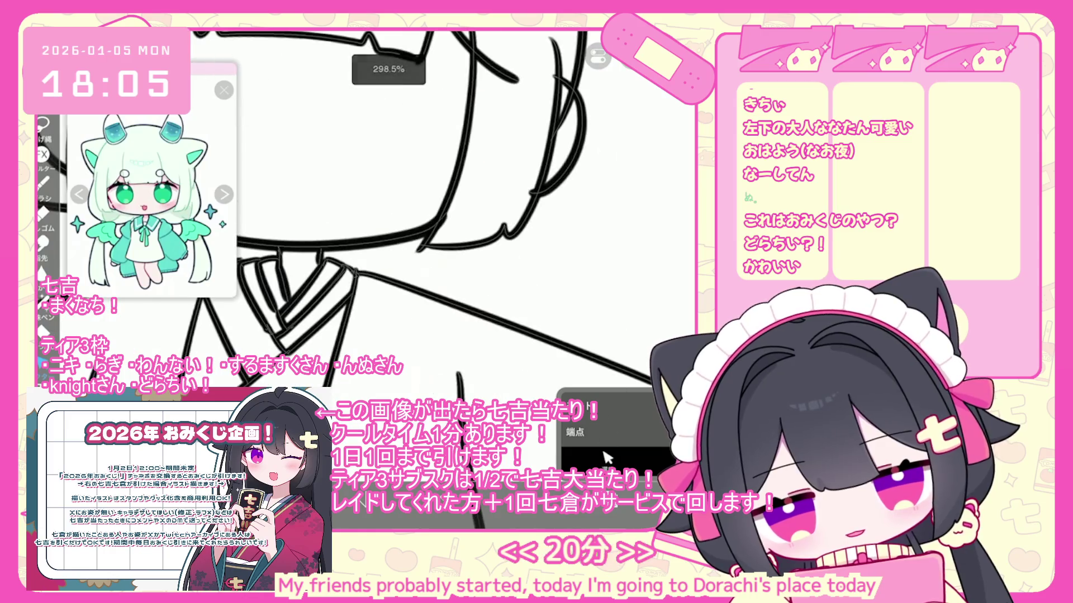
scroll(391, 223, down, 3)
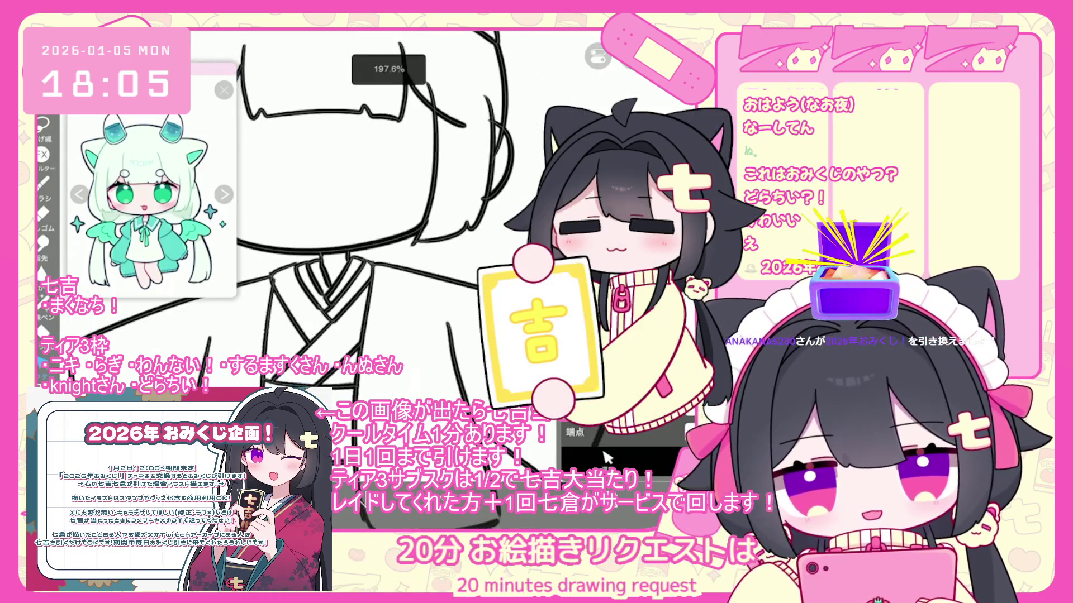
scroll(391, 224, up, 2)
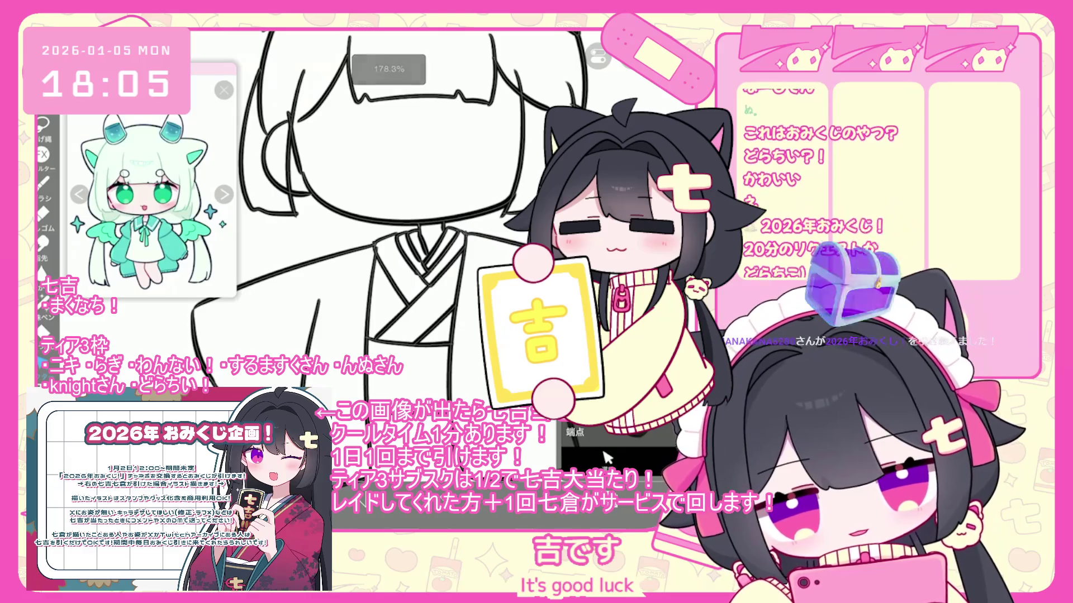
scroll(391, 224, up, 2)
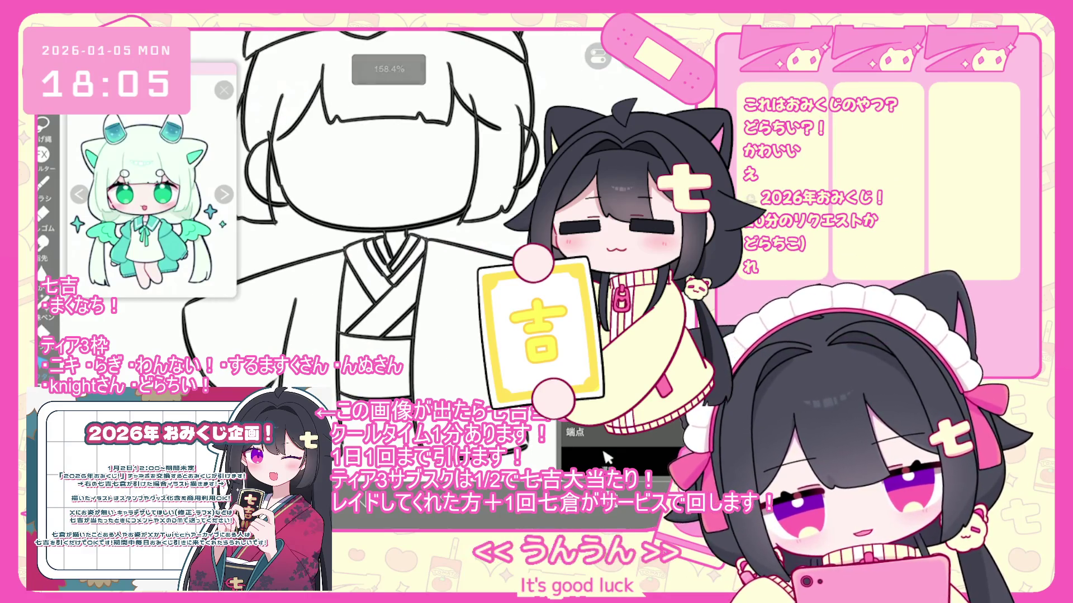
scroll(391, 223, up, 2)
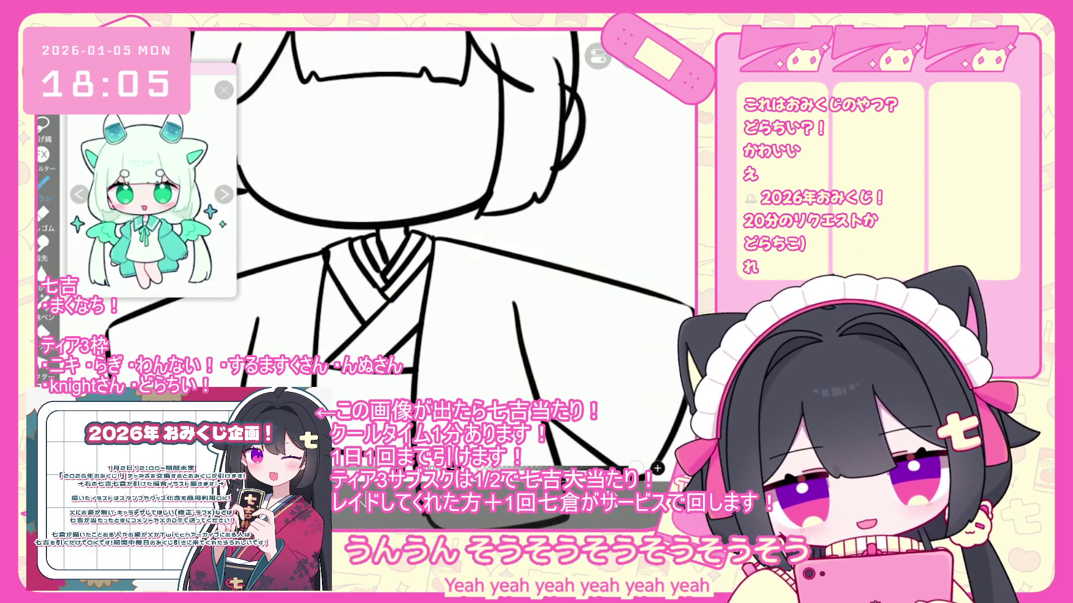
click(606, 457)
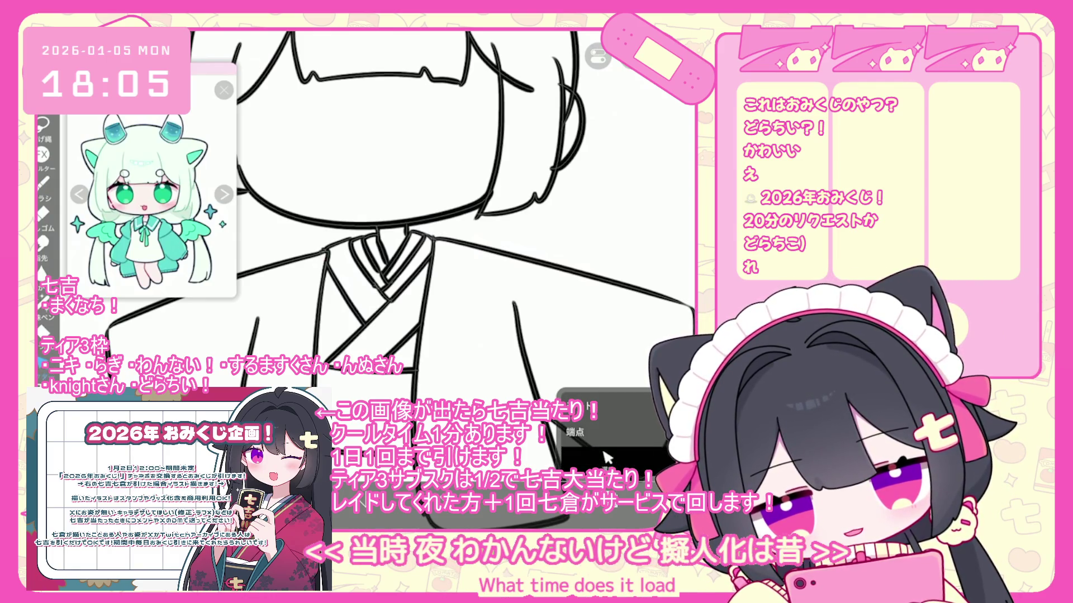
scroll(606, 456, down, 3)
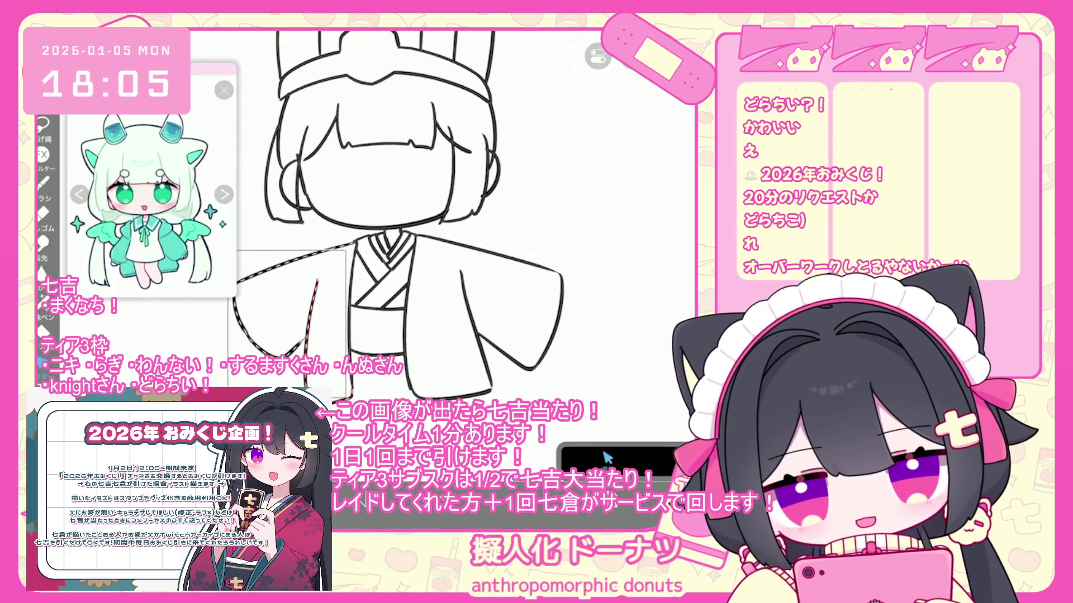
Apply the transform to the copied sleeve and deselect it
key(ctrl+t)
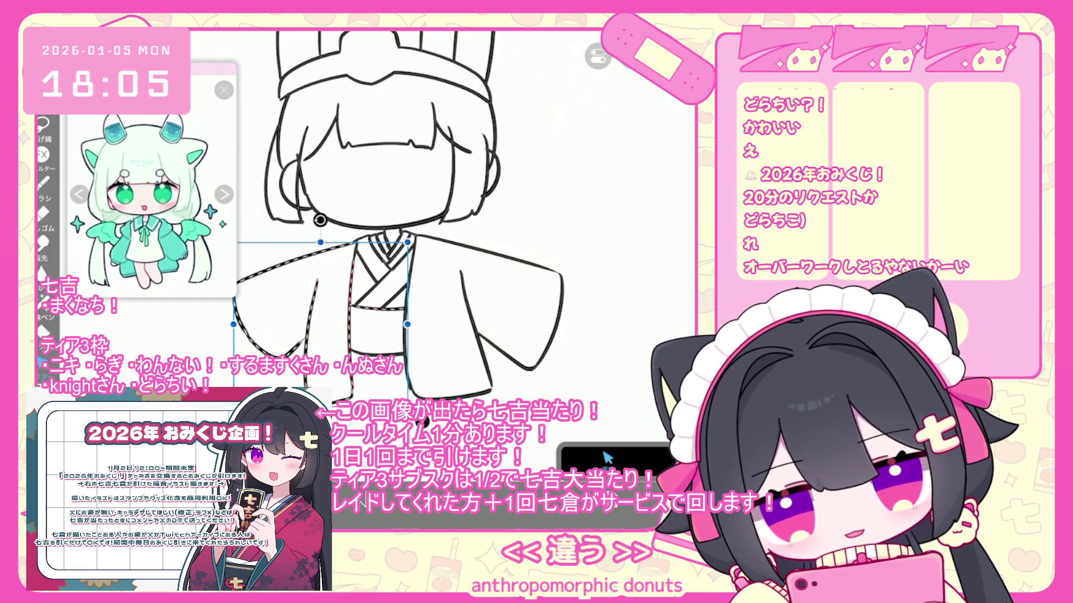
key(Return)
key(ctrl+d)
scroll(447, 251, up, 3)
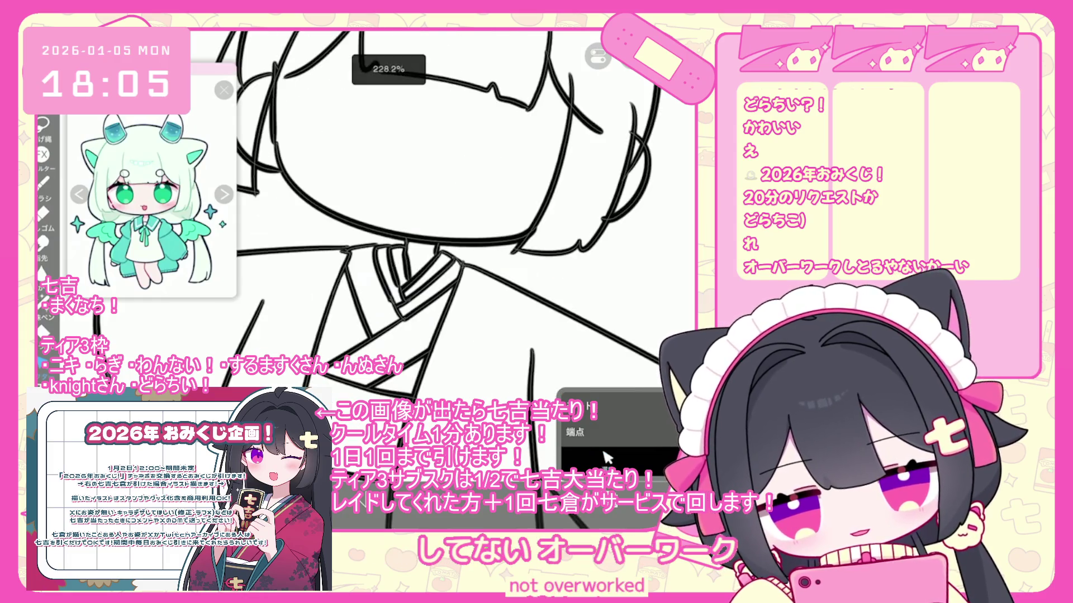
Try brushing leg lines below the kimono, undoing each unwanted left and right leg stroke
key(b)
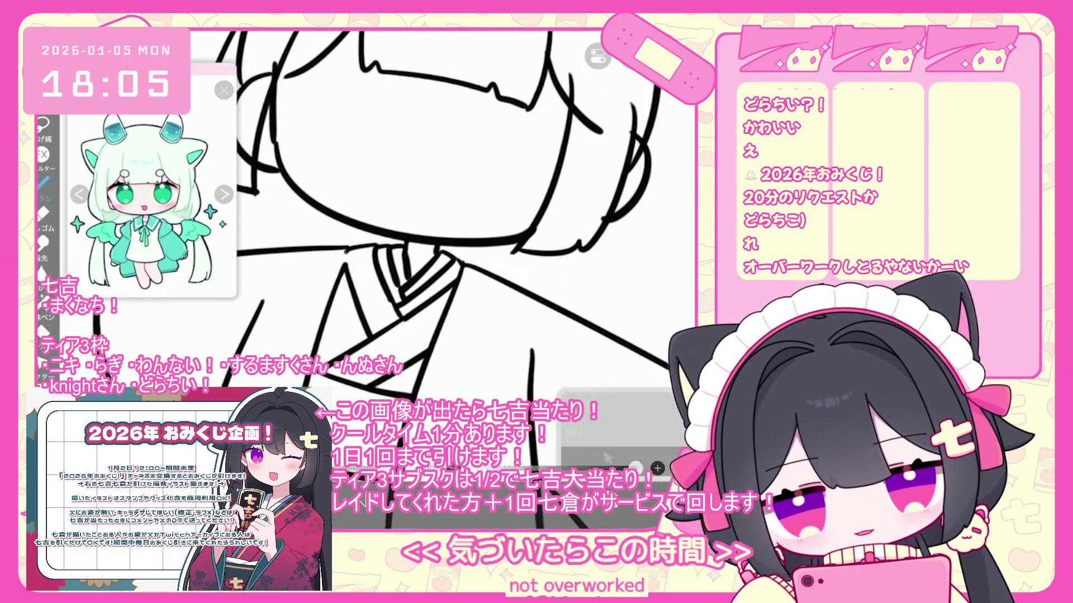
drag(346, 249, 335, 277)
key(ctrl+z)
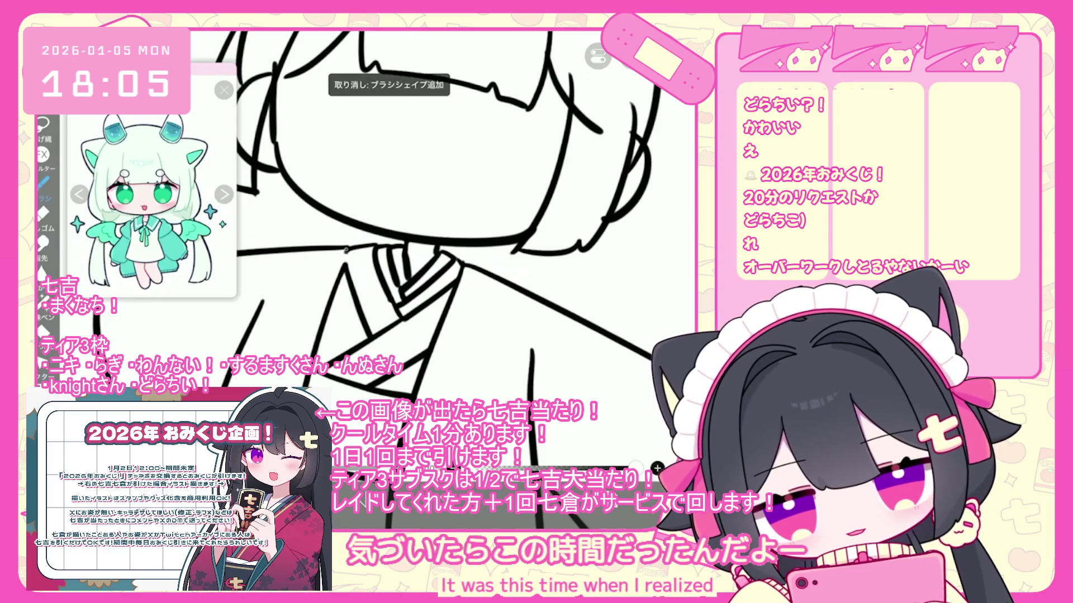
scroll(414, 251, down, 10)
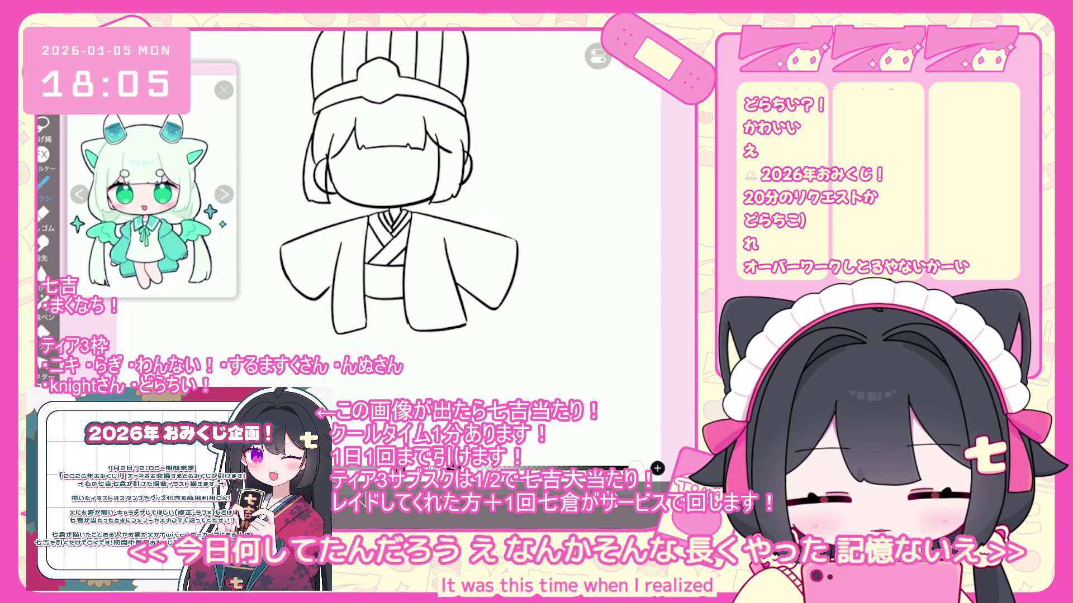
scroll(380, 185, up, 2)
key(ctrl+z)
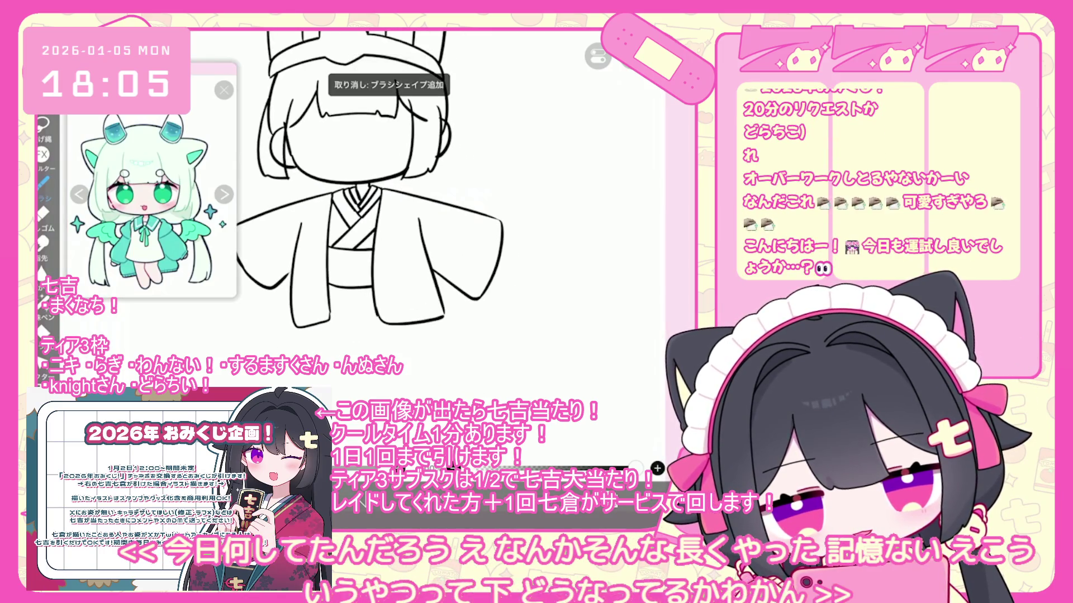
key(ctrl+z)
scroll(376, 196, up, 2)
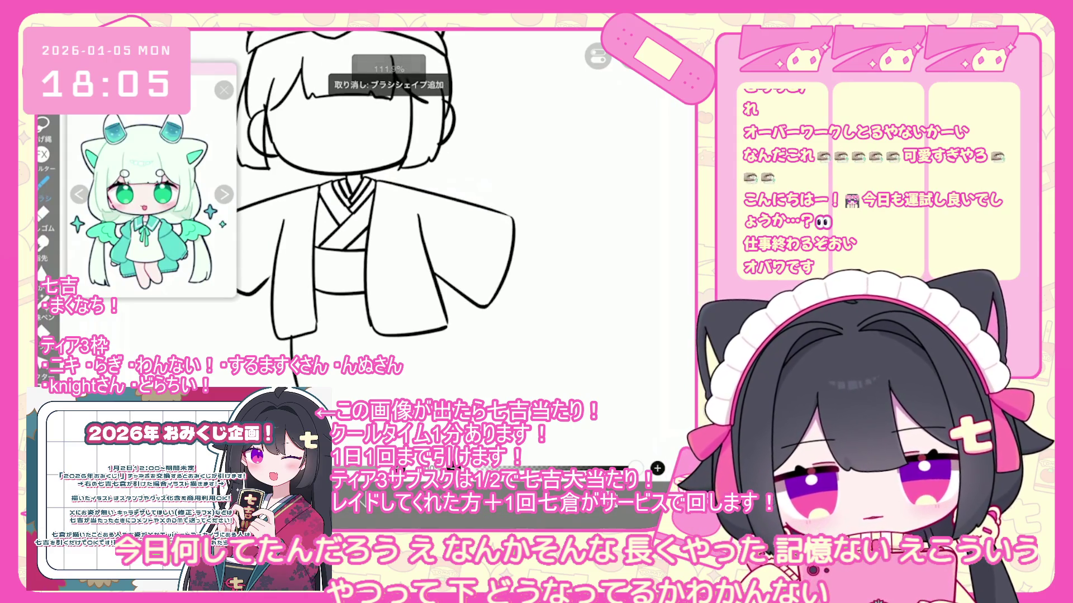
key(ctrl+z)
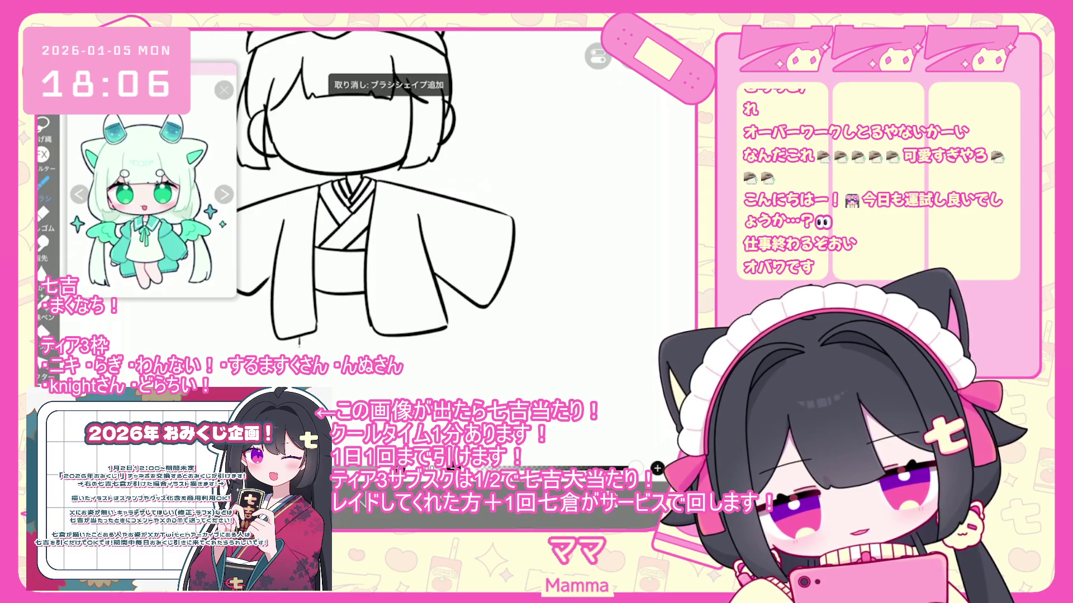
drag(449, 334, 414, 396)
key(ctrl+z)
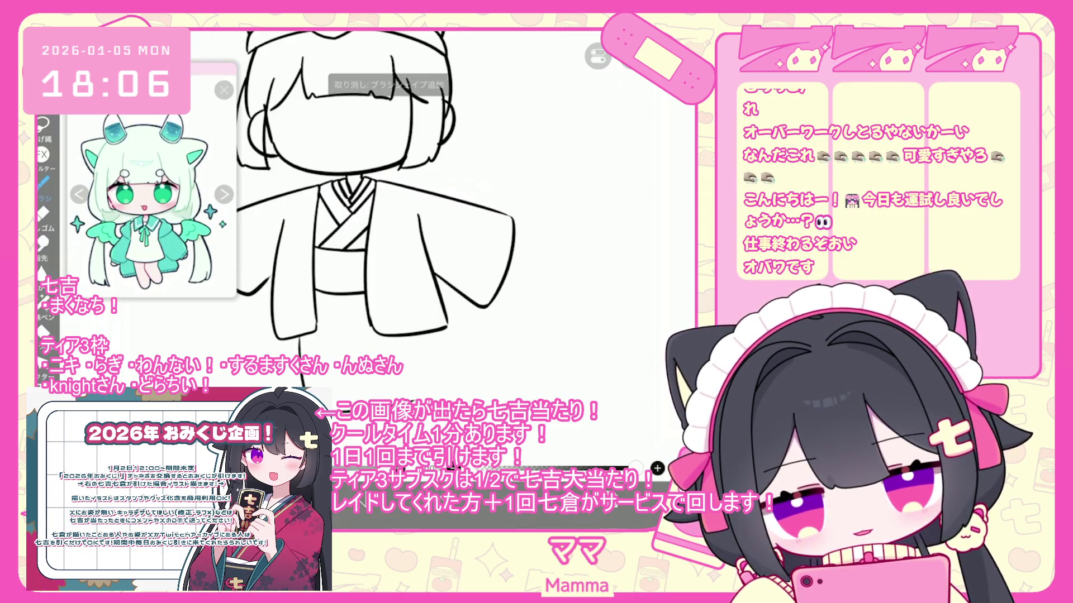
scroll(376, 215, down, 2)
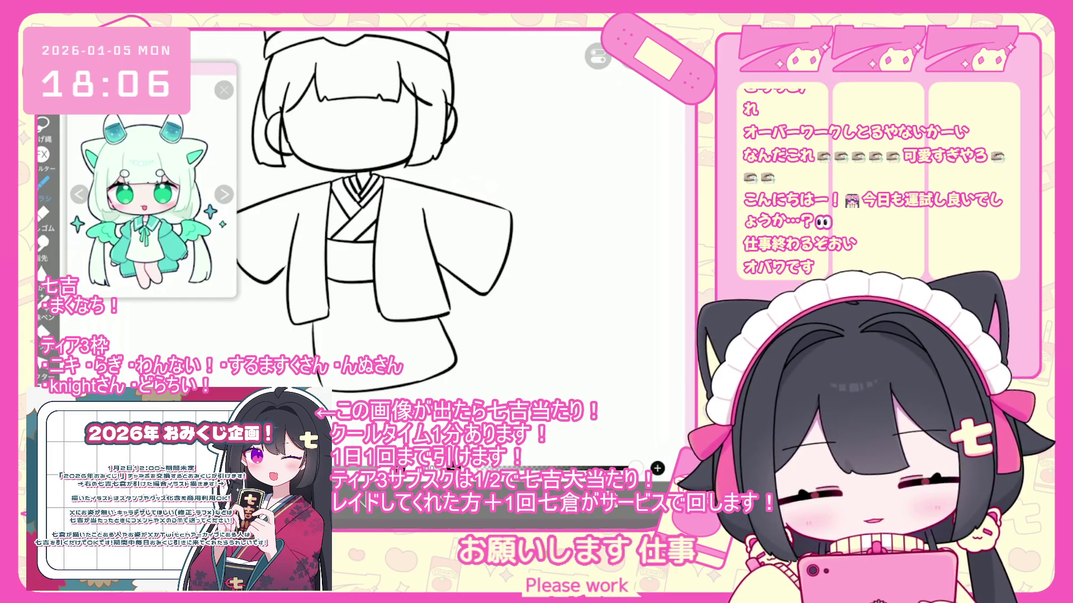
Undo the stray short strokes below the lower kimono, including a discarded trial line
key(ctrl+z)
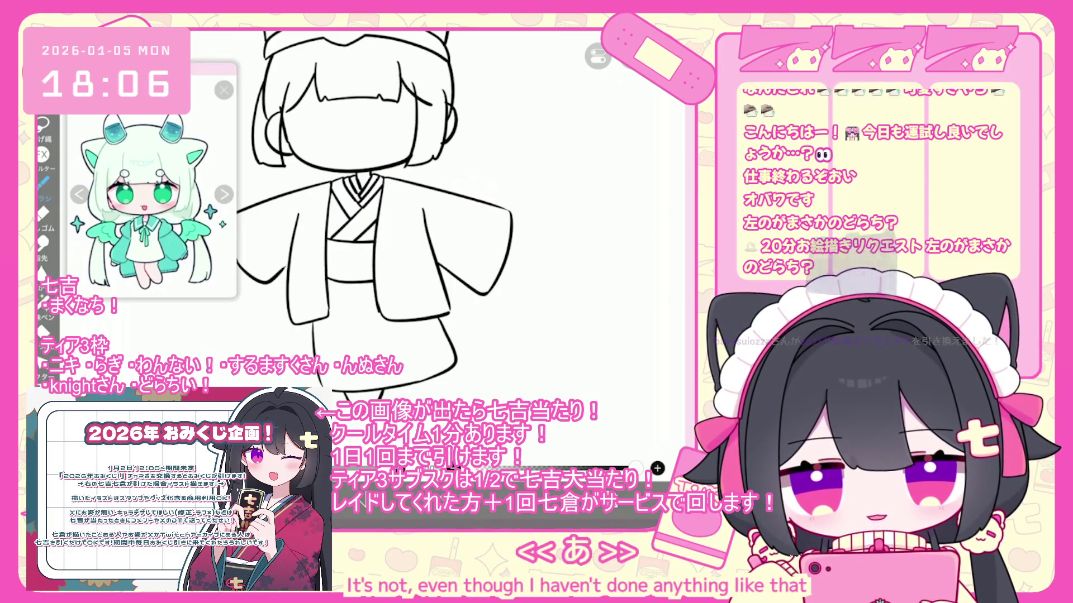
drag(428, 373, 428, 396)
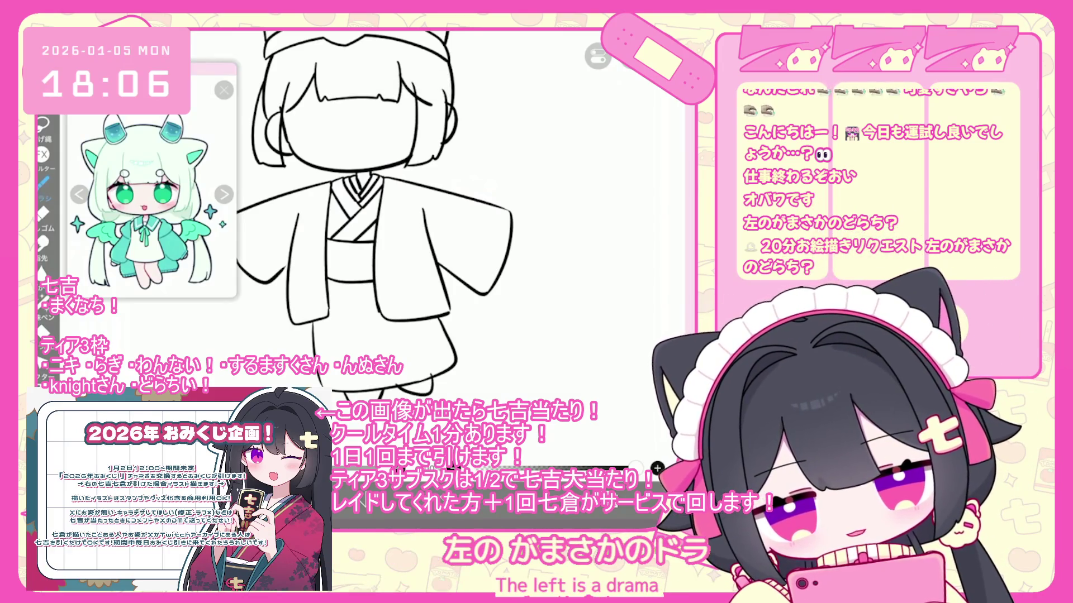
key(ctrl+z)
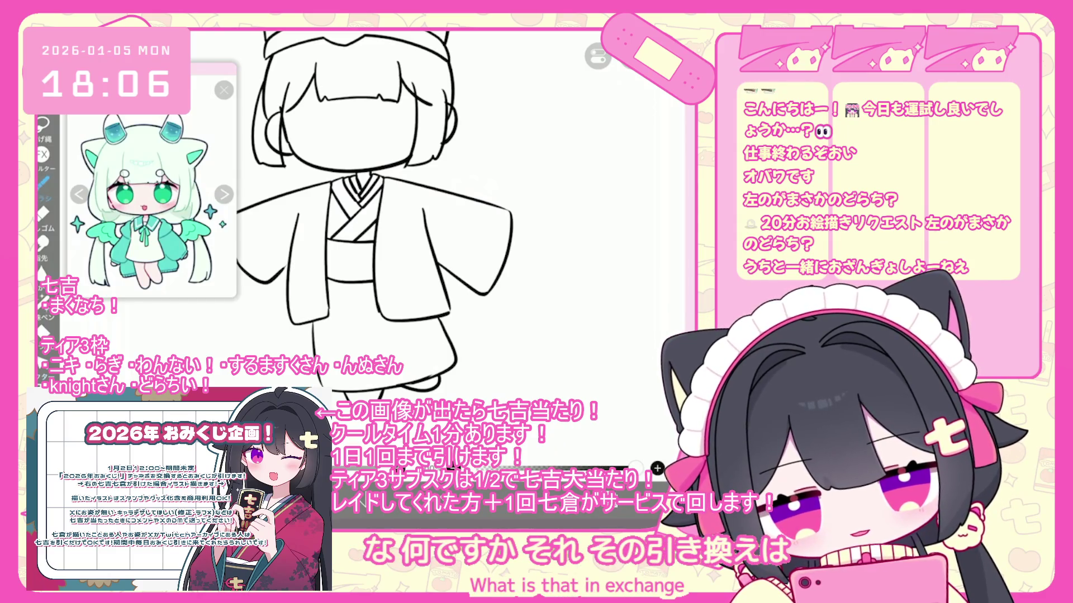
key(ctrl+z)
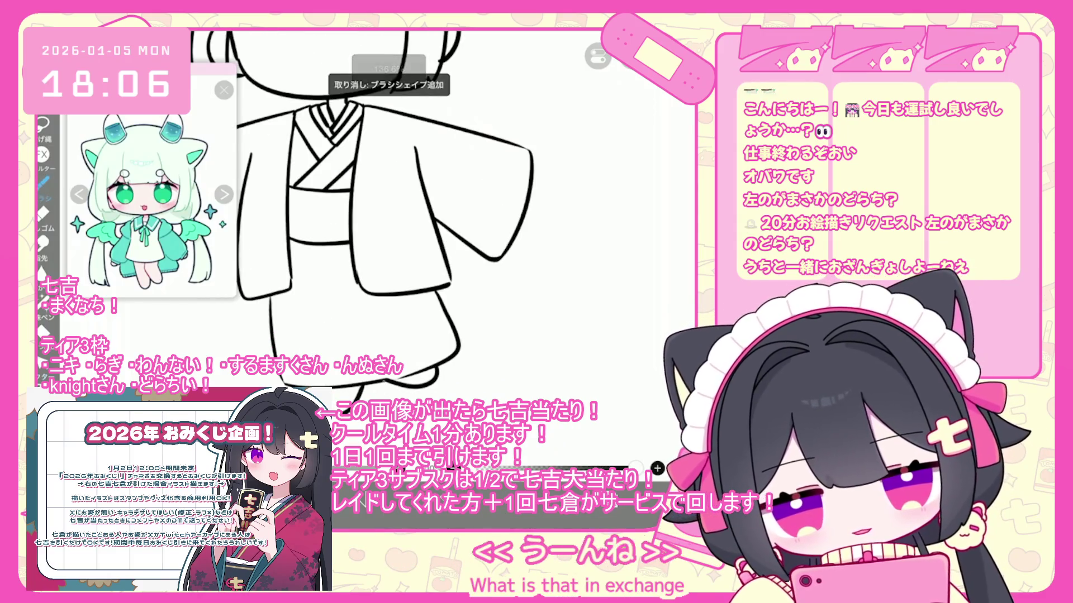
scroll(358, 224, down, 3)
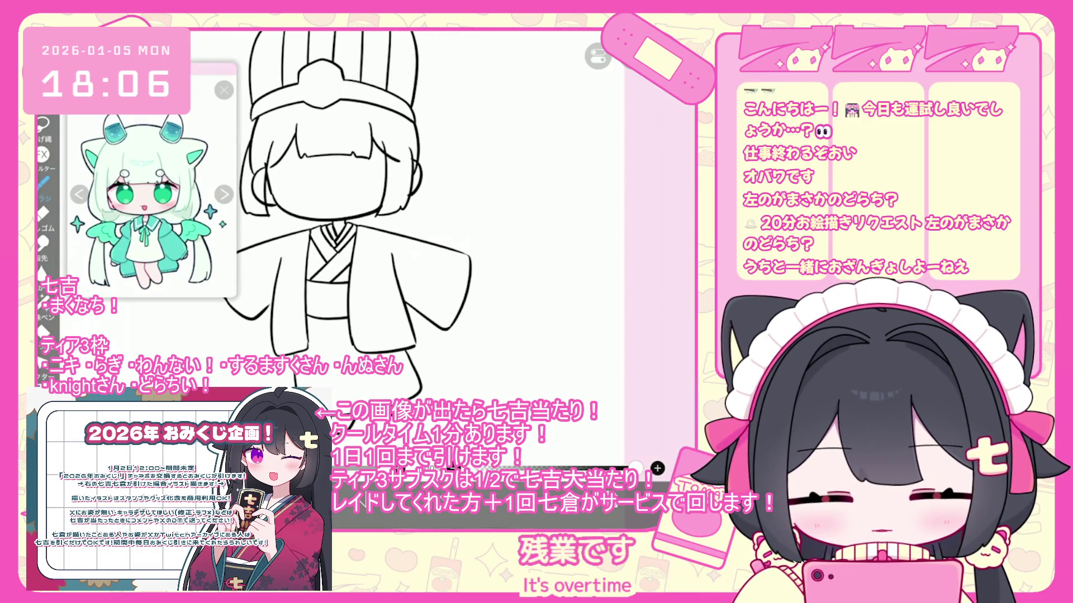
key(ctrl+z)
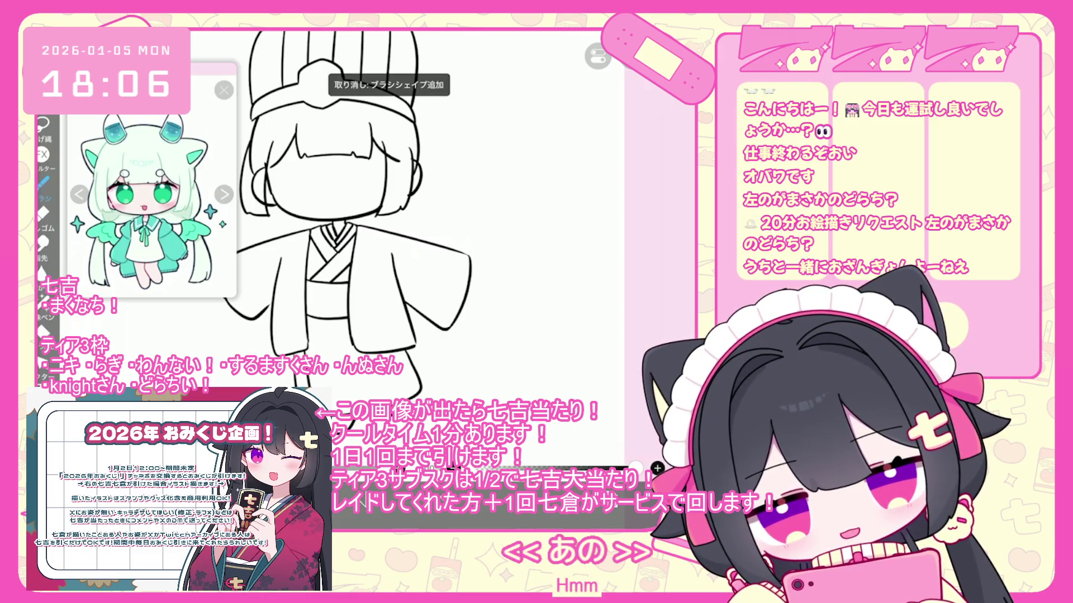
scroll(391, 246, down, 3)
scroll(357, 246, up, 3)
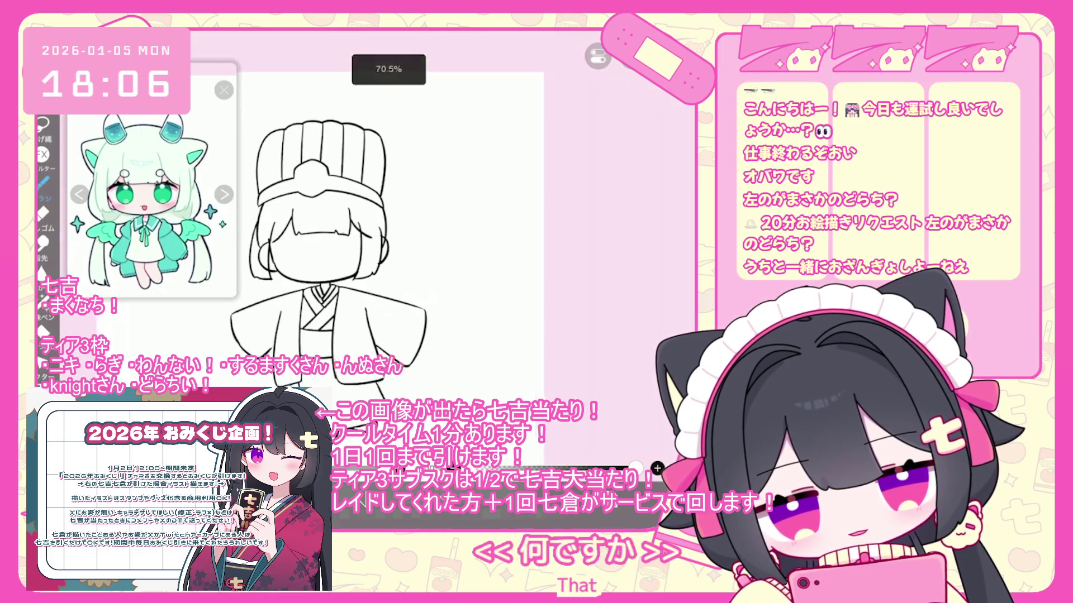
Remove the right sleeve's outward stroke and a discarded line along the figure's right side
key(ctrl+z)
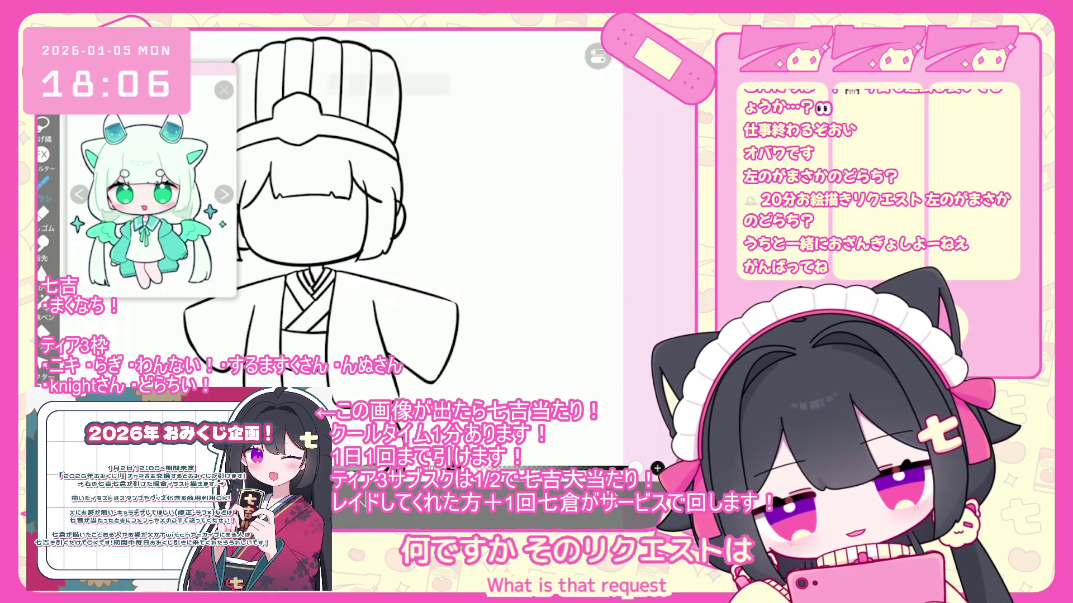
drag(313, 224, 368, 232)
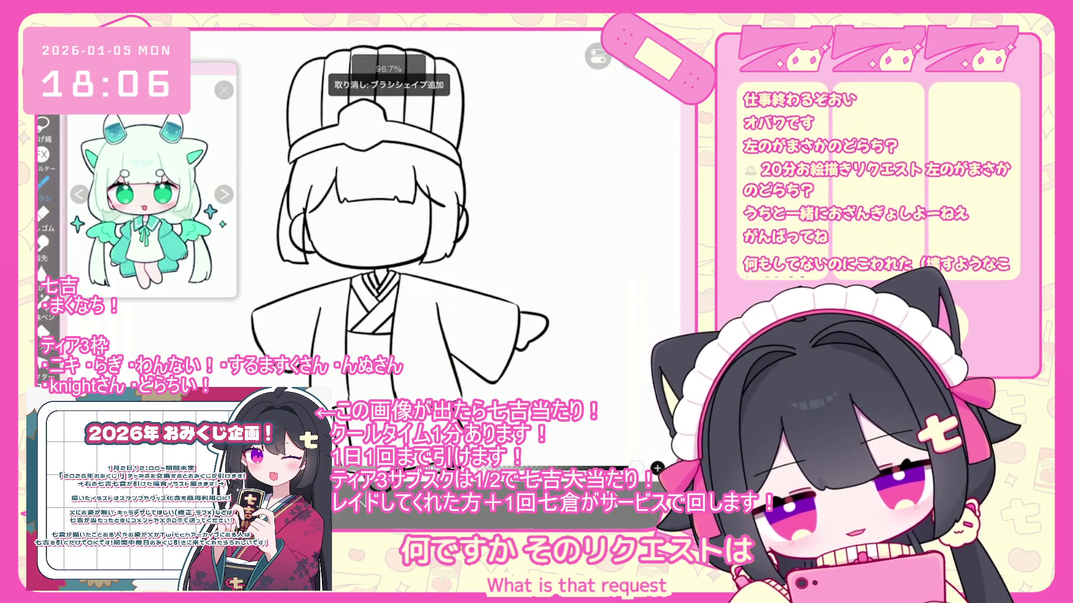
scroll(357, 235, down, 3)
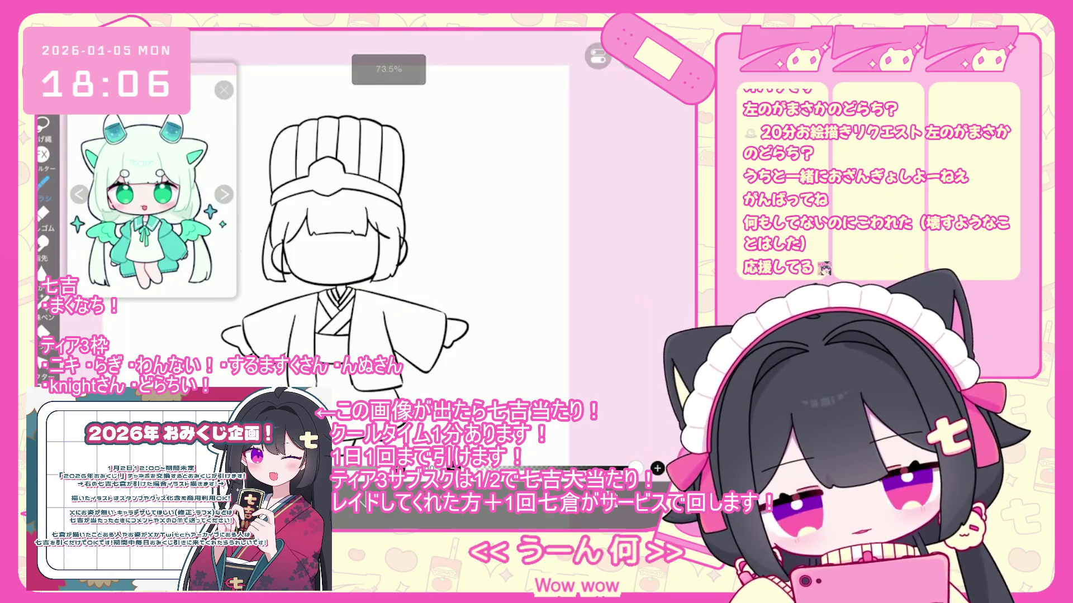
drag(405, 207, 432, 310)
key(ctrl+z)
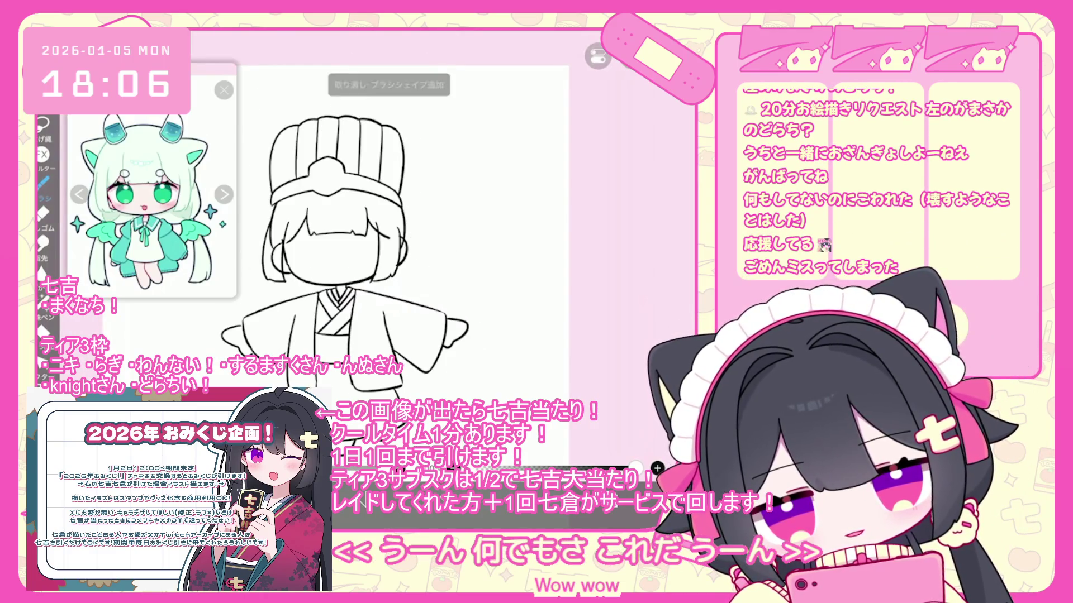
scroll(340, 263, up, 2)
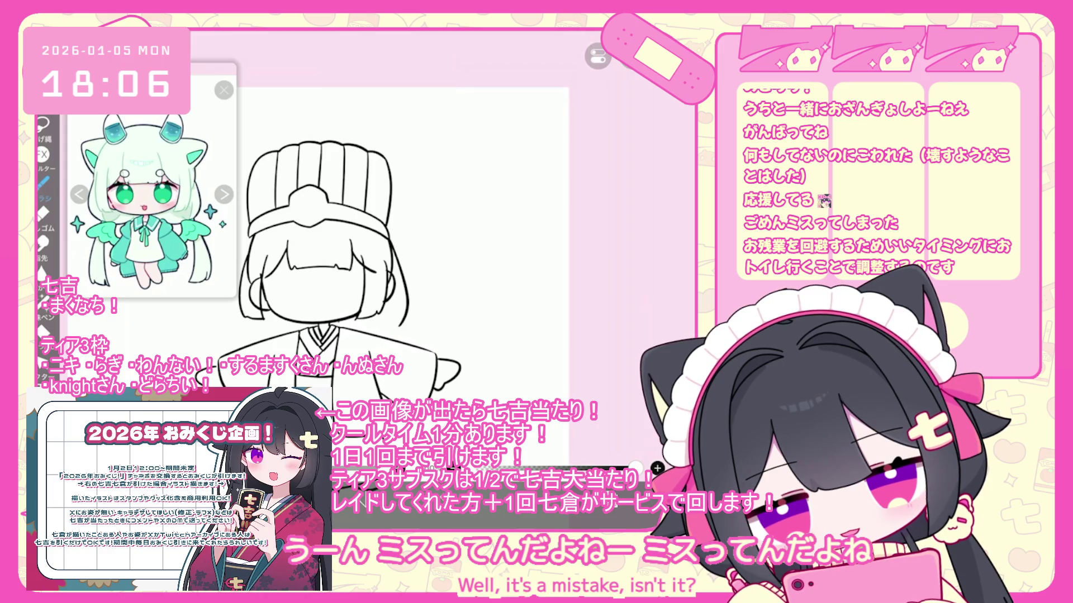
scroll(391, 251, up, 2)
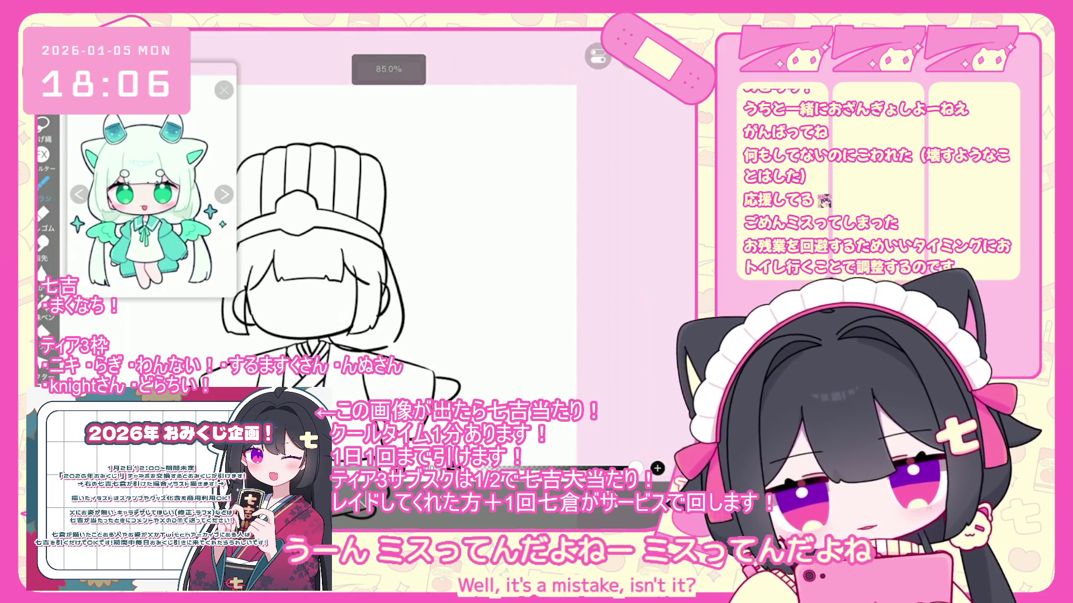
Redraw the hair line right of the face several times, then undo it
key(ctrl+z)
drag(385, 250, 397, 335)
key(ctrl+z)
mouse_move(384, 250)
mouse_down()
mouse_move(400, 280)
mouse_move(392, 348)
mouse_up()
scroll(391, 252, up, 3)
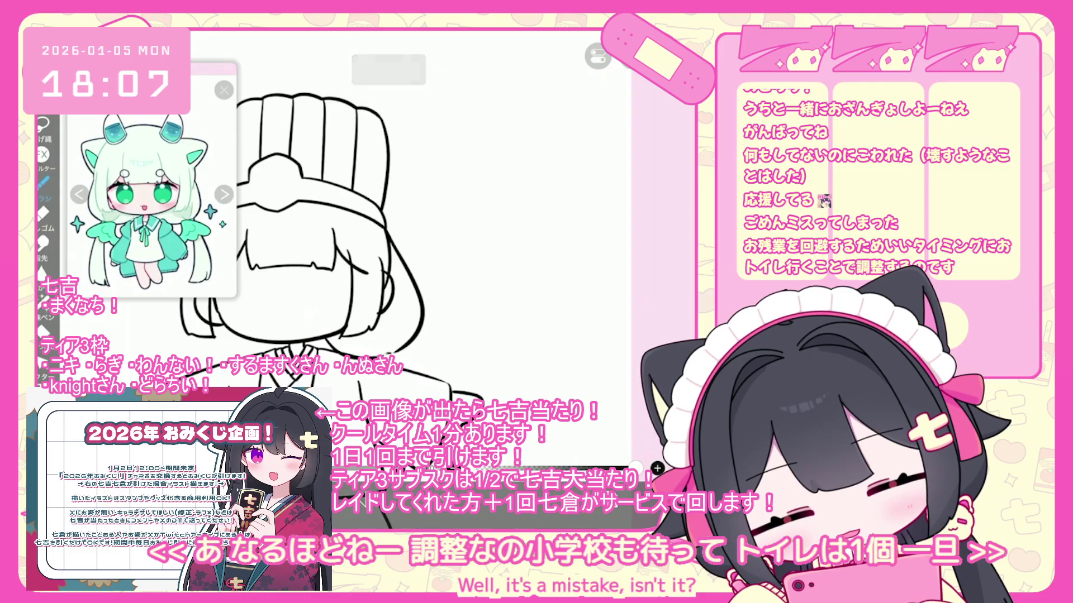
scroll(391, 252, down, 3)
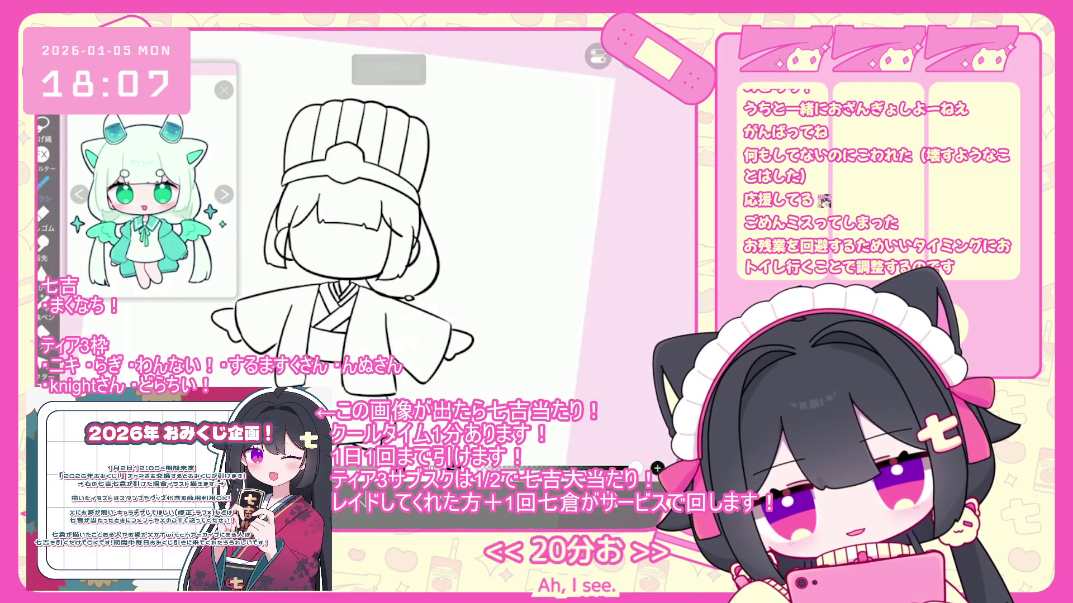
key(ctrl+z)
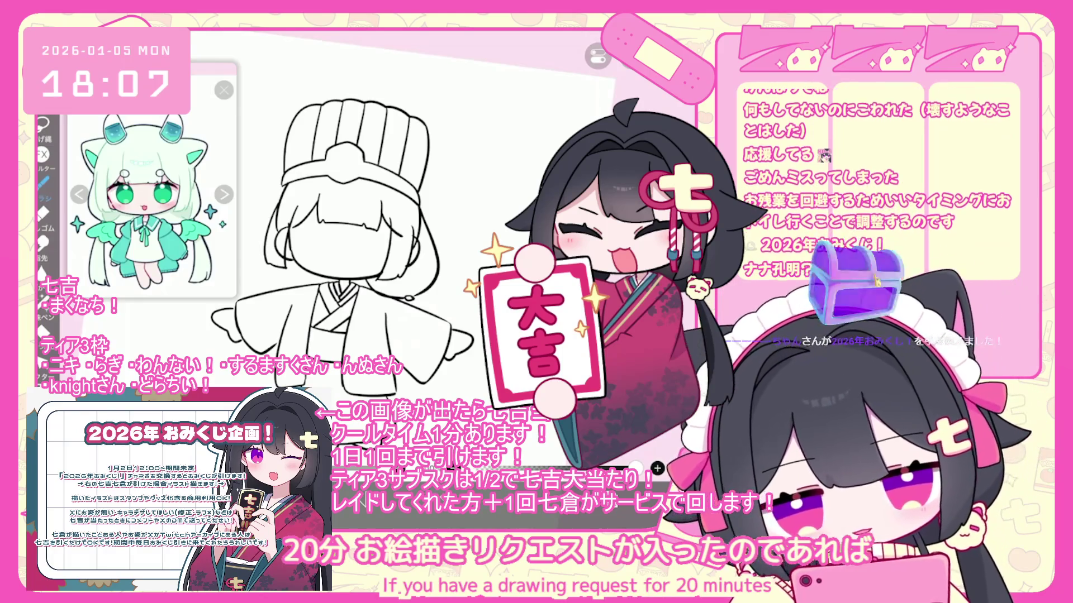
Undo left hair linework and try new lines near the lower sleeve and left of the head
drag(431, 311, 426, 399)
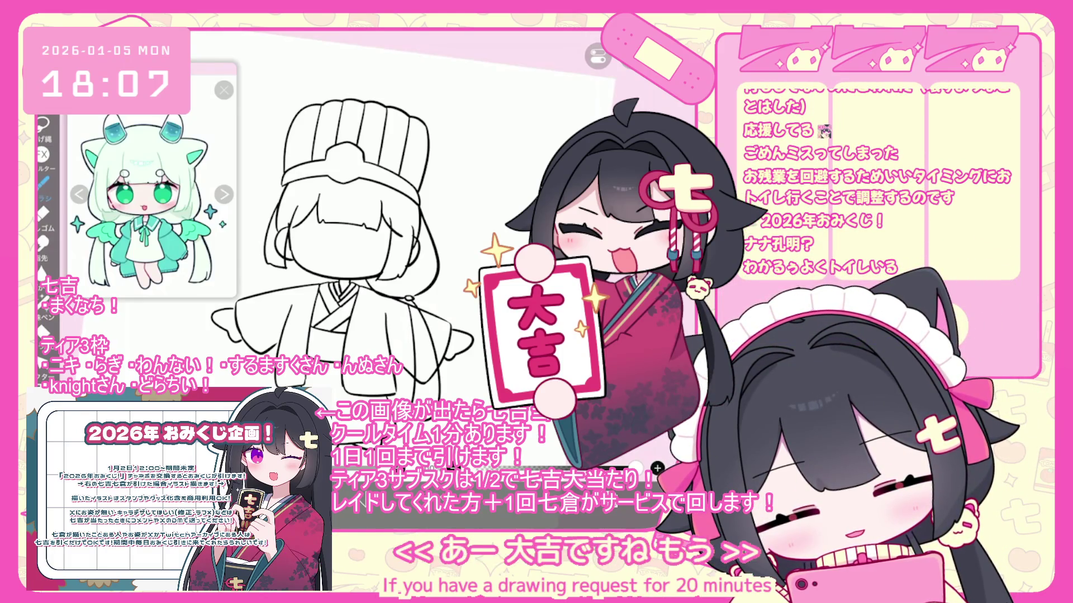
scroll(391, 251, down, 1)
scroll(372, 263, up, 1)
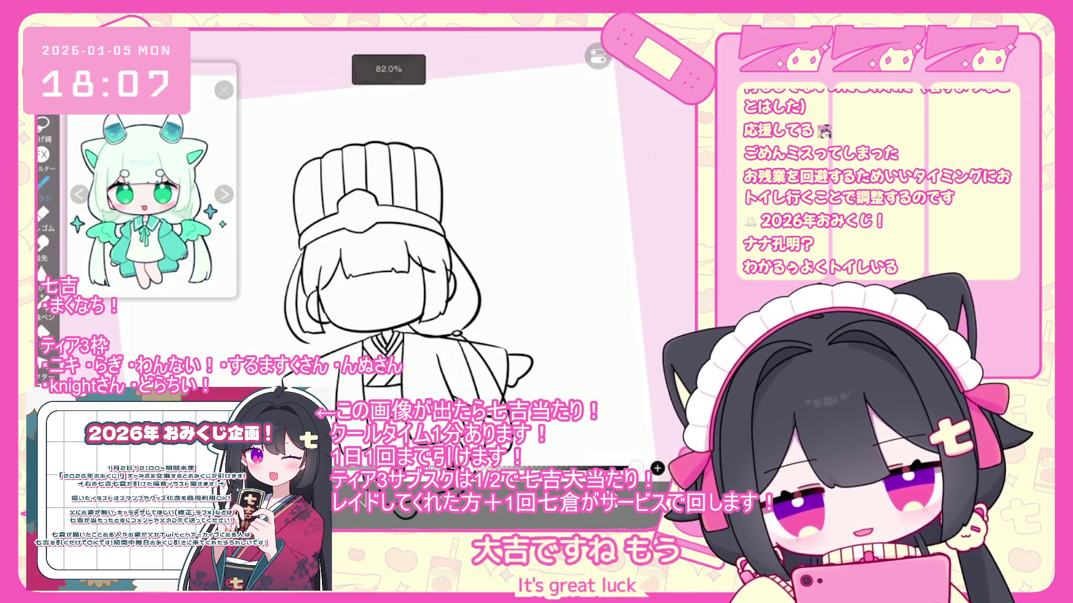
key(ctrl+z)
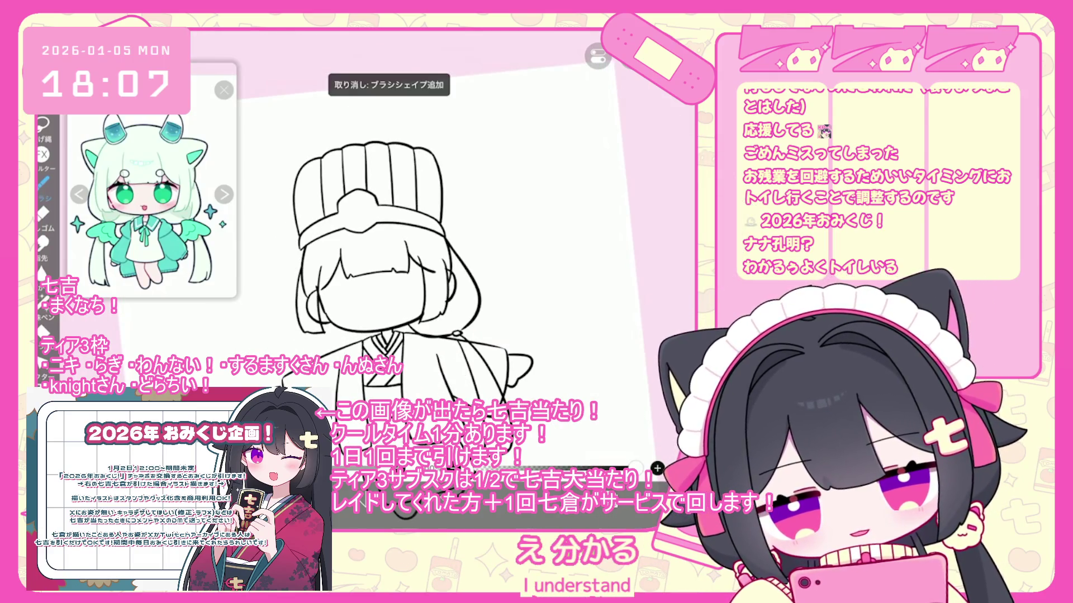
key(ctrl+z)
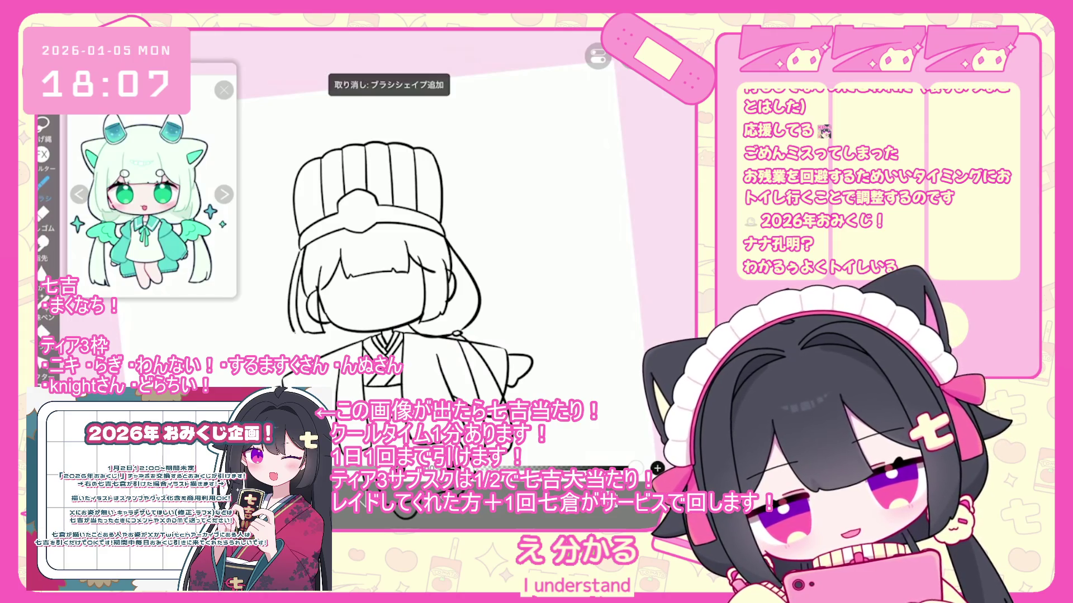
key(ctrl+z)
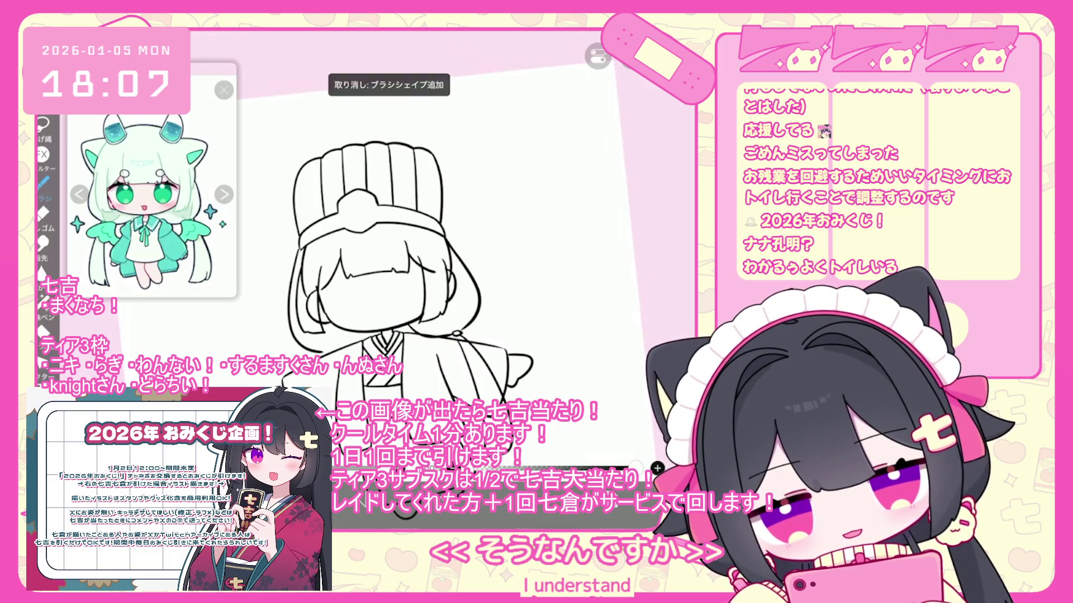
drag(303, 252, 289, 338)
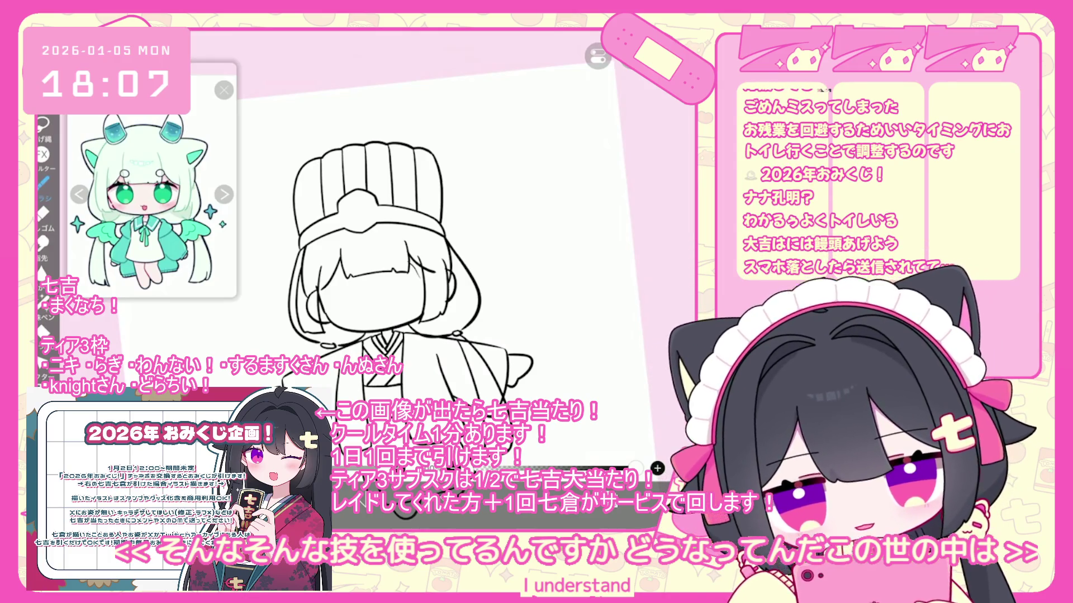
Undo the remaining small stray strokes beside the face and hair
key(ctrl+z)
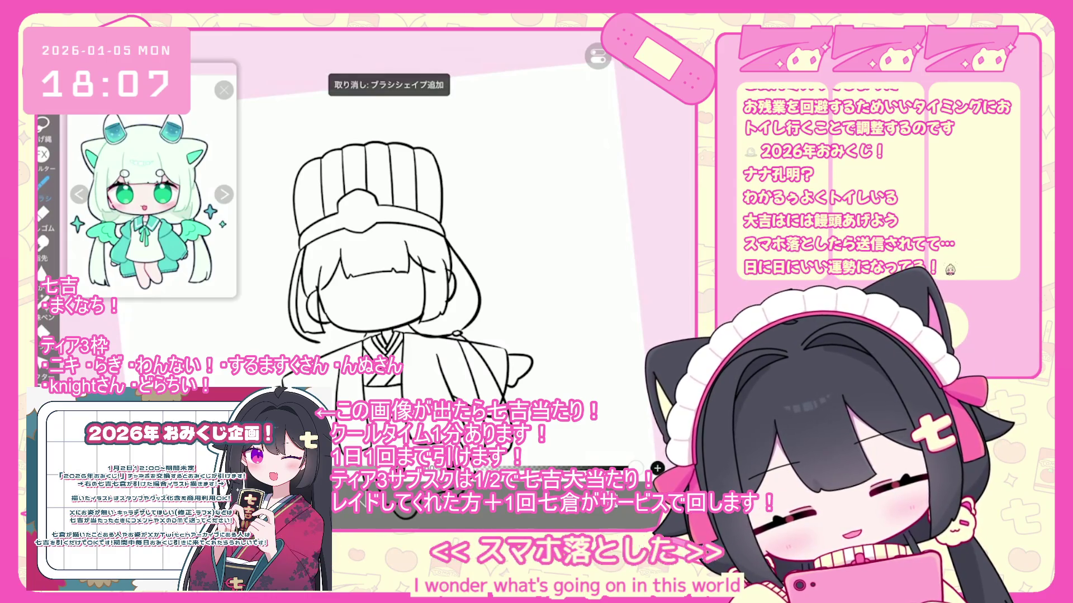
scroll(391, 268, up, 1)
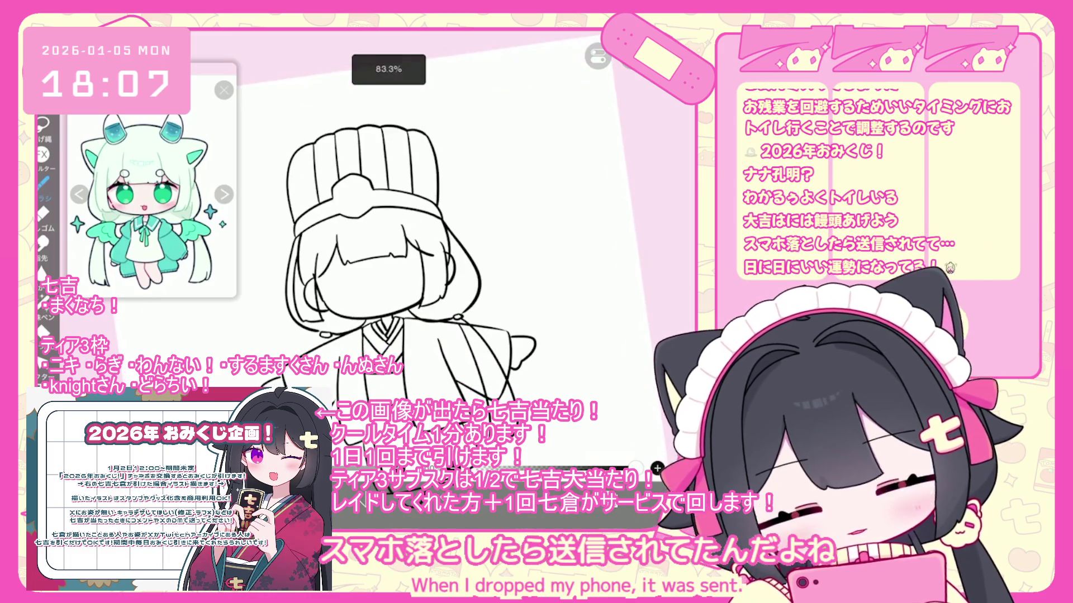
scroll(391, 268, up, 1)
key(ctrl+z)
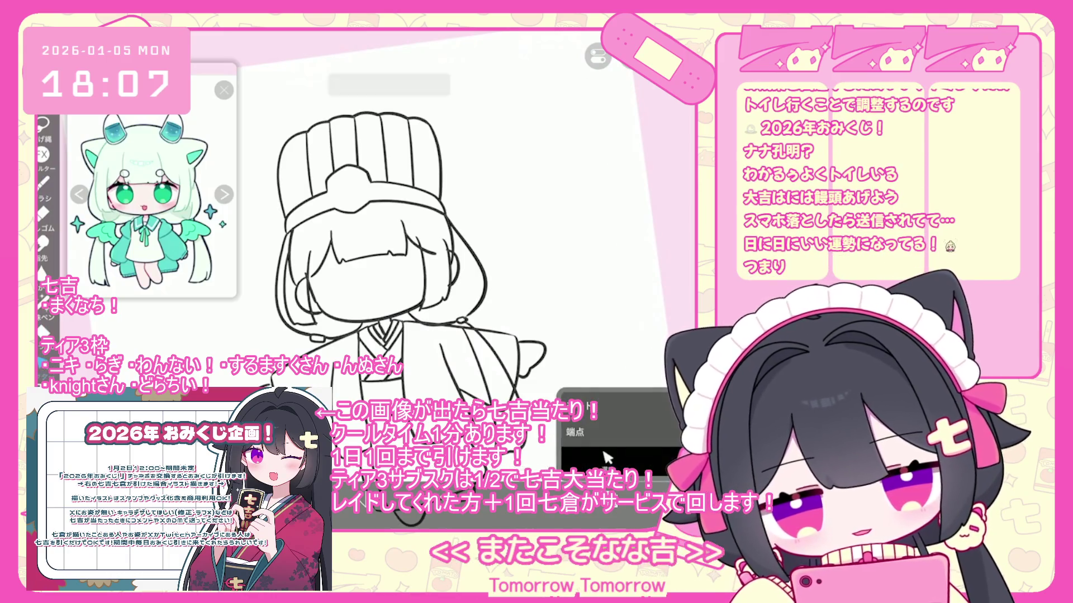
scroll(430, 315, up, 3)
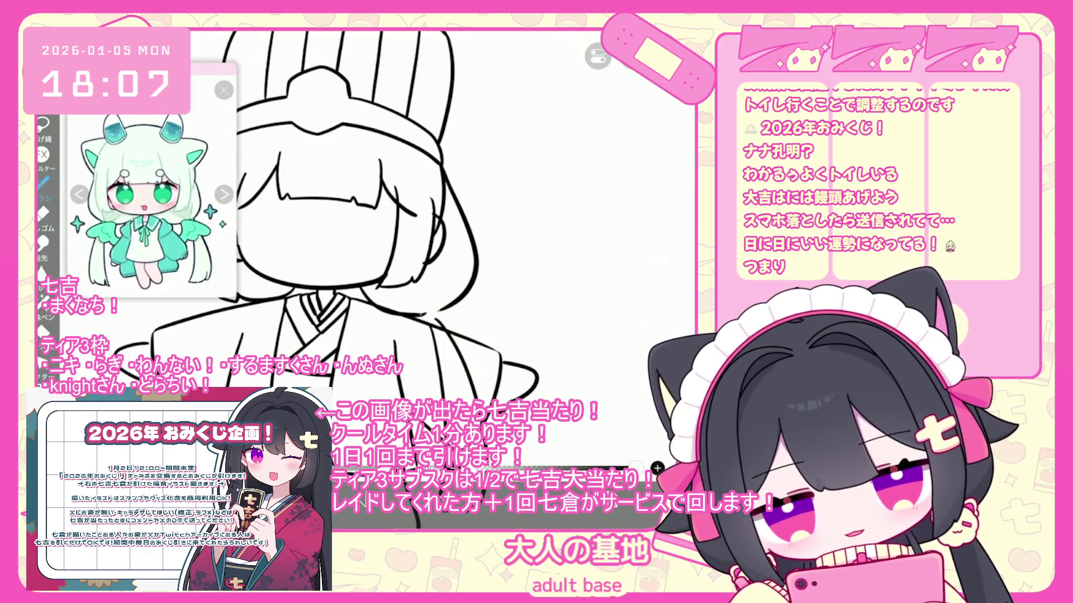
scroll(436, 251, down, 3)
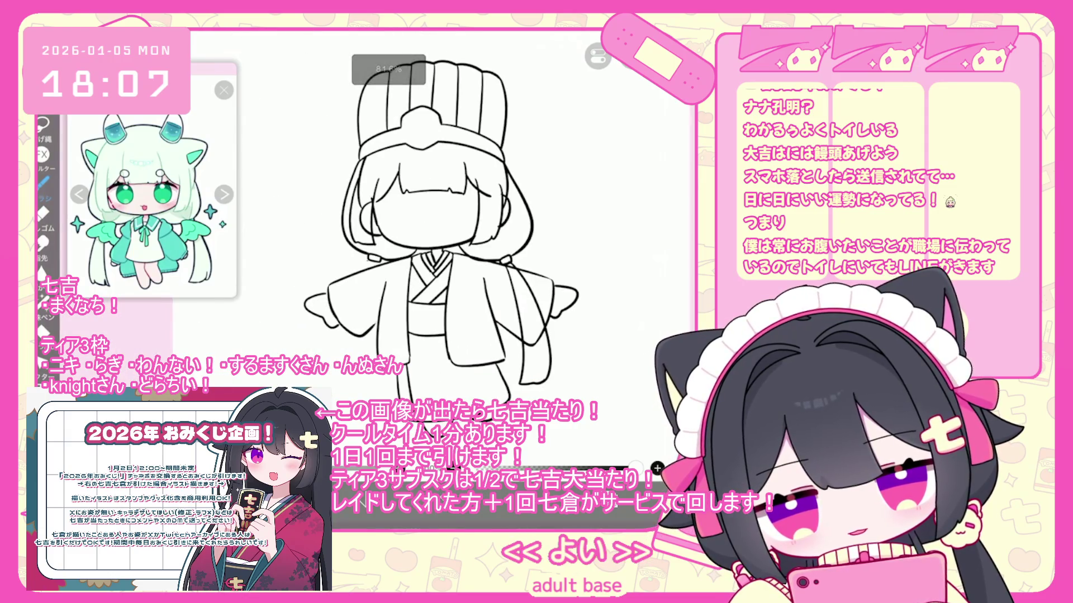
key(ctrl+z)
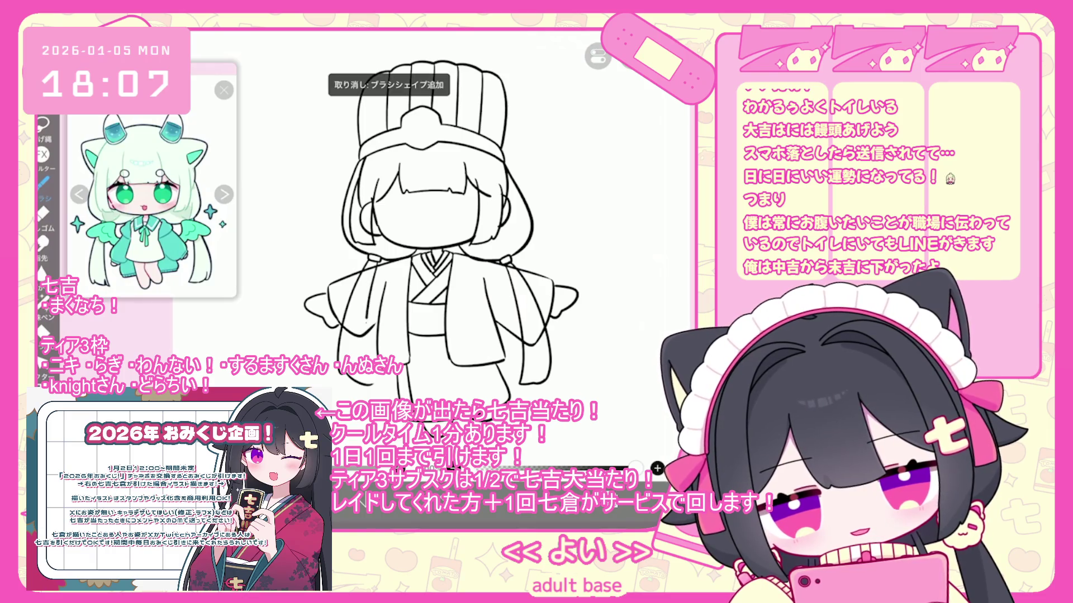
scroll(398, 222, up, 2)
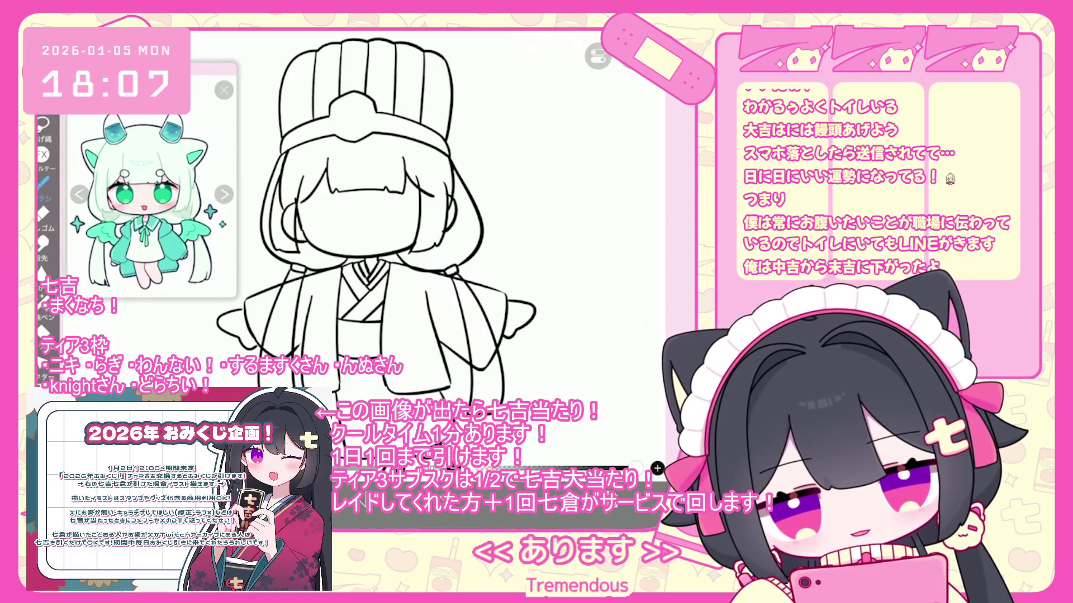
Adjust the brush's stroke end settings and sketch a small eye circle on the face
click(606, 458)
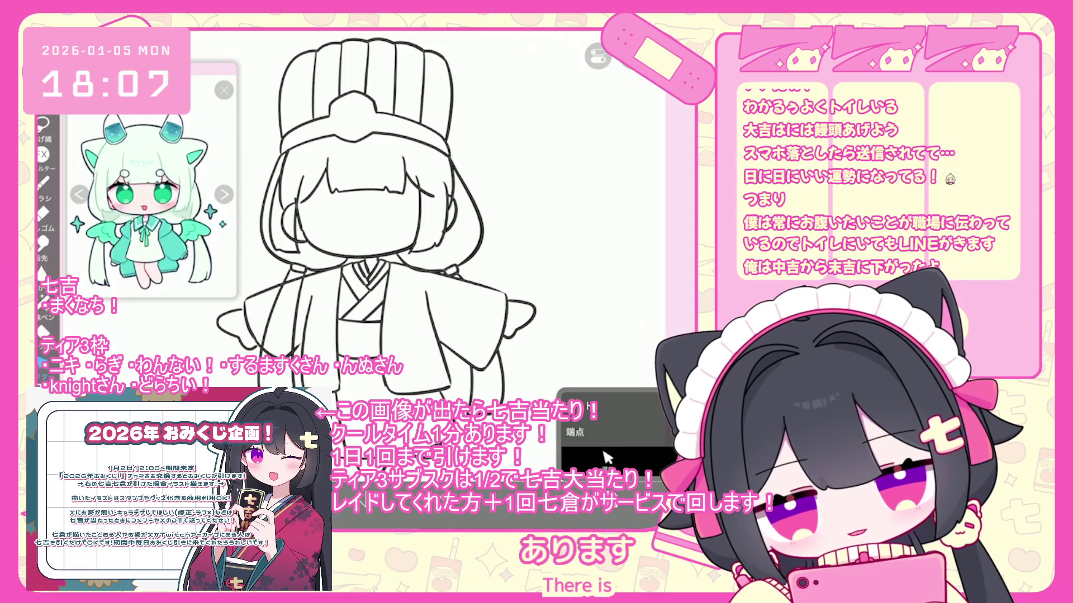
scroll(391, 251, up, 2)
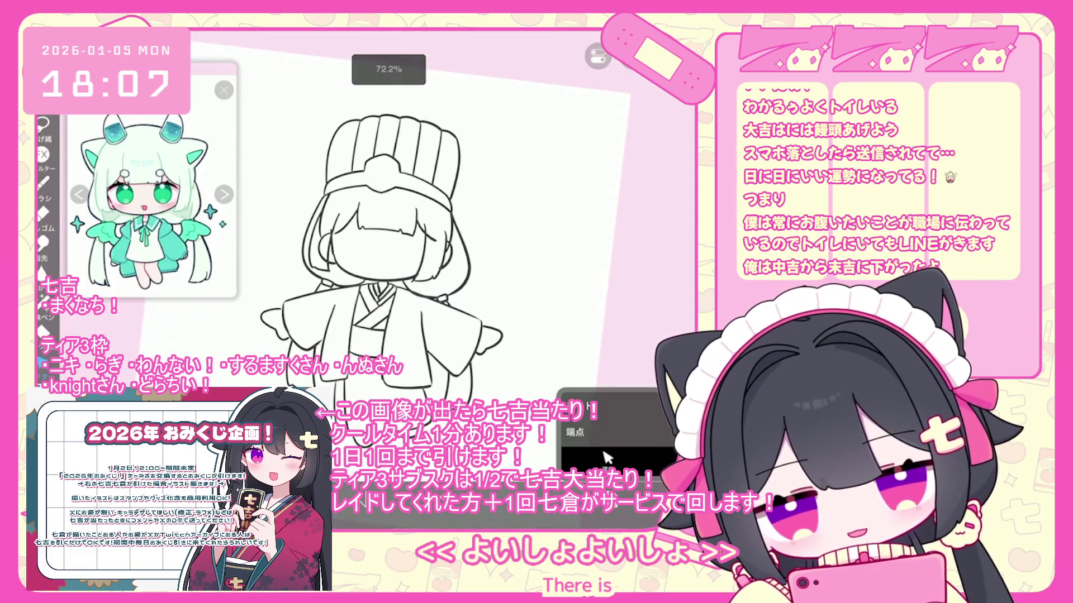
scroll(391, 252, up, 2)
mouse_move(404, 284)
mouse_down()
mouse_move(387, 278)
mouse_move(404, 273)
mouse_move(392, 264)
mouse_up()
key(ctrl+z)
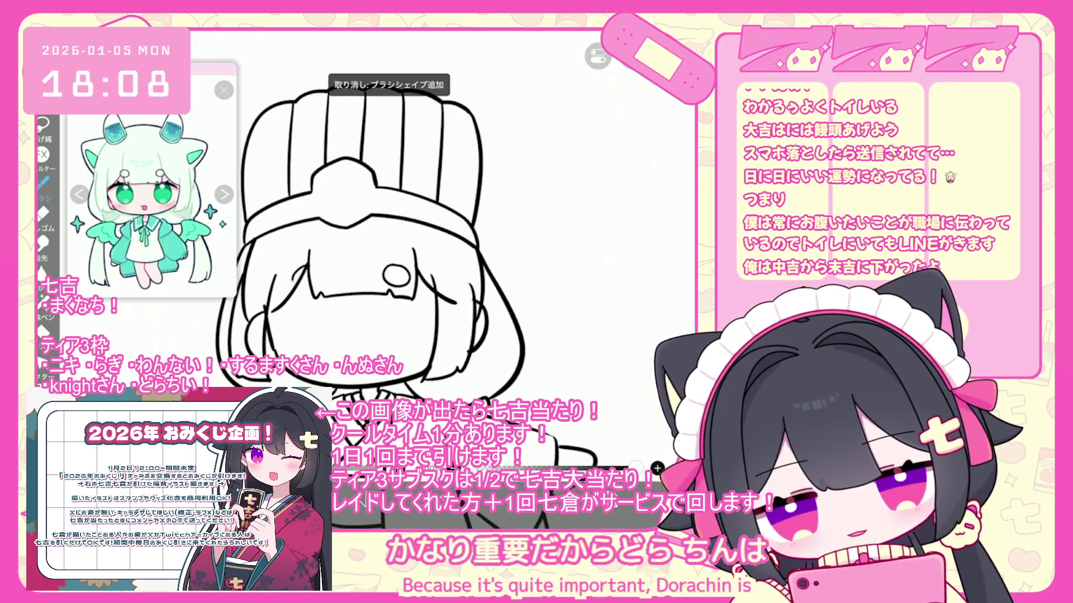
Undo the earlier eye marks and try a small curved stroke for the winking eye
scroll(388, 223, up, 1)
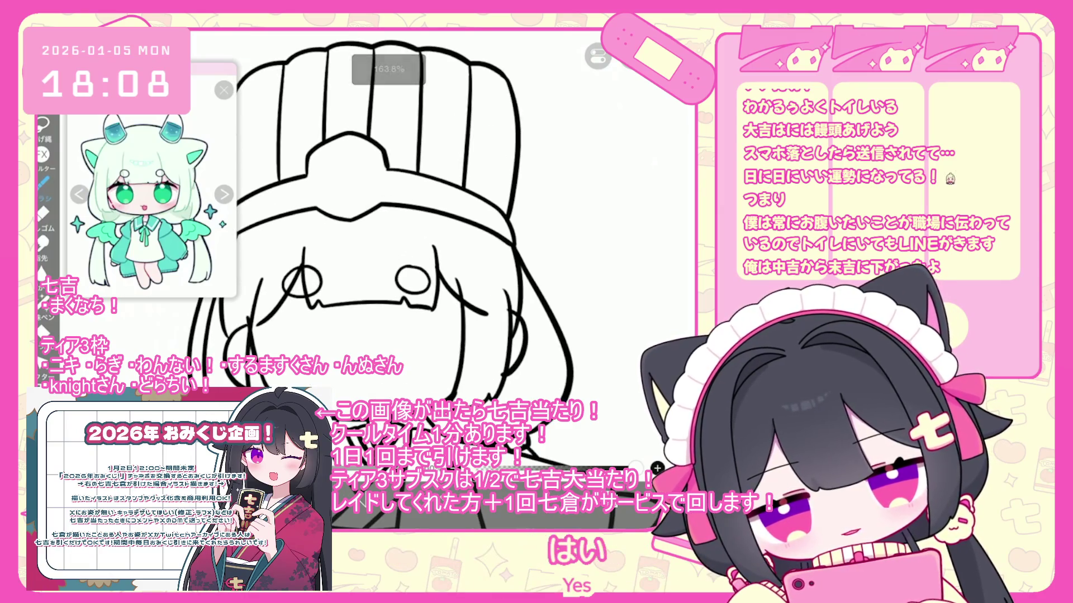
key(ctrl+z)
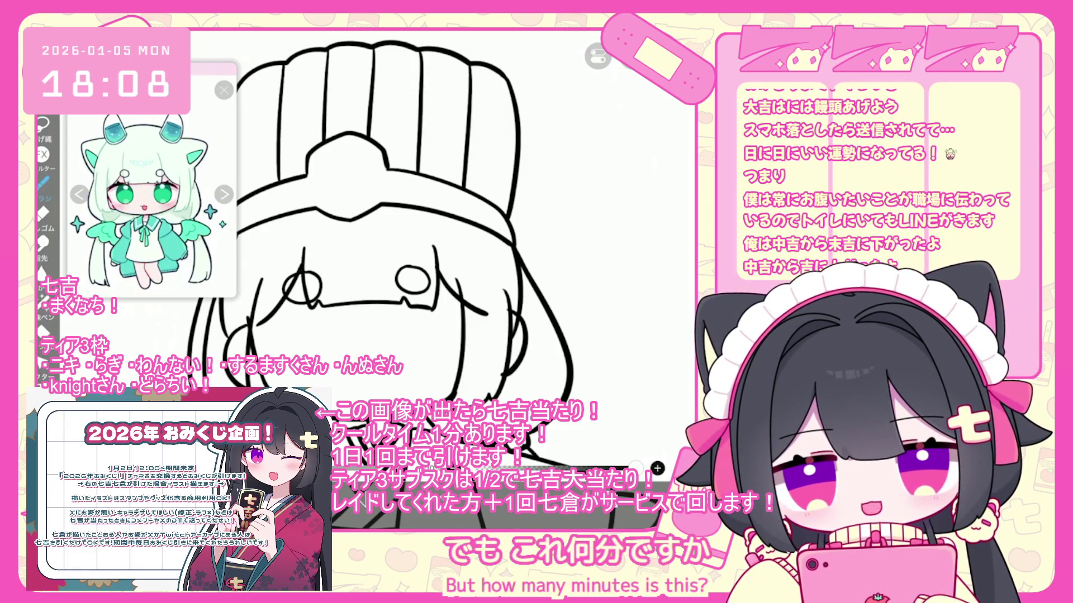
key(ctrl+z)
scroll(408, 224, up, 2)
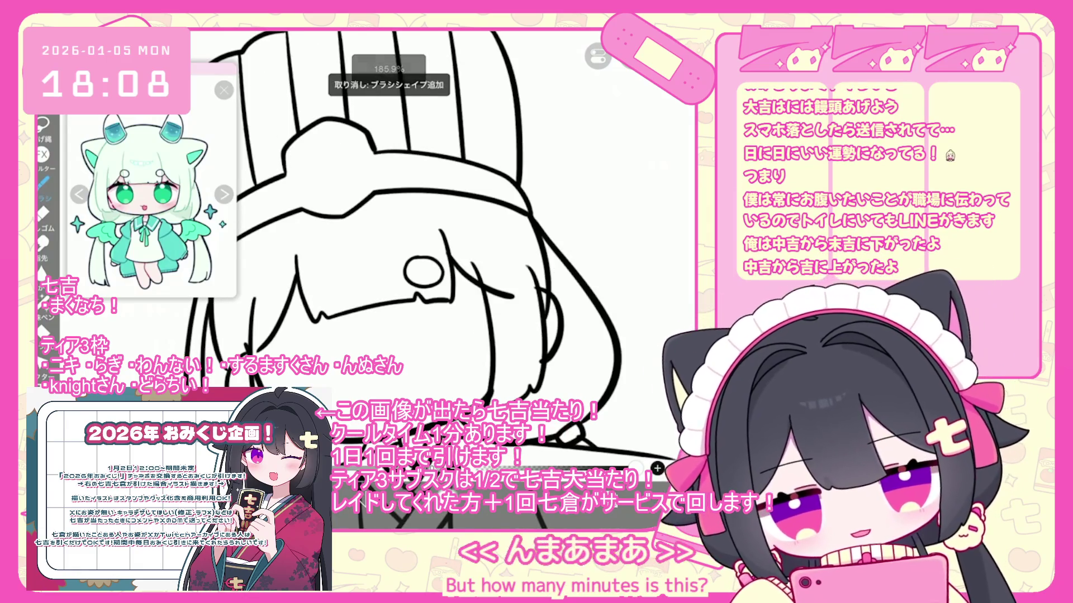
mouse_move(423, 261)
mouse_down()
mouse_move(420, 284)
mouse_move(439, 279)
mouse_up()
key(ctrl+z)
key(ctrl+z)
scroll(424, 252, up, 2)
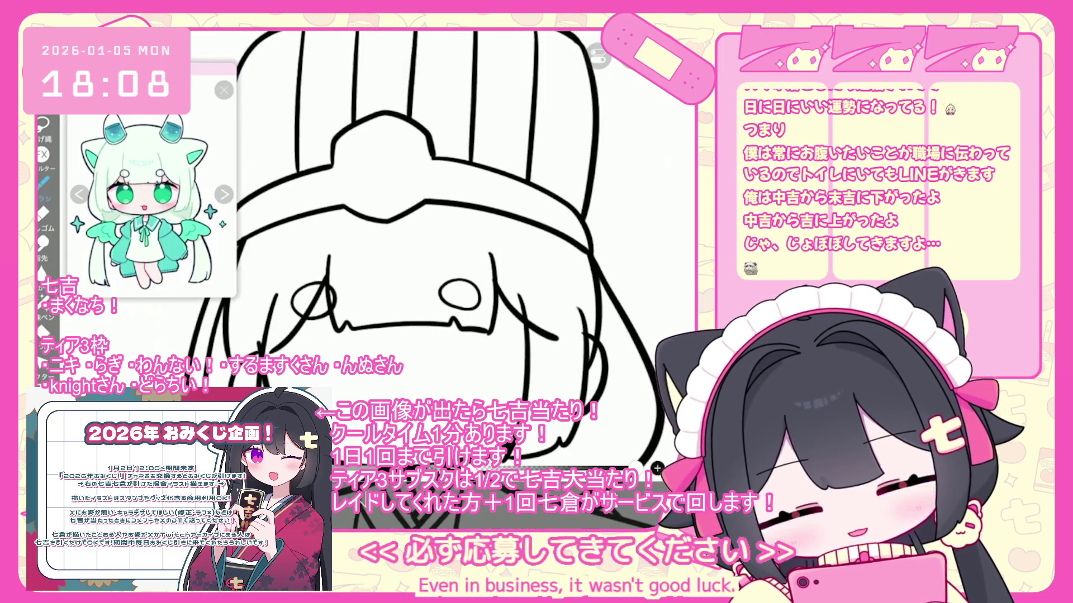
key(ctrl+z)
Check the stroke end settings, discard the oval attempts, and redraw the round right eye
right_click(604, 457)
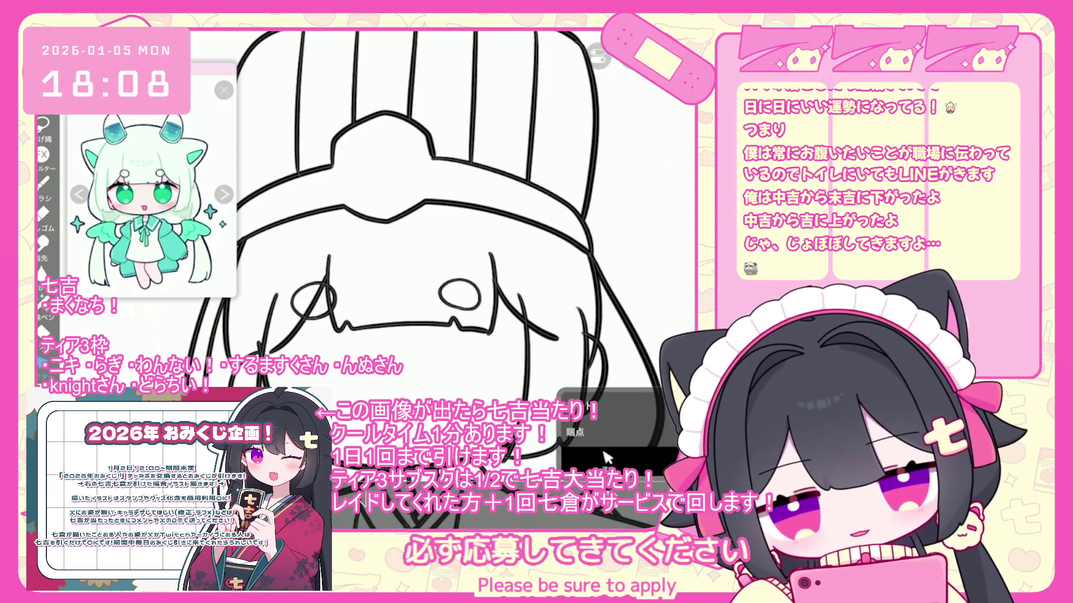
click(605, 457)
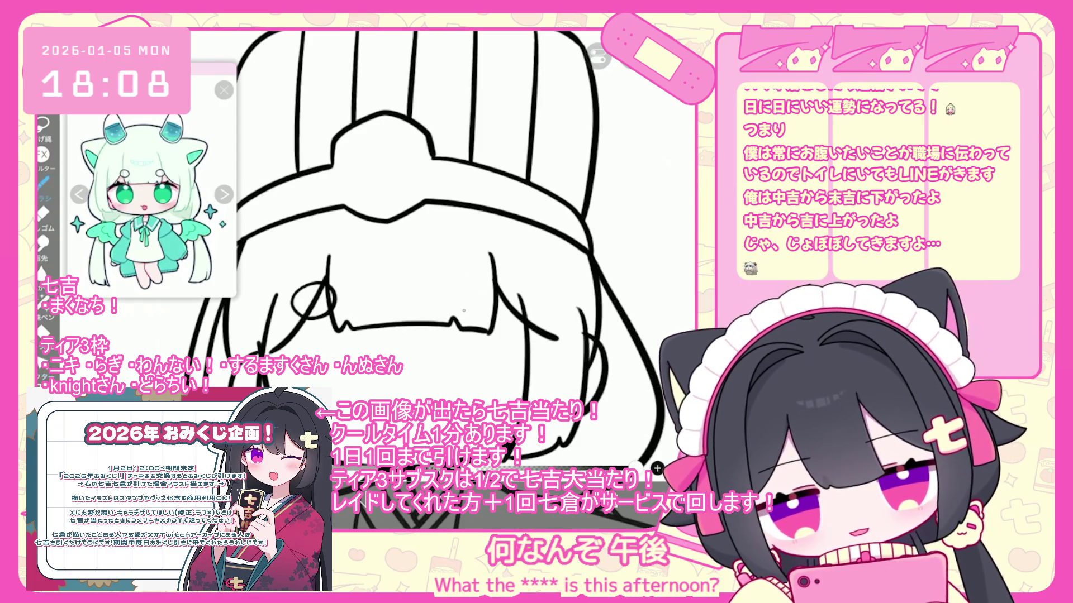
key(ctrl+z)
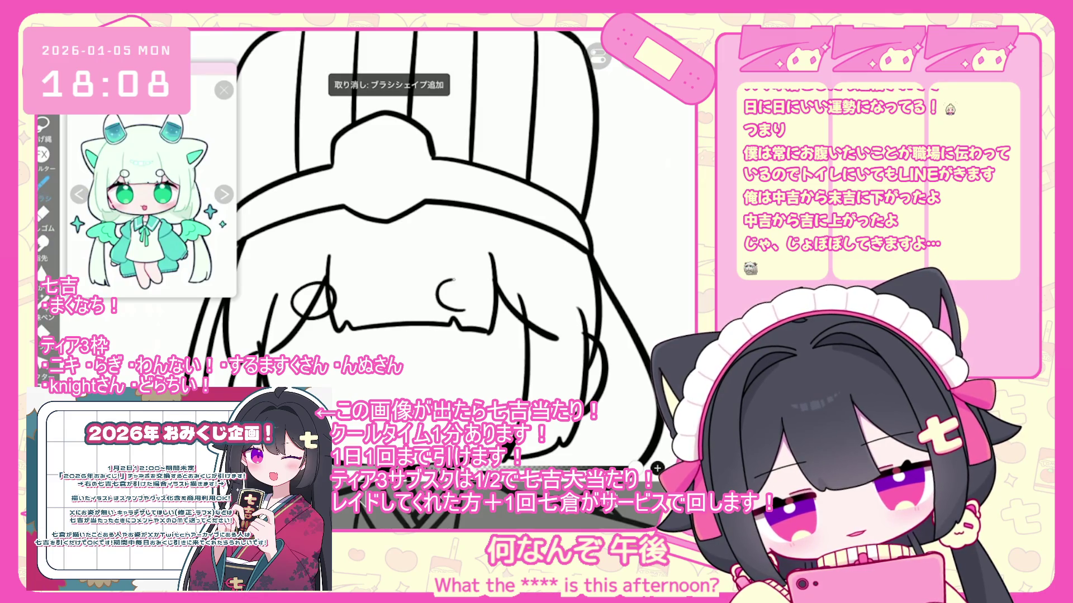
key(ctrl+z)
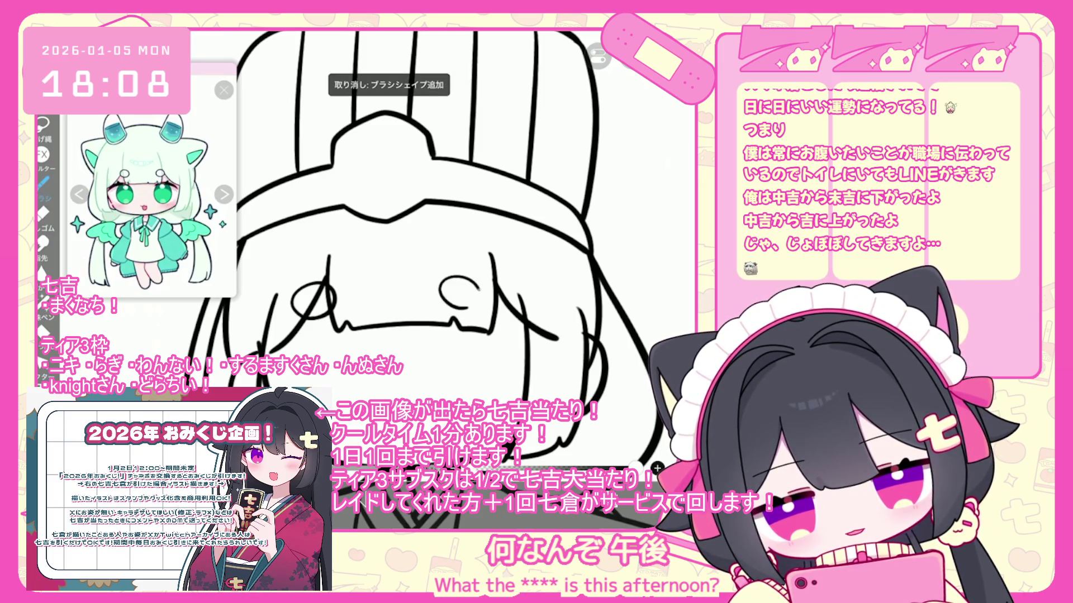
key(ctrl+z)
mouse_move(461, 310)
mouse_down()
mouse_move(431, 282)
mouse_move(473, 295)
mouse_up()
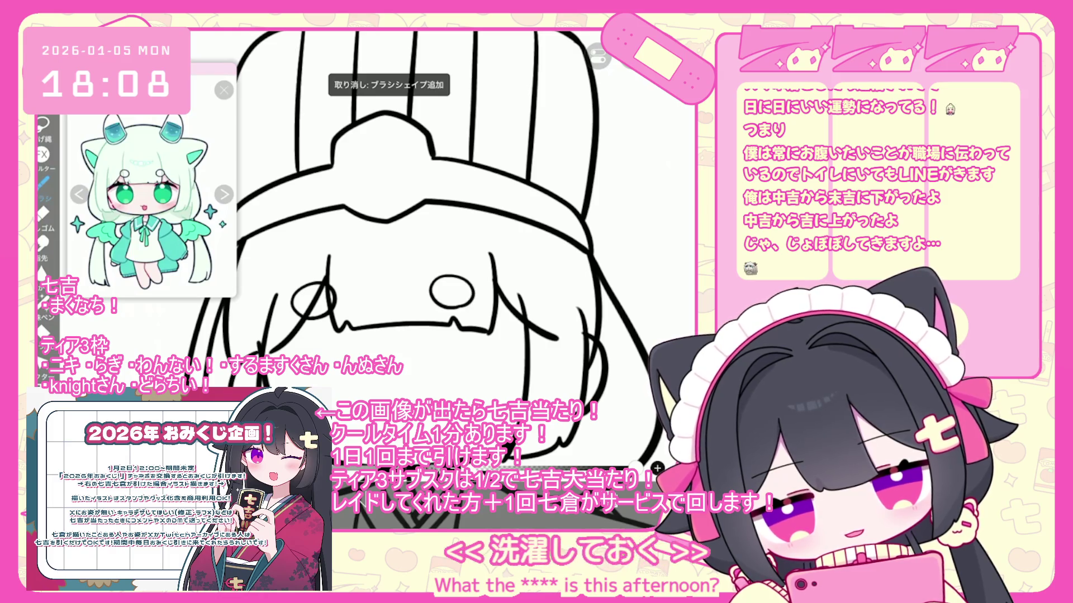
Discard the rejected mouth strokes under the eyes, rotating the view around the face
key(l)
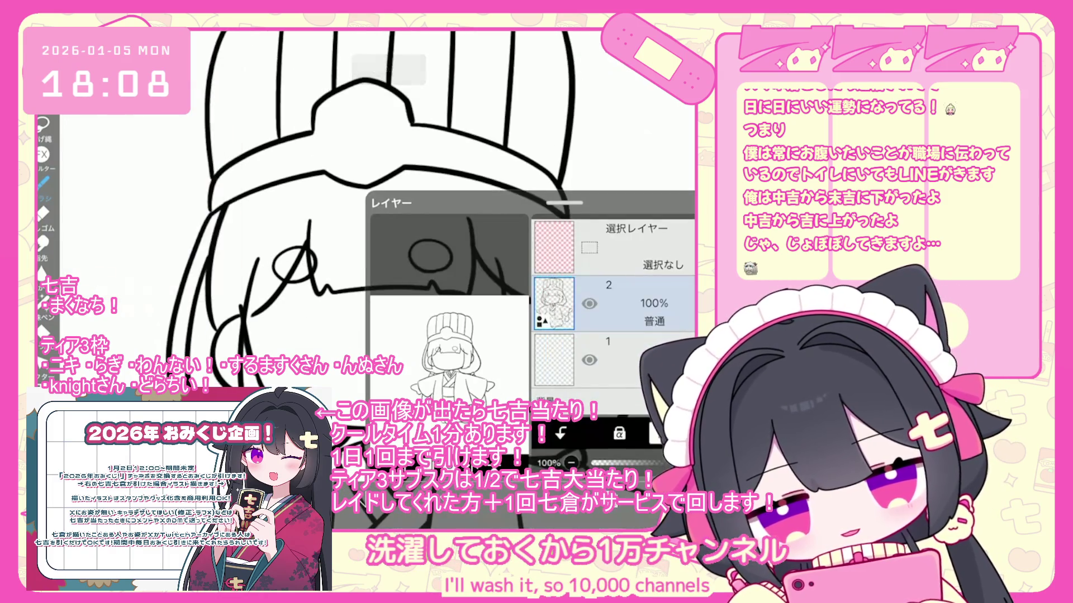
key(l)
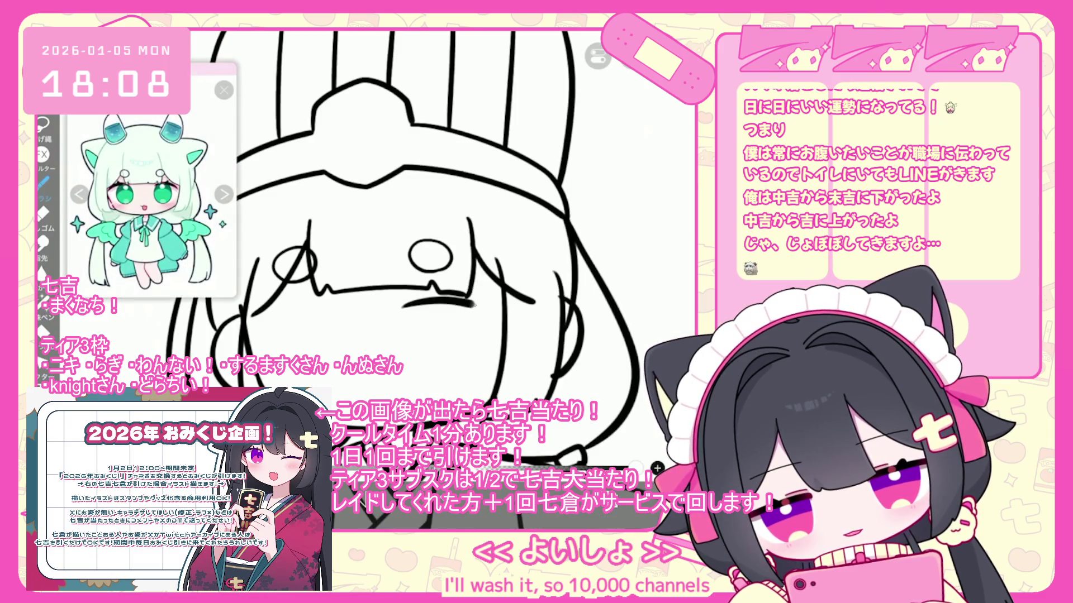
key(ctrl+z)
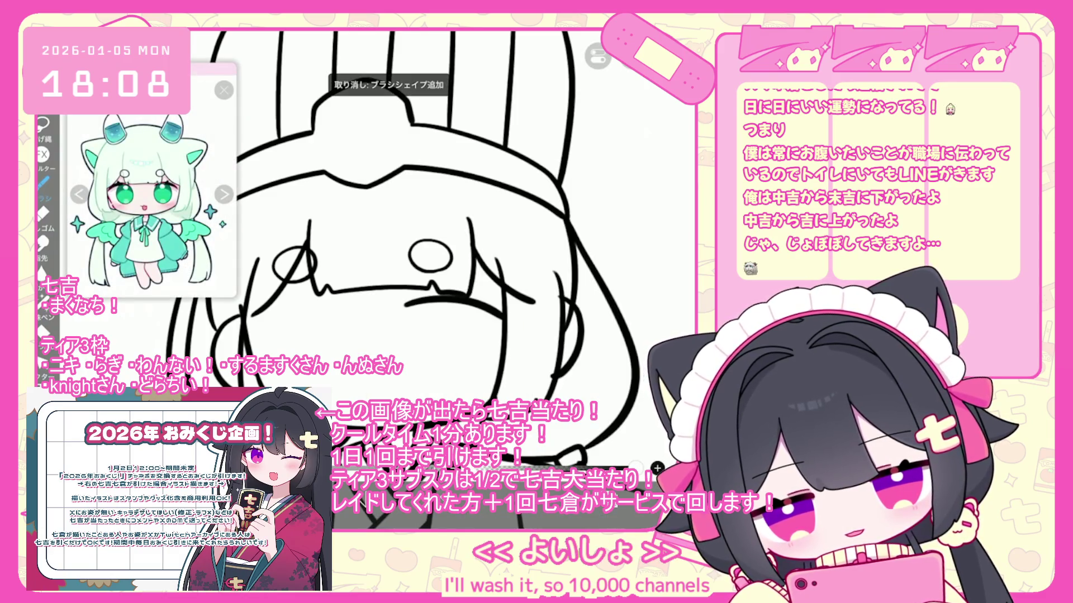
drag(447, 323, 420, 388)
key(ctrl+z)
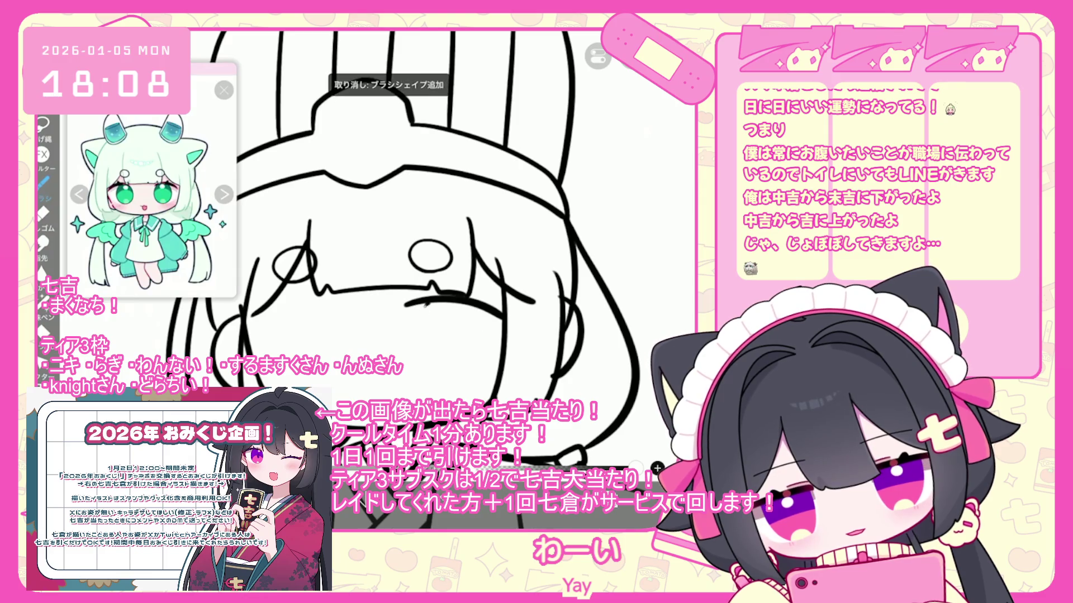
key(ctrl+z)
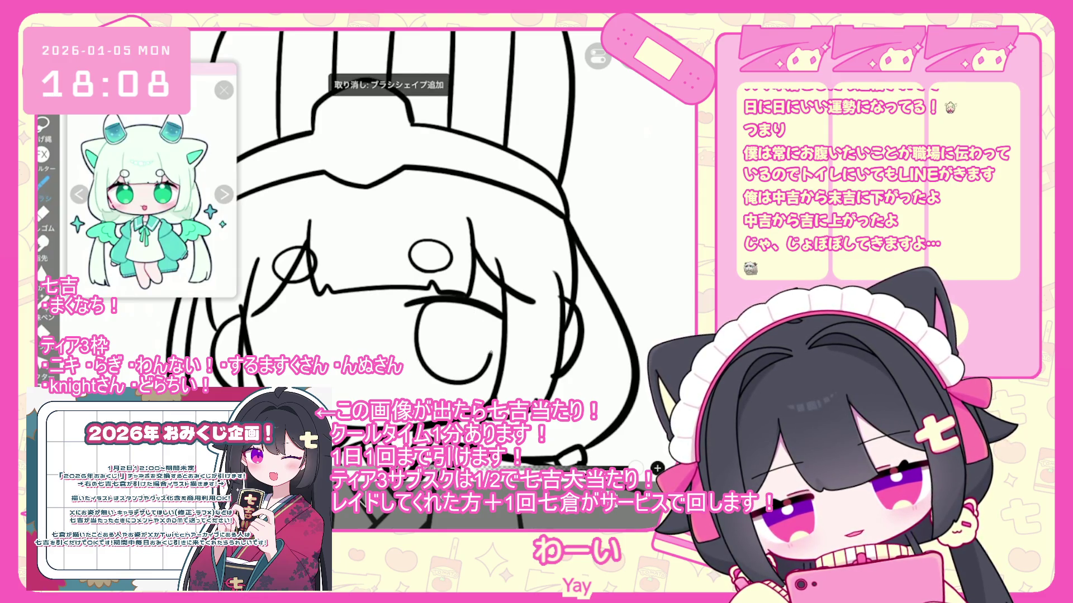
scroll(490, 353, up, 3)
key(ctrl+z)
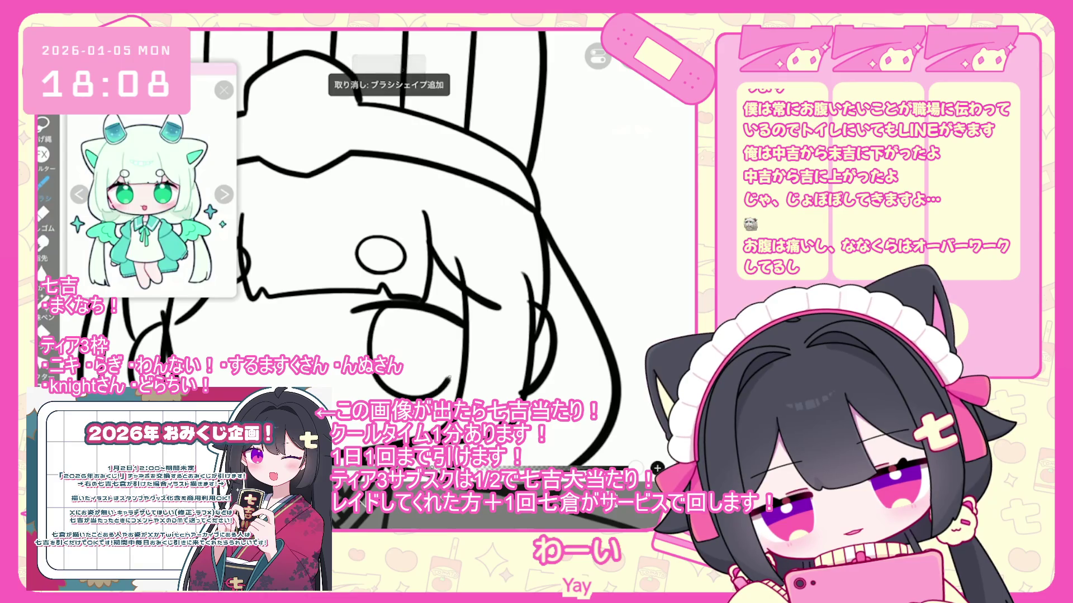
key(ctrl+z)
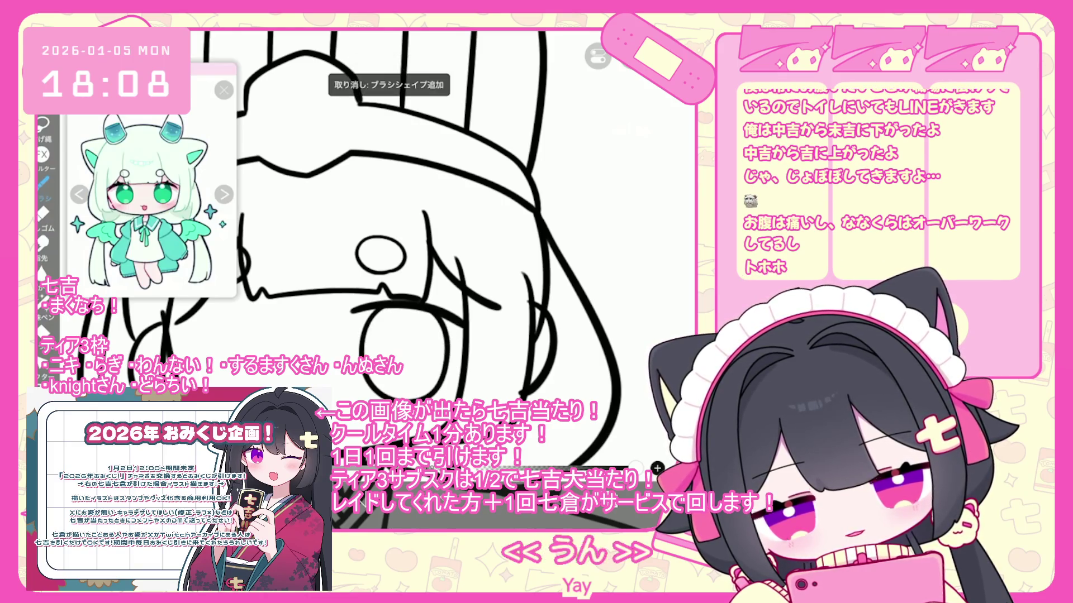
drag(380, 254, 422, 238)
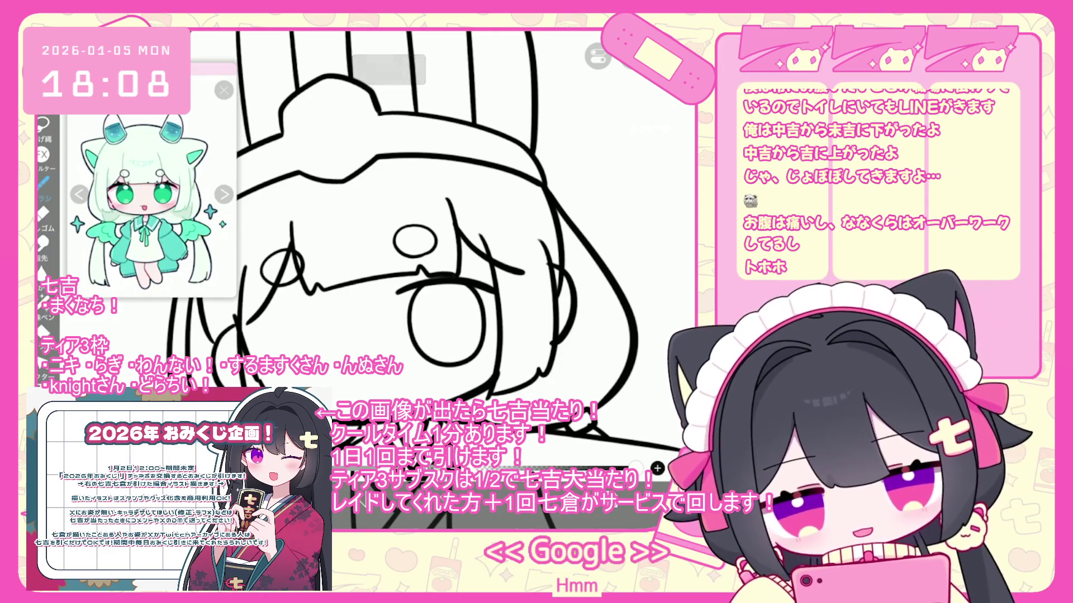
key(ctrl+z)
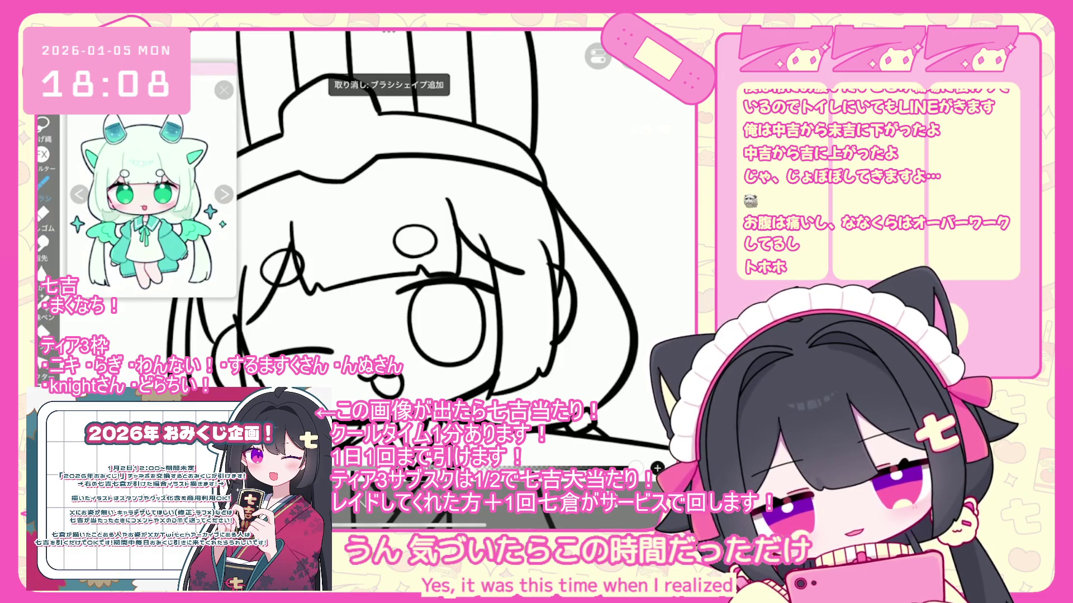
scroll(413, 220, down, 5)
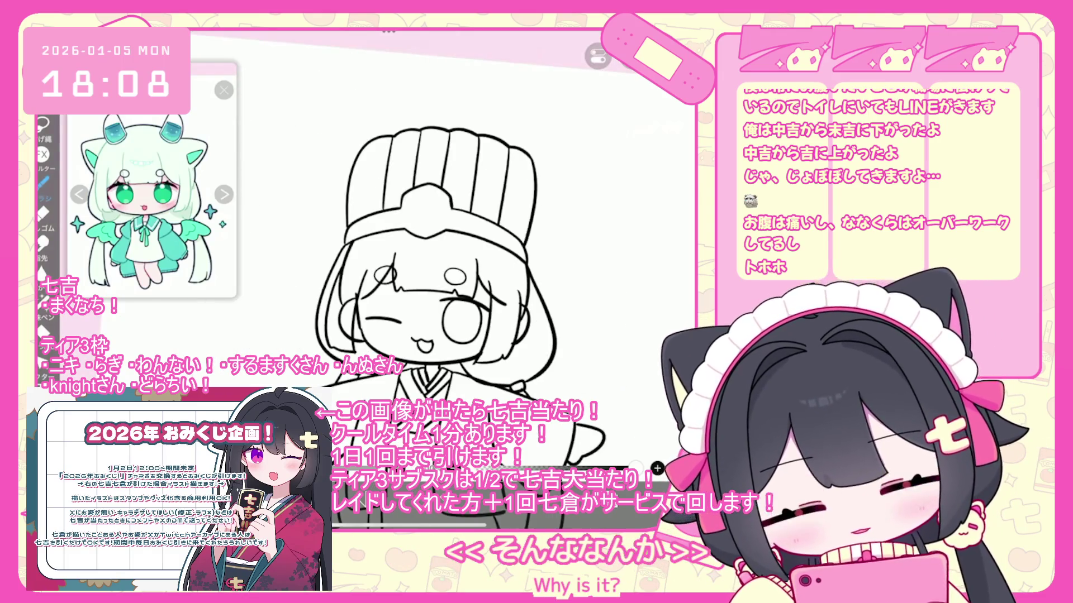
Nudge the selected right eye slightly left and undo two stray strokes
mouse_move(466, 297)
mouse_down()
mouse_move(496, 318)
mouse_move(464, 300)
mouse_up()
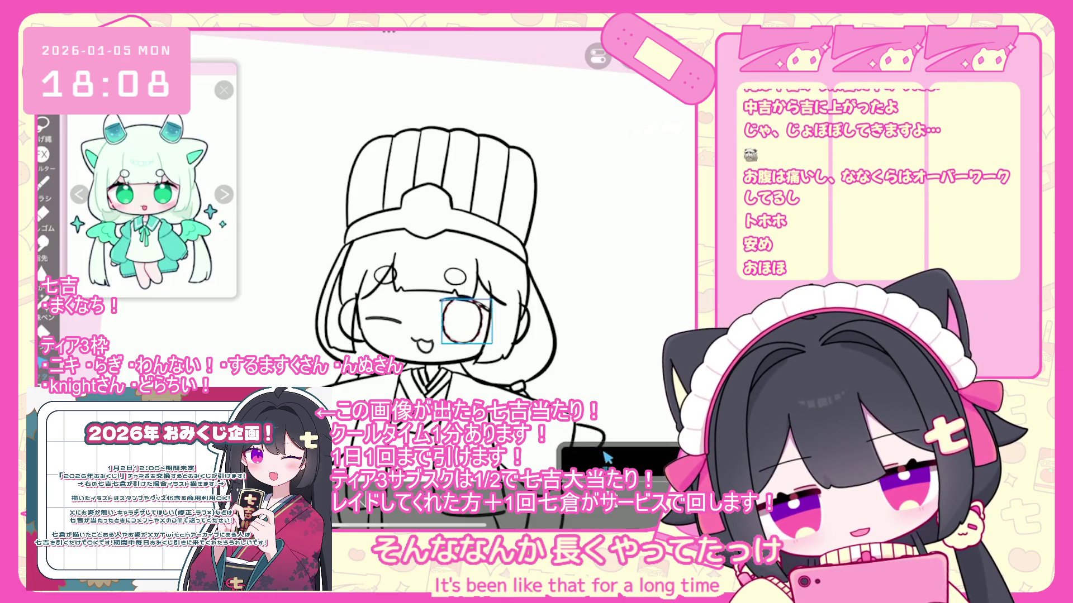
click(607, 457)
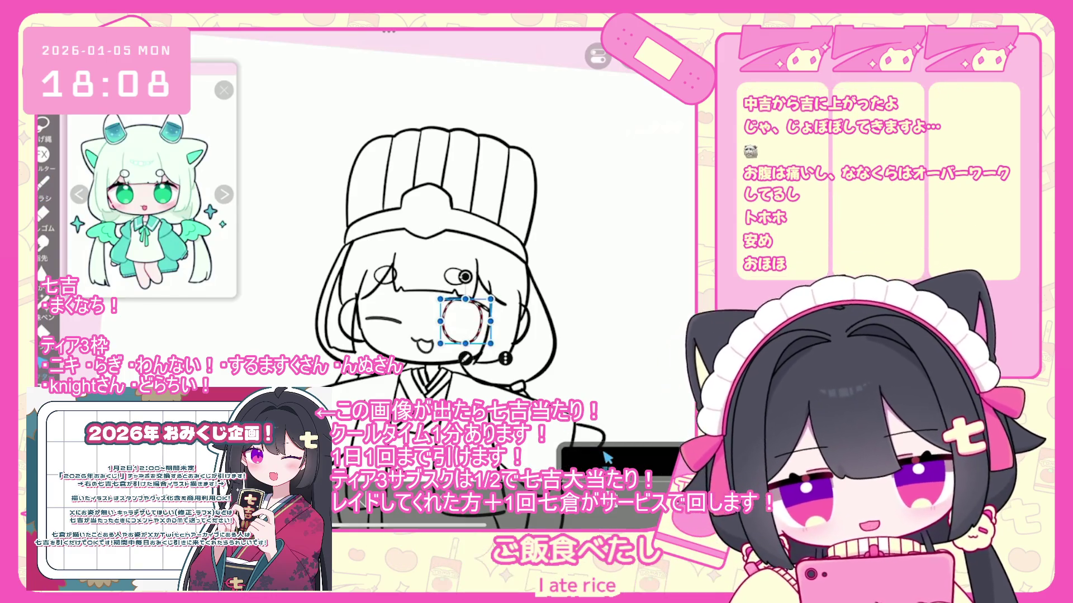
click(607, 457)
scroll(570, 315, up, 3)
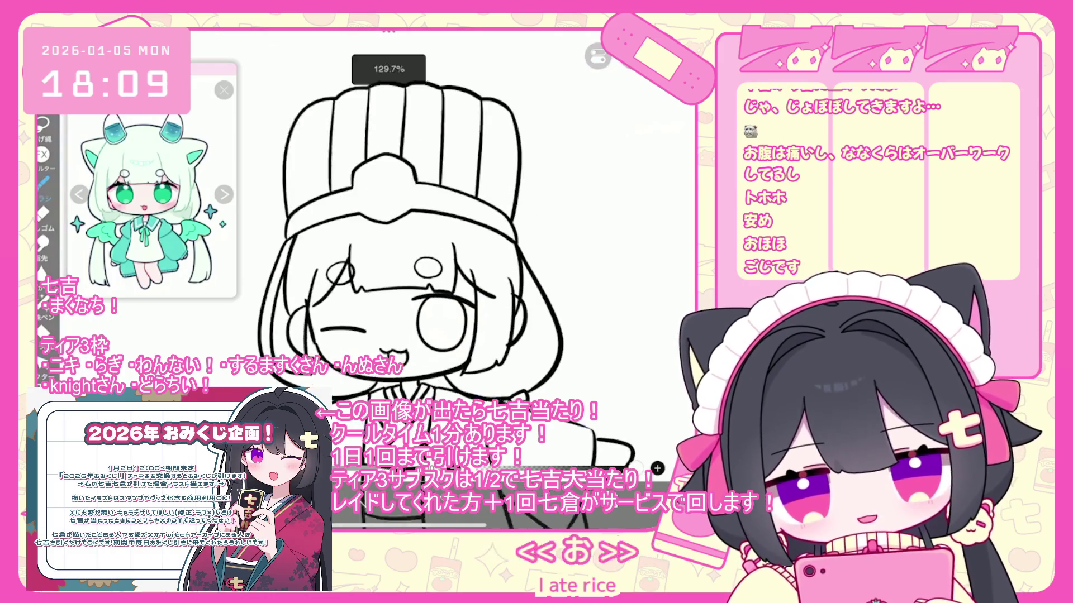
key(ctrl+z)
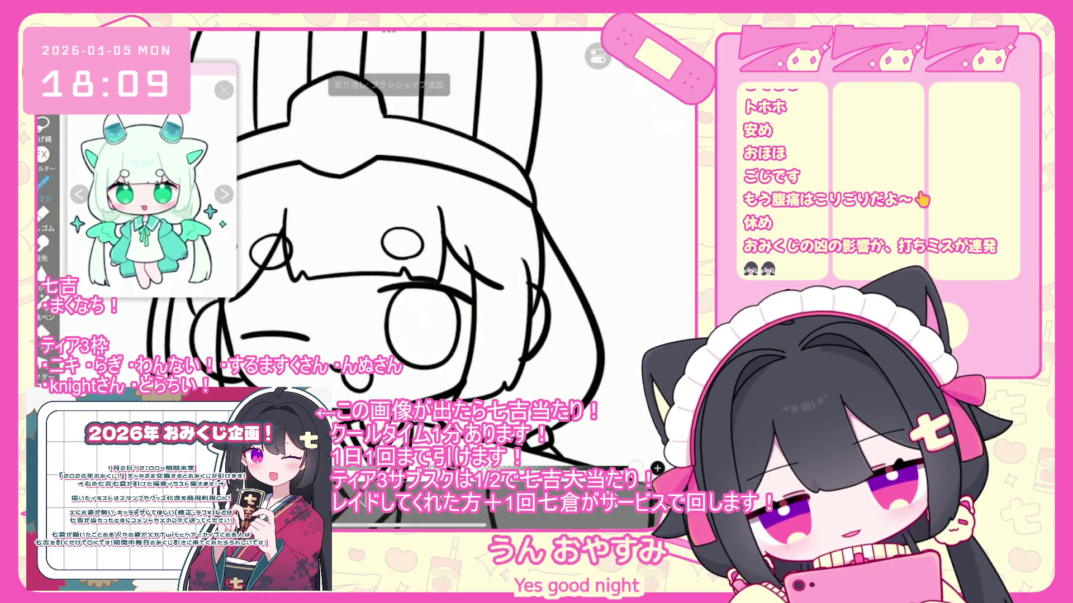
scroll(425, 252, up, 2)
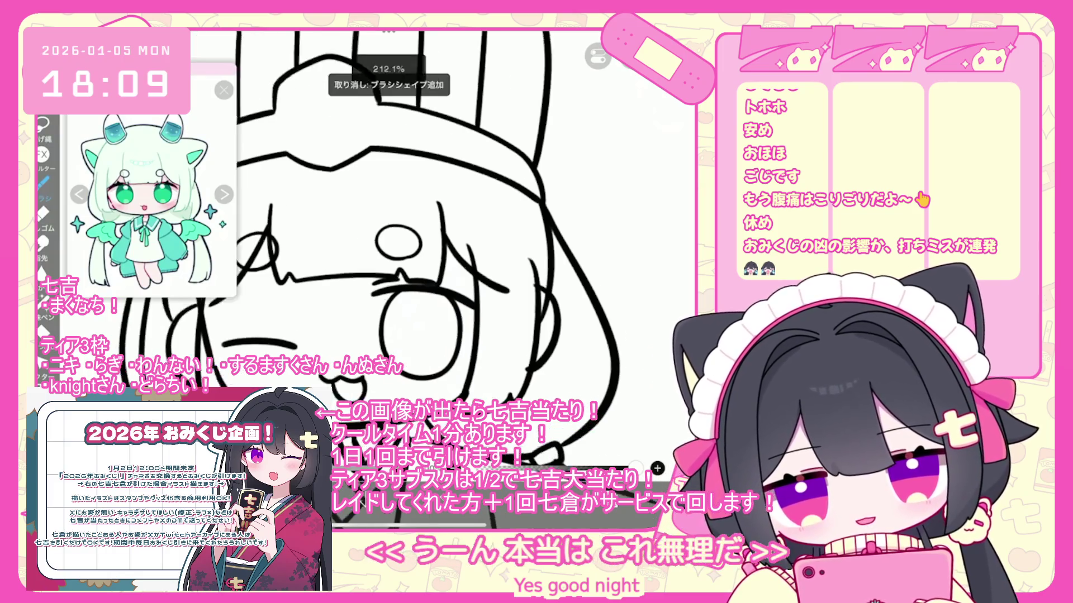
key(ctrl+z)
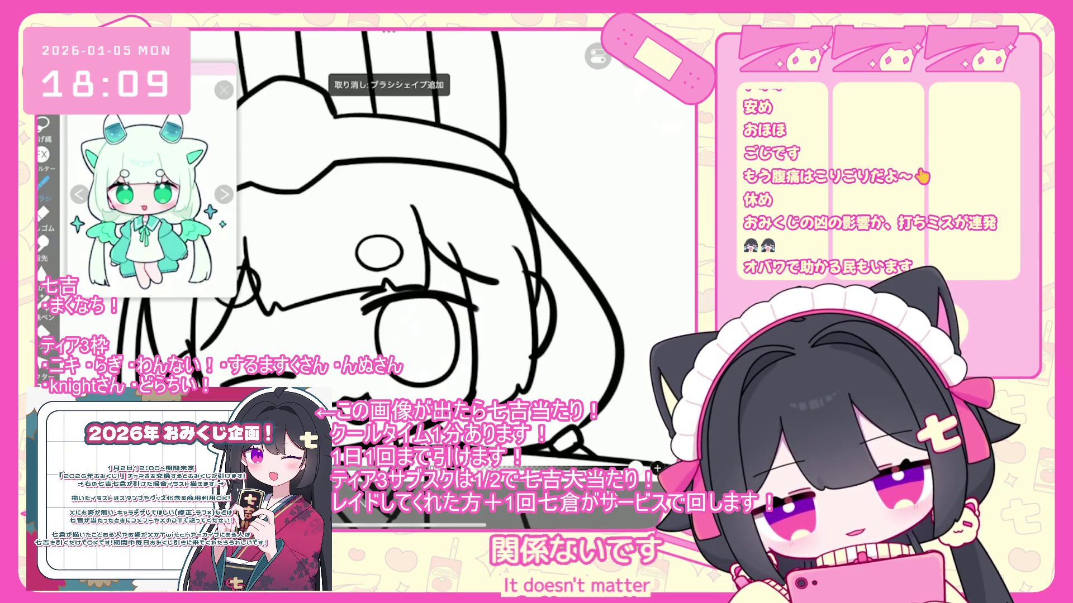
Tilt the view to inspect the face, undo another stroke, and check the layers
mouse_move(379, 251)
mouse_down()
mouse_move(418, 241)
mouse_move(457, 251)
mouse_up()
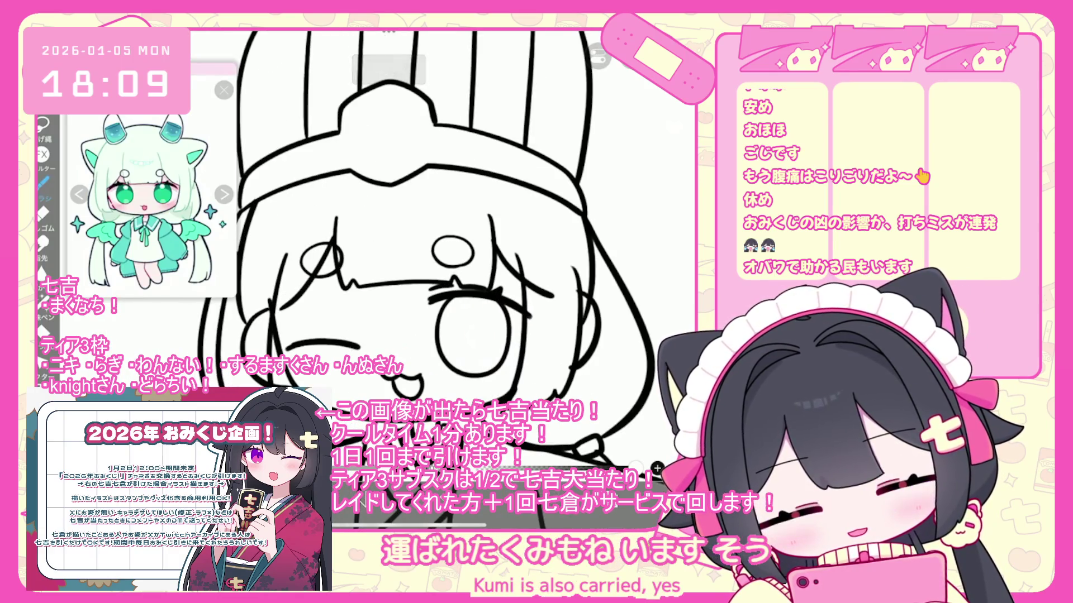
key(ctrl+z)
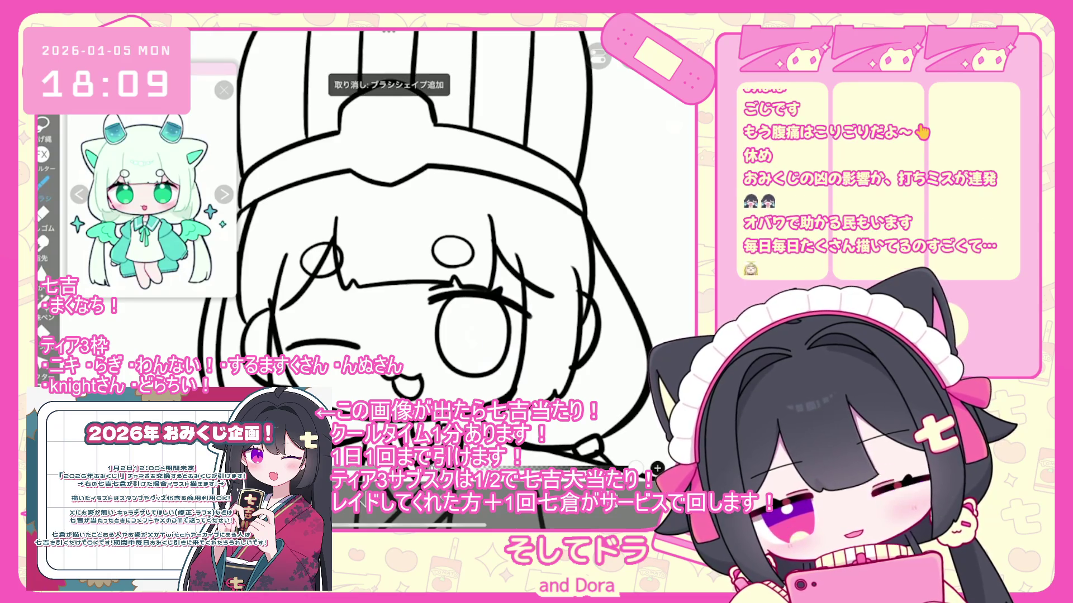
scroll(435, 218, down, 3)
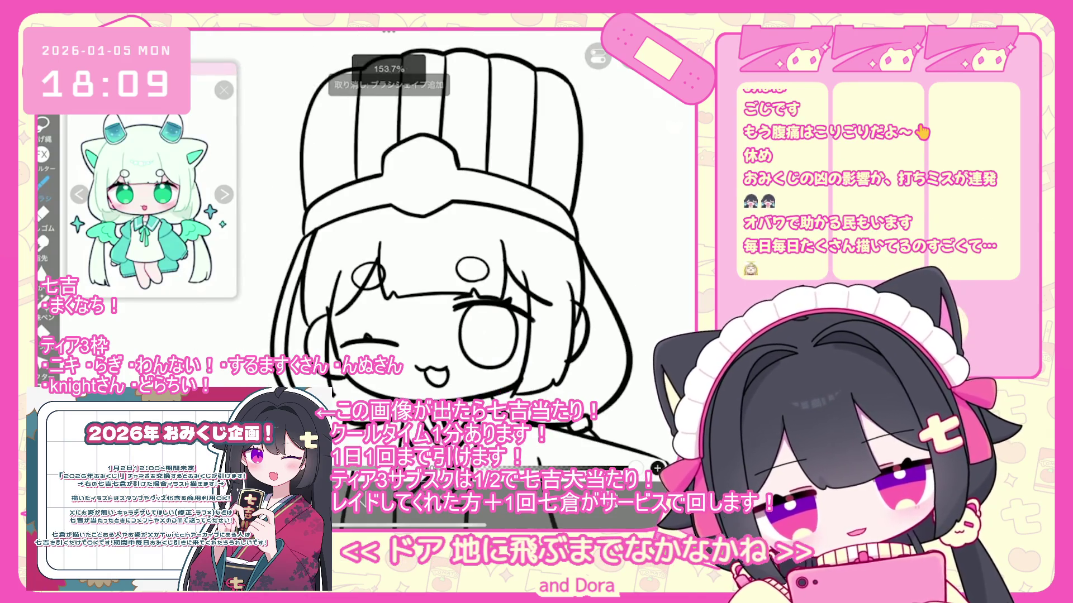
scroll(436, 251, down, 5)
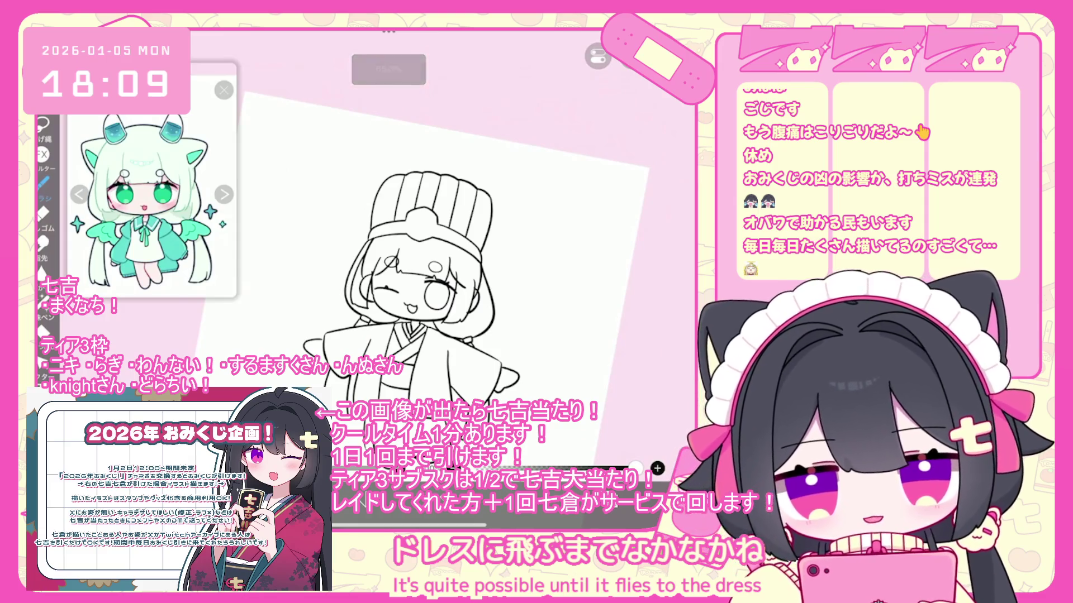
scroll(436, 251, up, 2)
key(l)
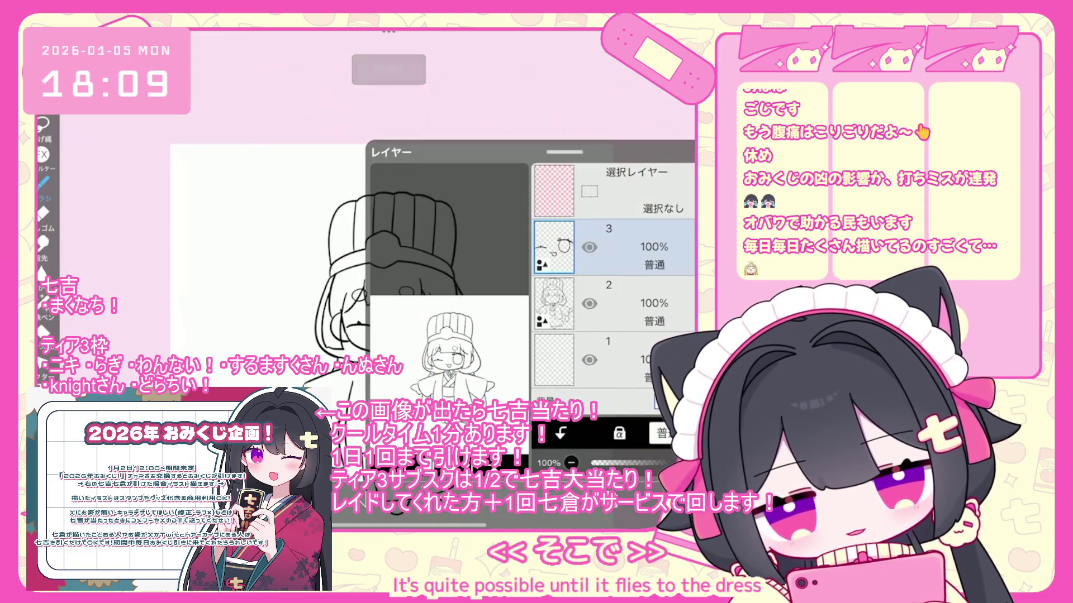
key(l)
scroll(436, 251, up, 5)
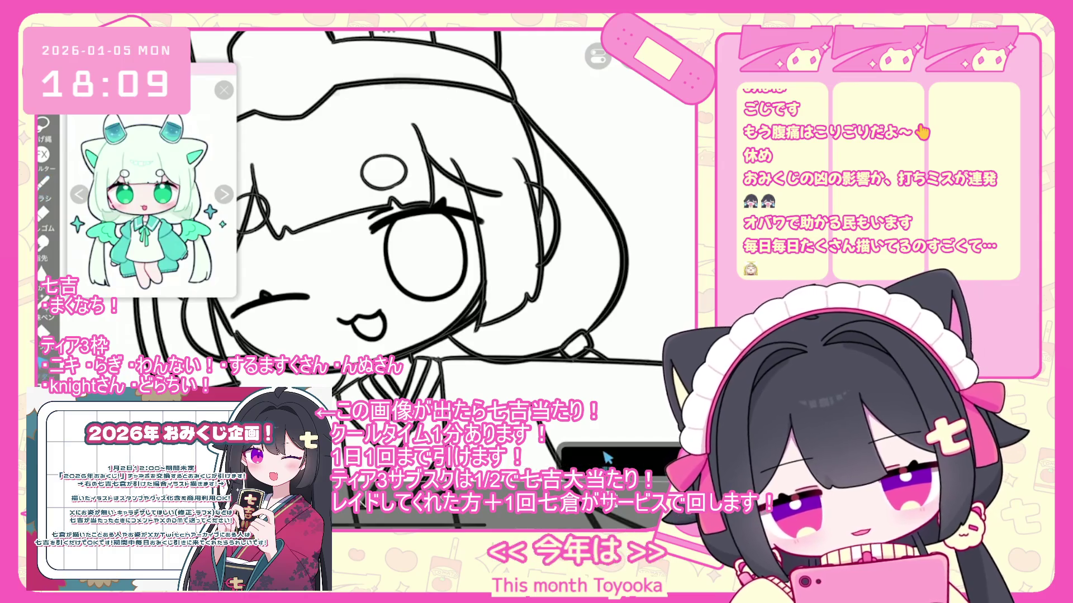
Select the mouth and cheek strokes, adjust stroke endpoint options, and undo stray face strokes
click(632, 56)
scroll(391, 251, down, 3)
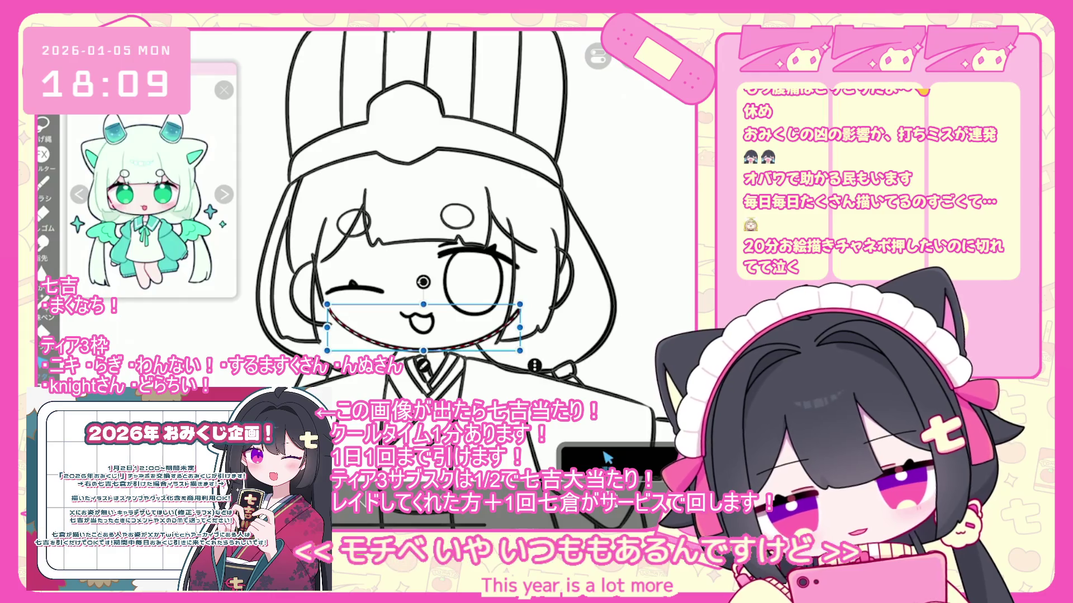
drag(556, 232, 500, 338)
click(606, 457)
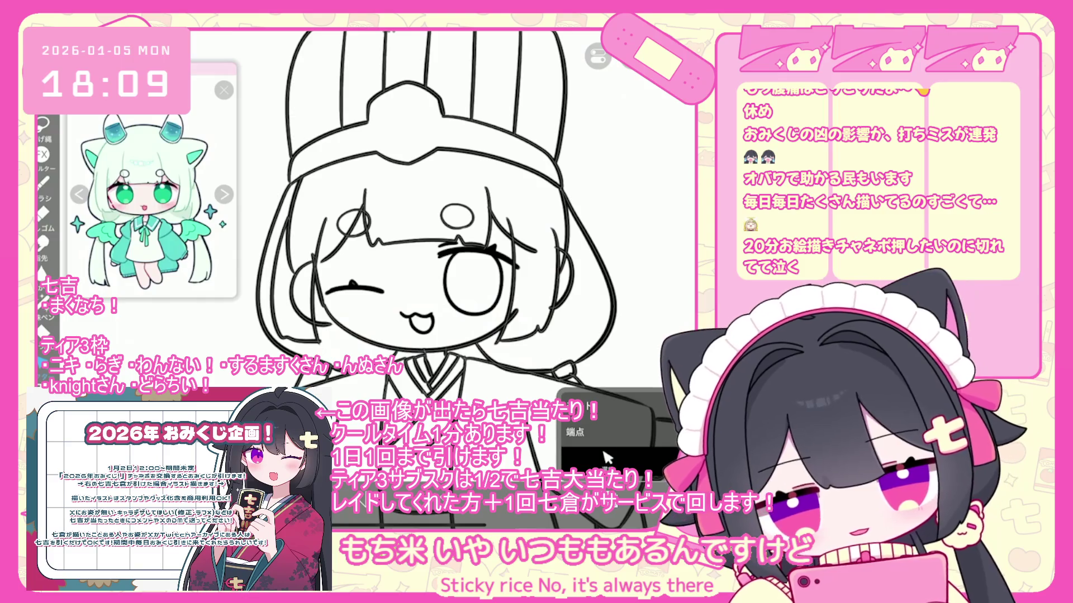
scroll(369, 174, up, 2)
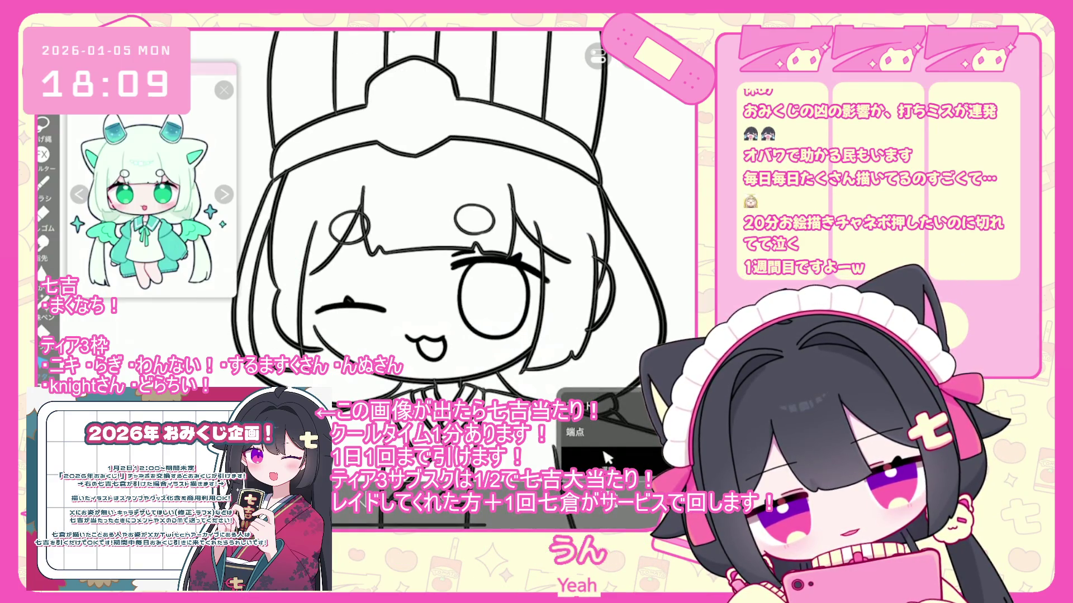
key(ctrl+z)
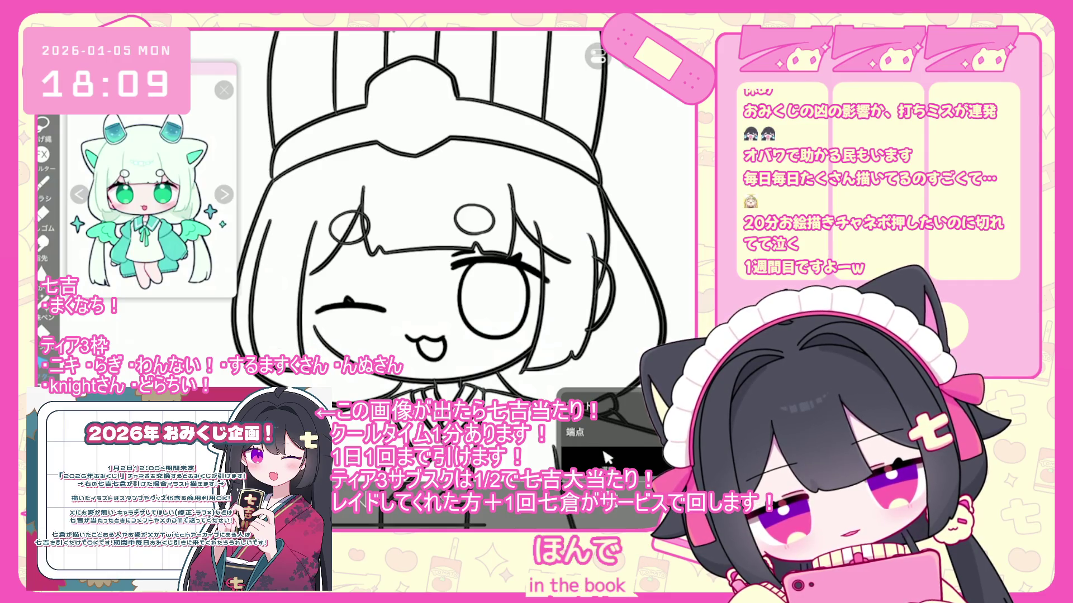
click(605, 458)
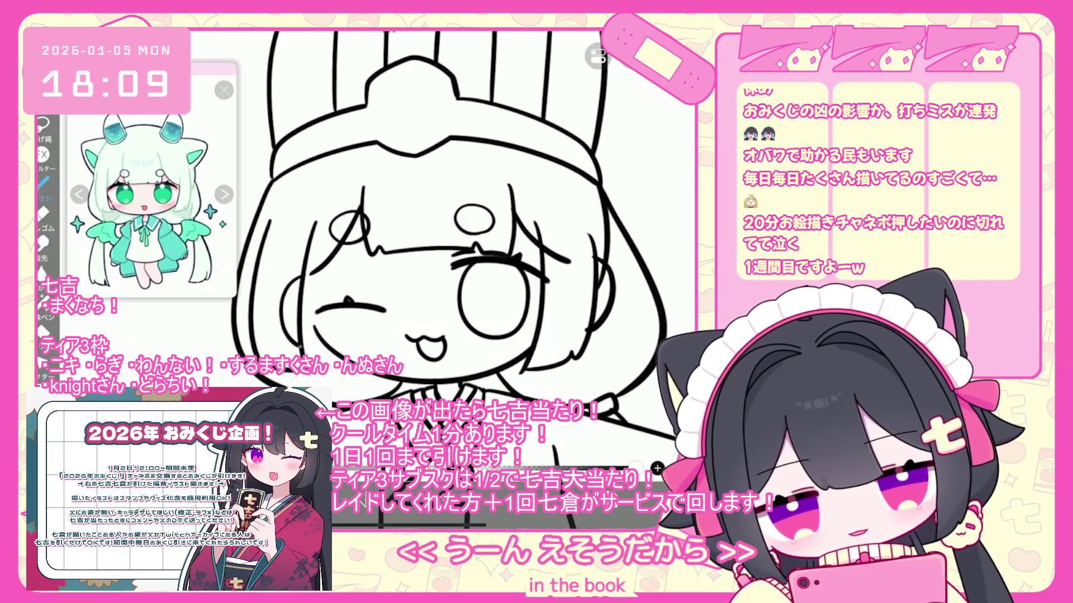
key(ctrl+z)
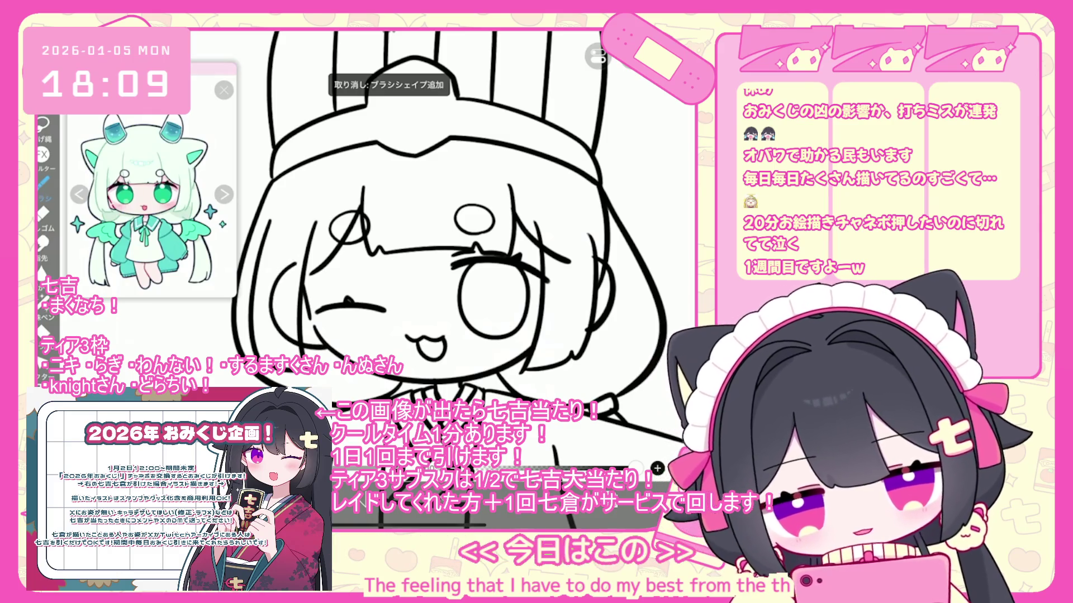
click(606, 458)
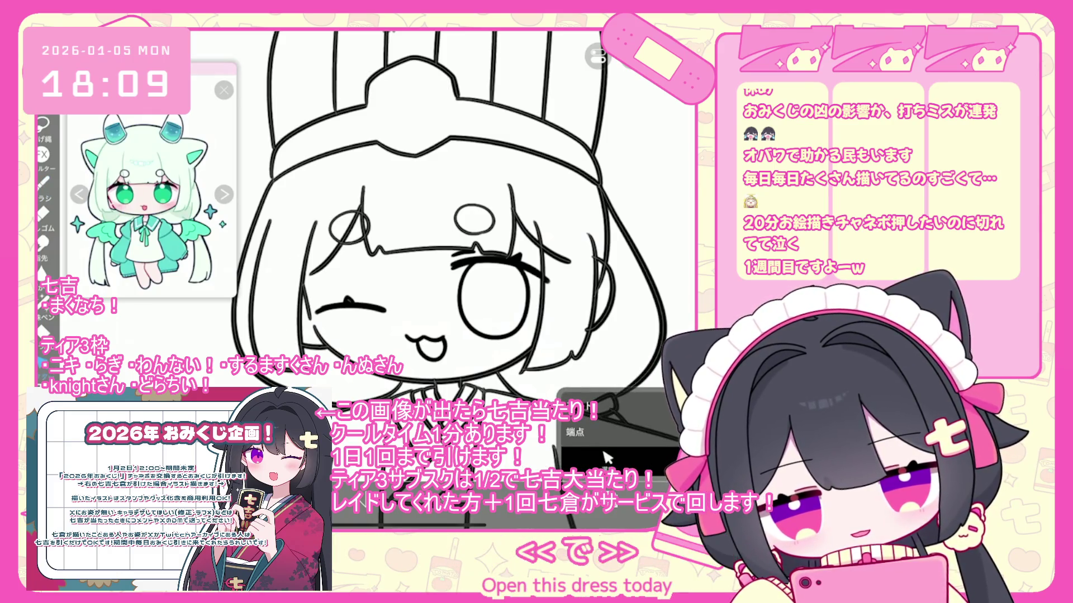
scroll(447, 251, down, 3)
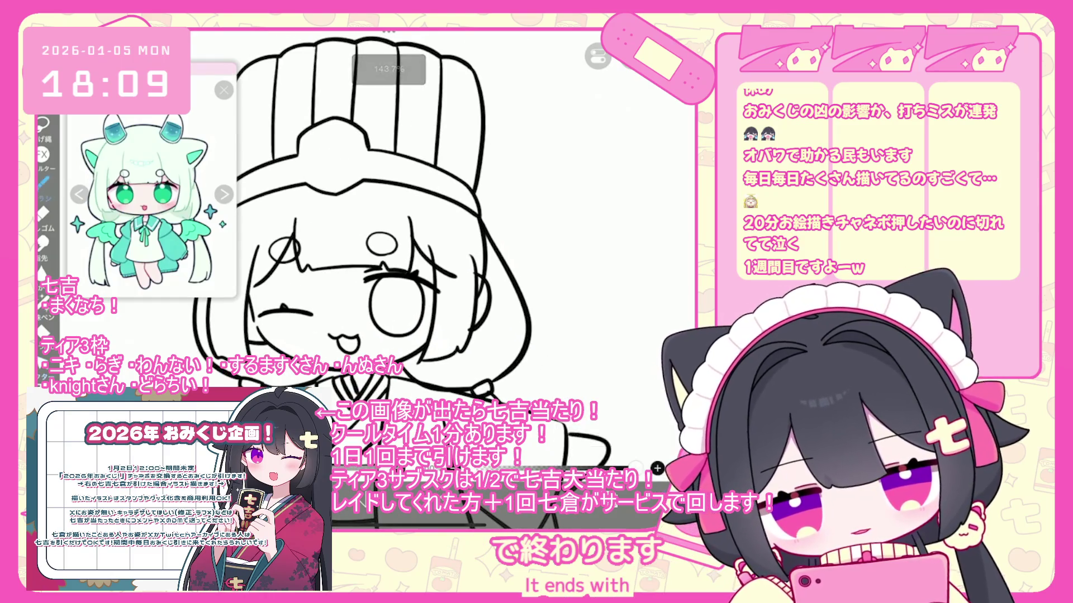
scroll(441, 218, up, 3)
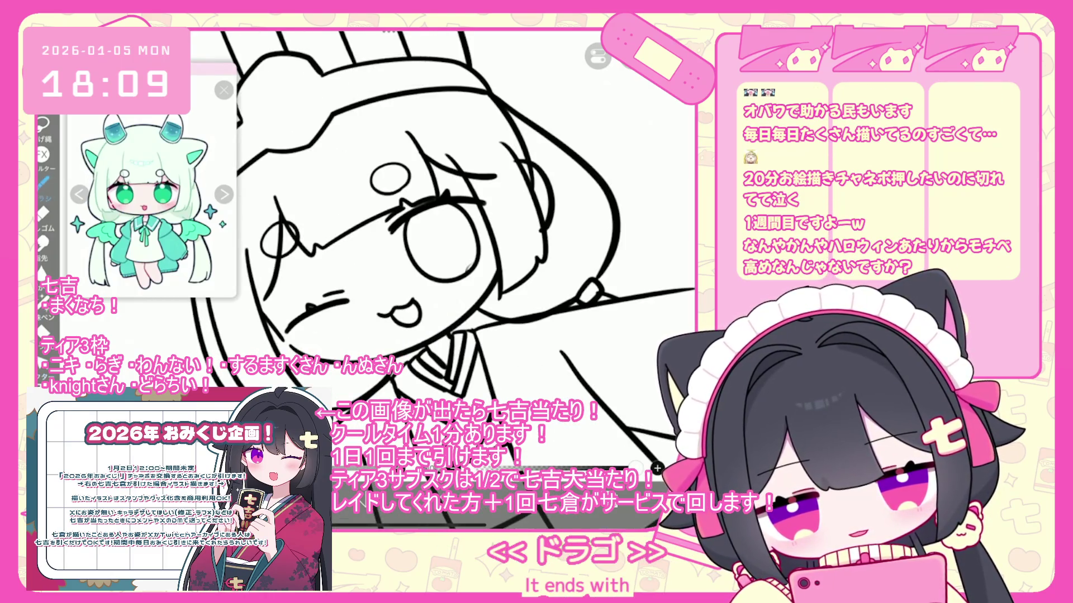
scroll(447, 252, down, 5)
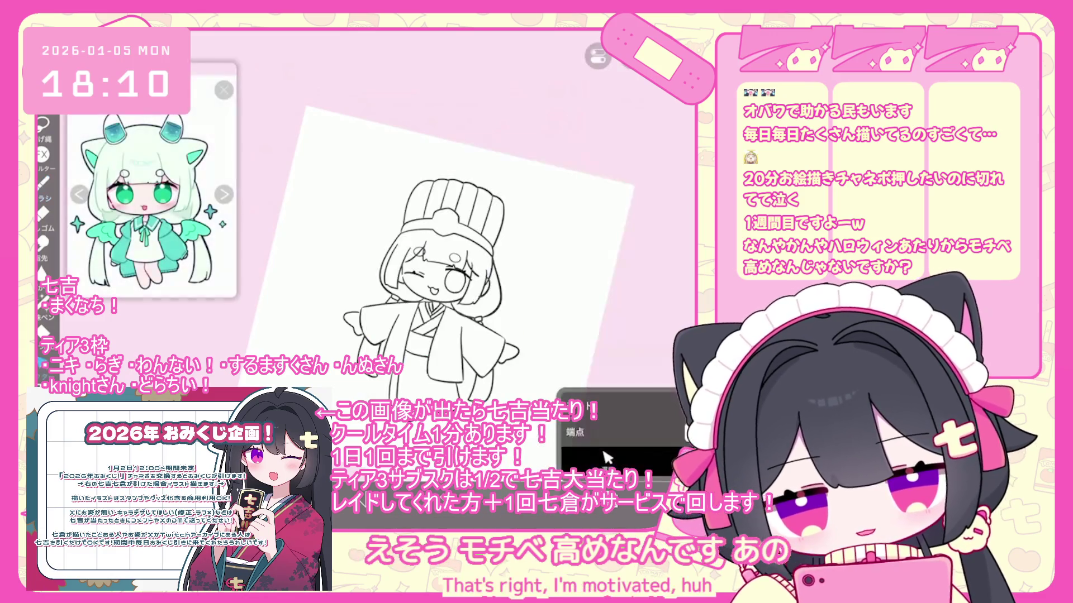
Undo the last vector erase and apply a transform to the selected head area
scroll(414, 211, up, 2)
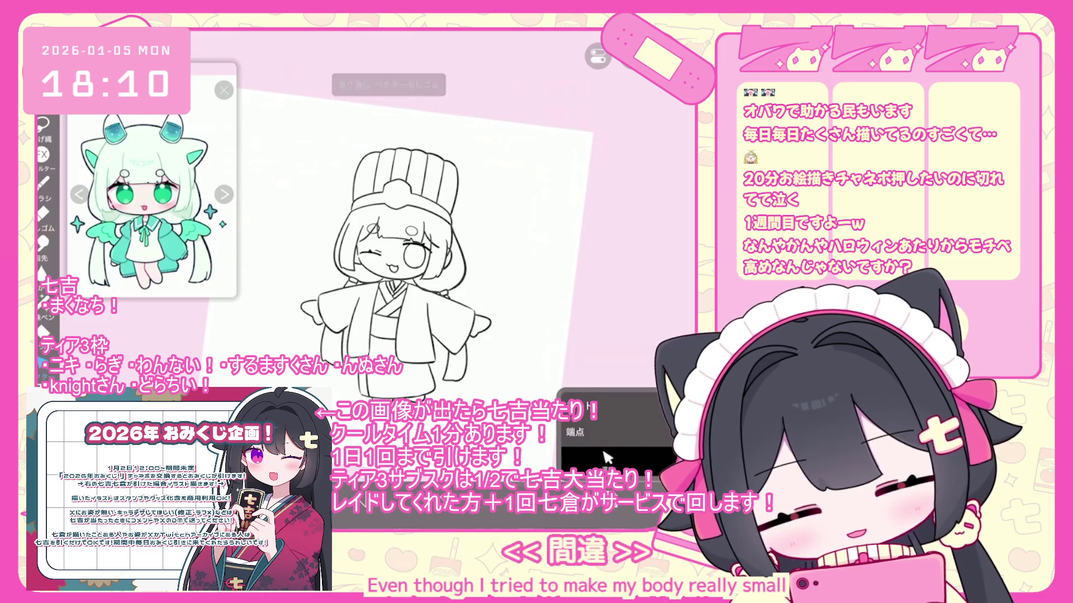
key(ctrl+z)
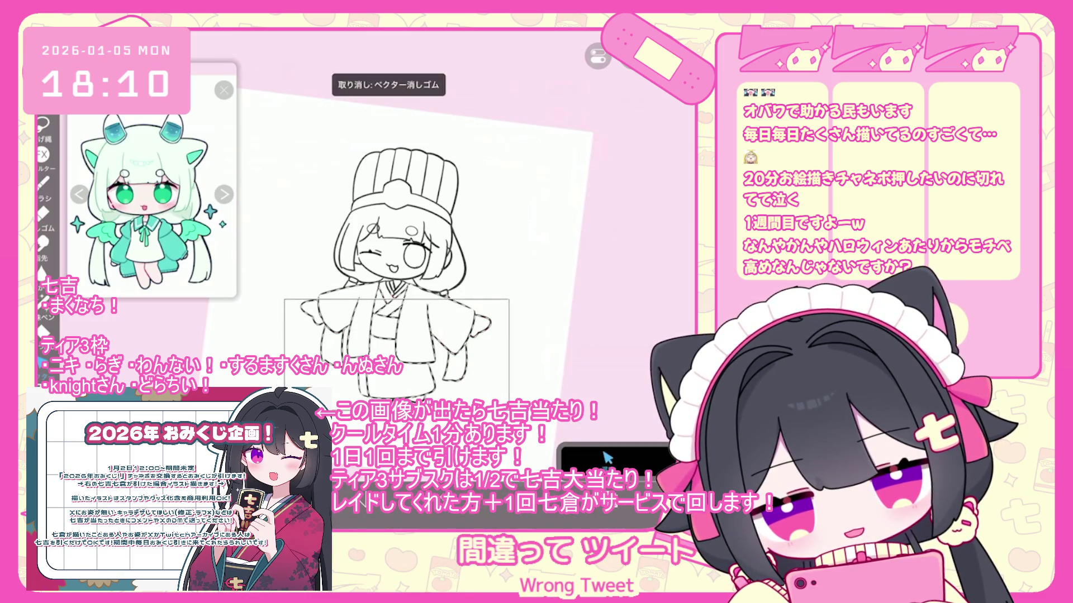
scroll(391, 268, down, 3)
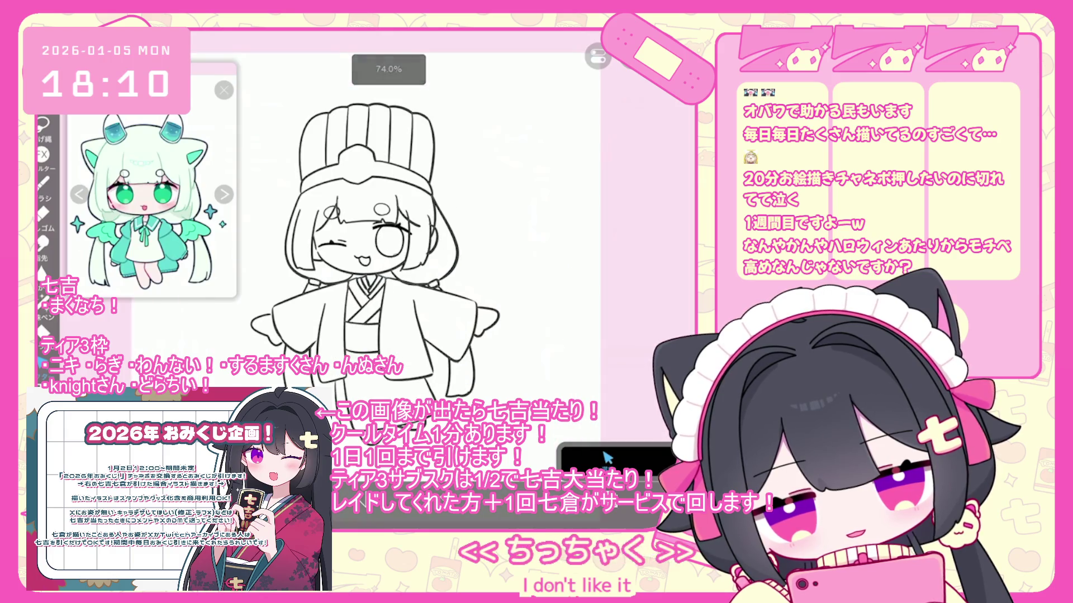
drag(359, 236, 463, 292)
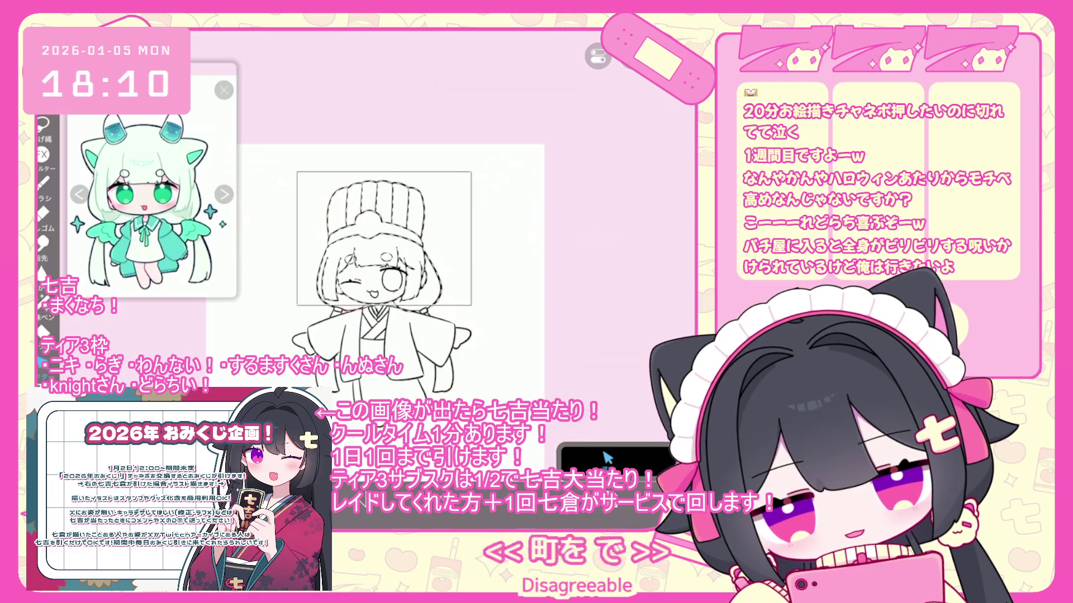
key(ctrl+t)
key(l)
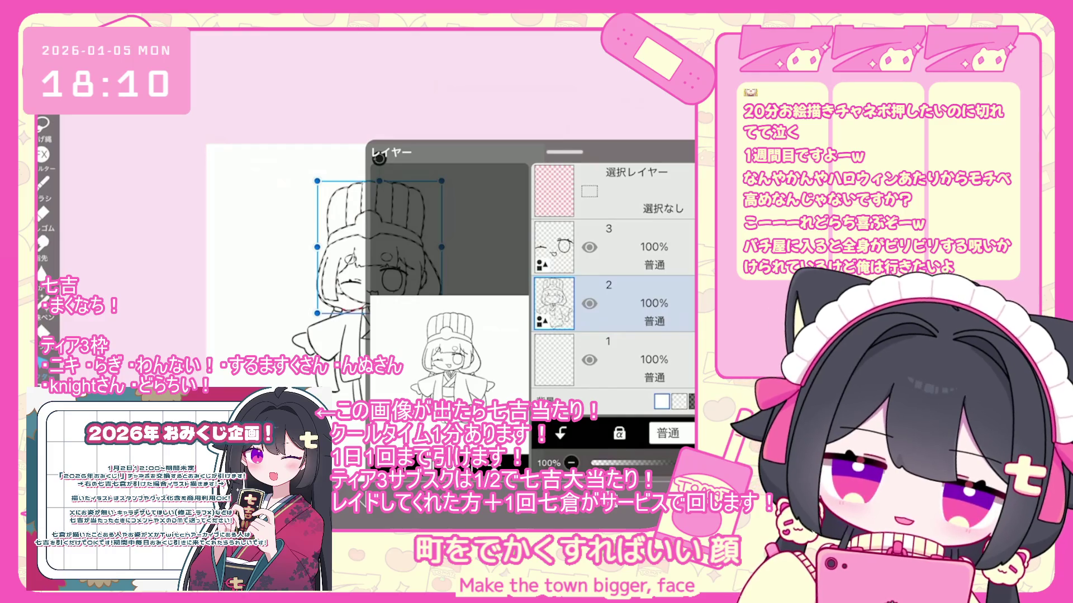
key(l)
scroll(377, 224, up, 2)
key(Return)
Lasso the kimono body, shrink it with Transform, and deselect
drag(289, 275, 492, 405)
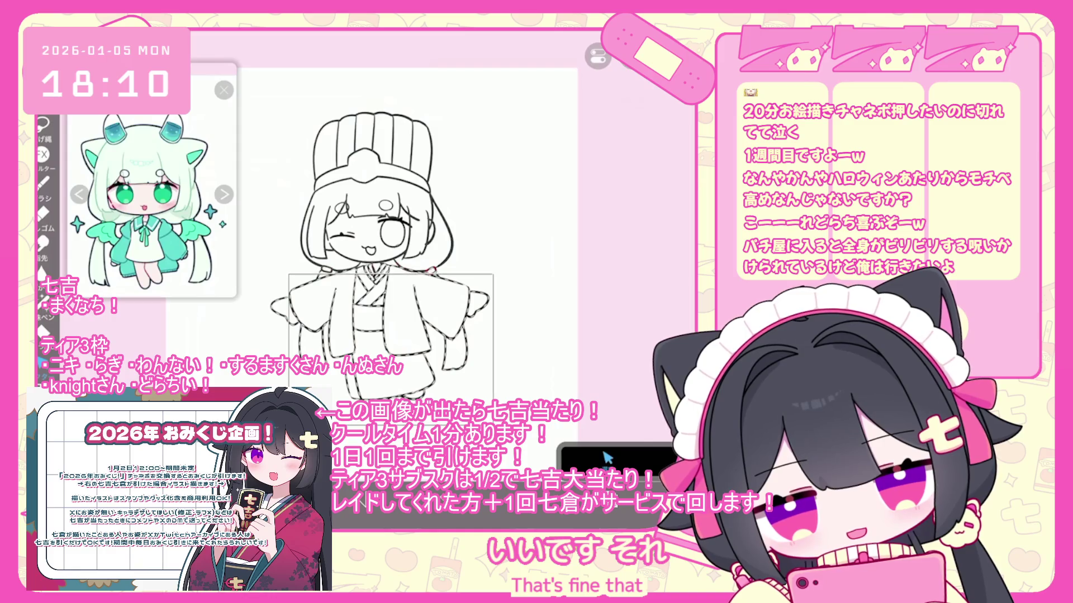
drag(493, 275, 496, 279)
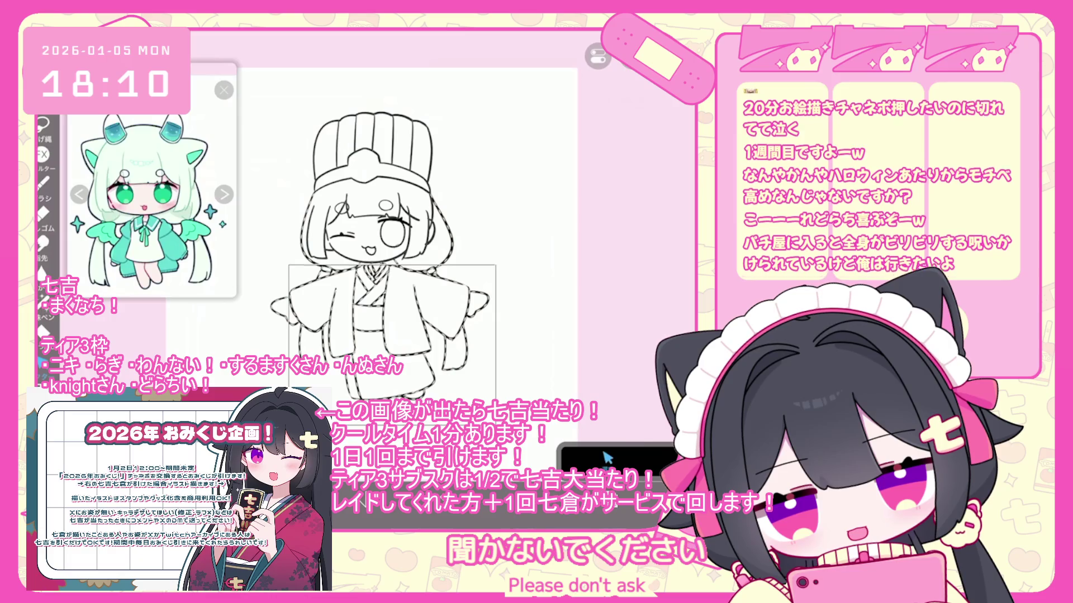
key(ctrl+t)
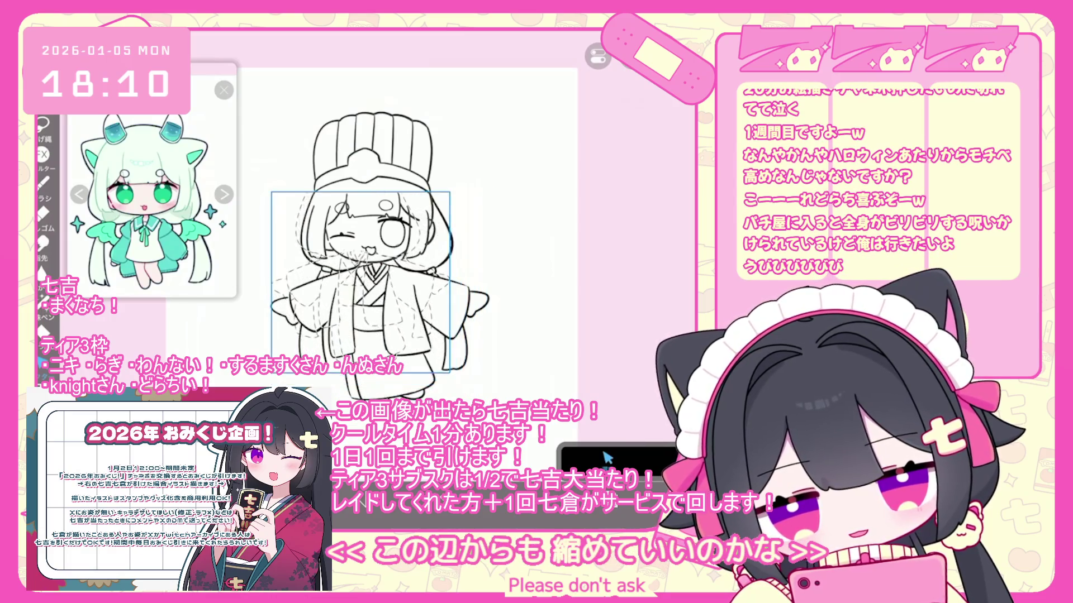
drag(488, 192, 465, 211)
drag(465, 393, 454, 383)
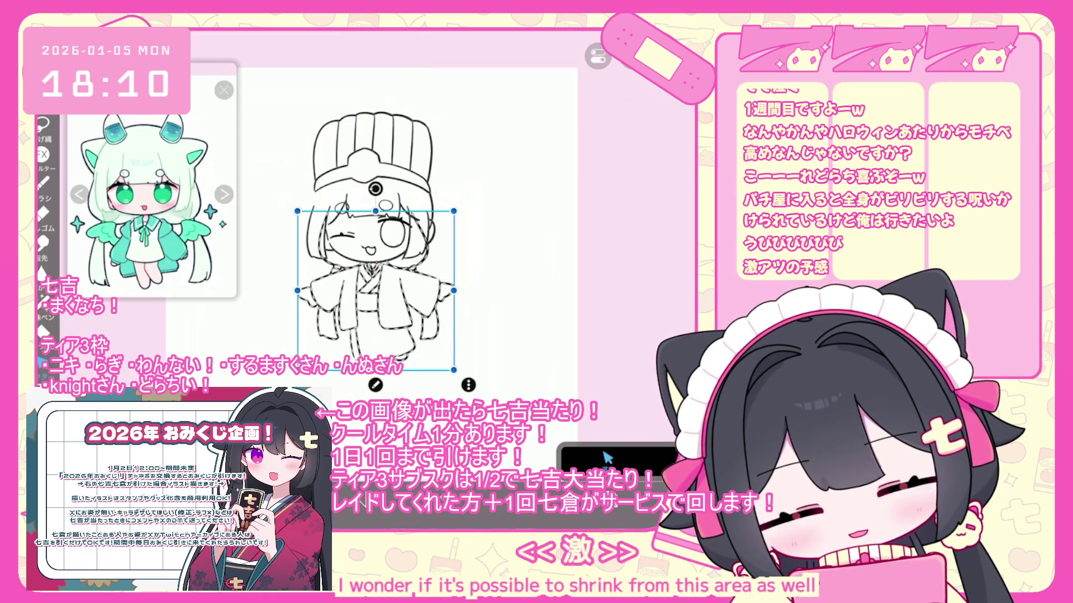
key(ctrl+d)
scroll(380, 224, up, 3)
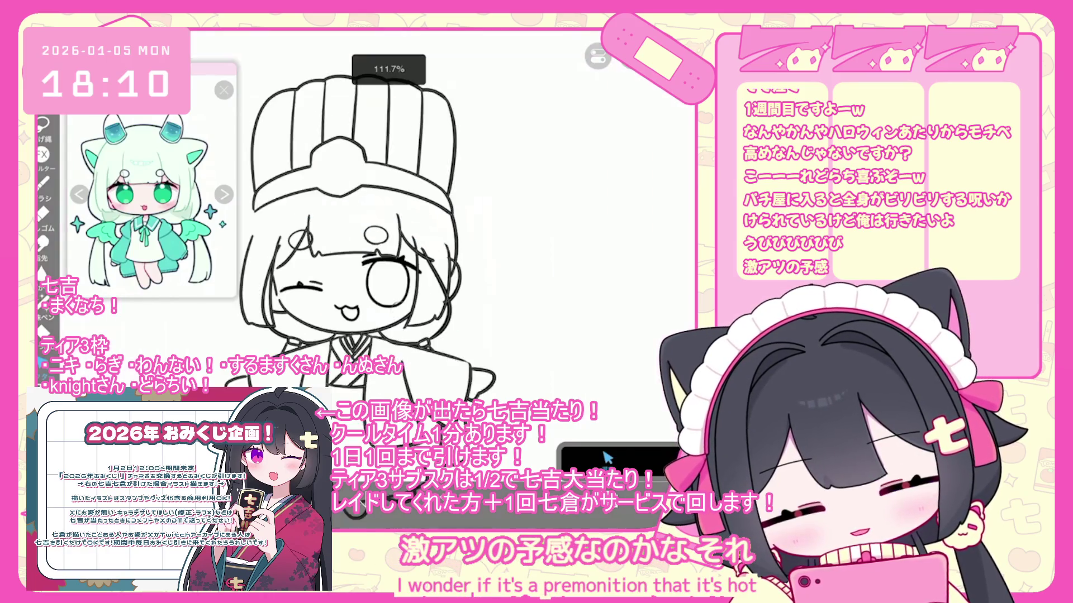
Select the right hair strand, move it upward, then deselect it
drag(425, 253, 430, 346)
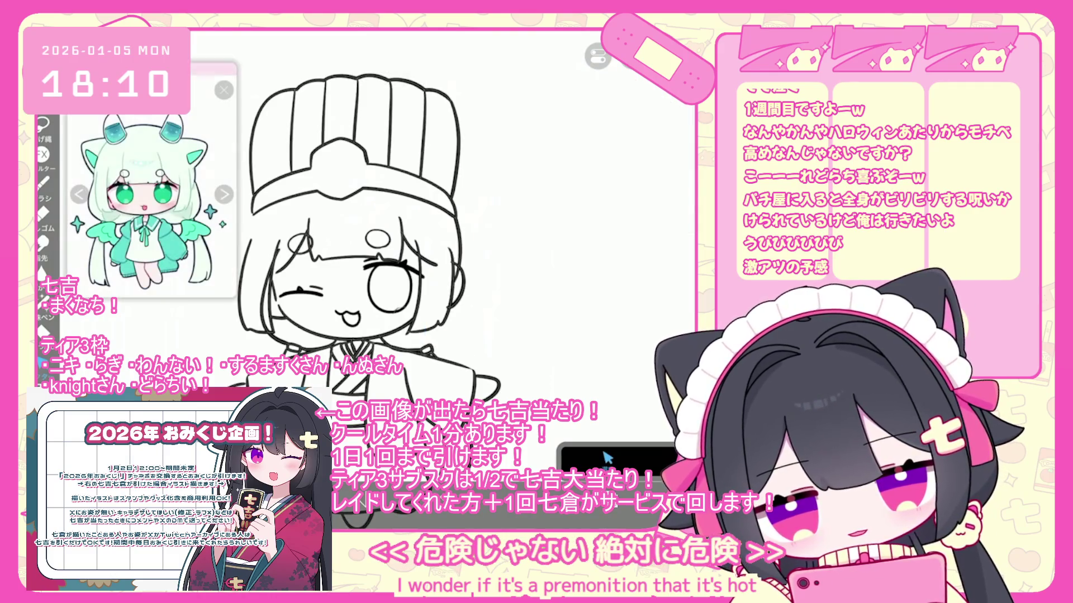
drag(439, 300, 457, 252)
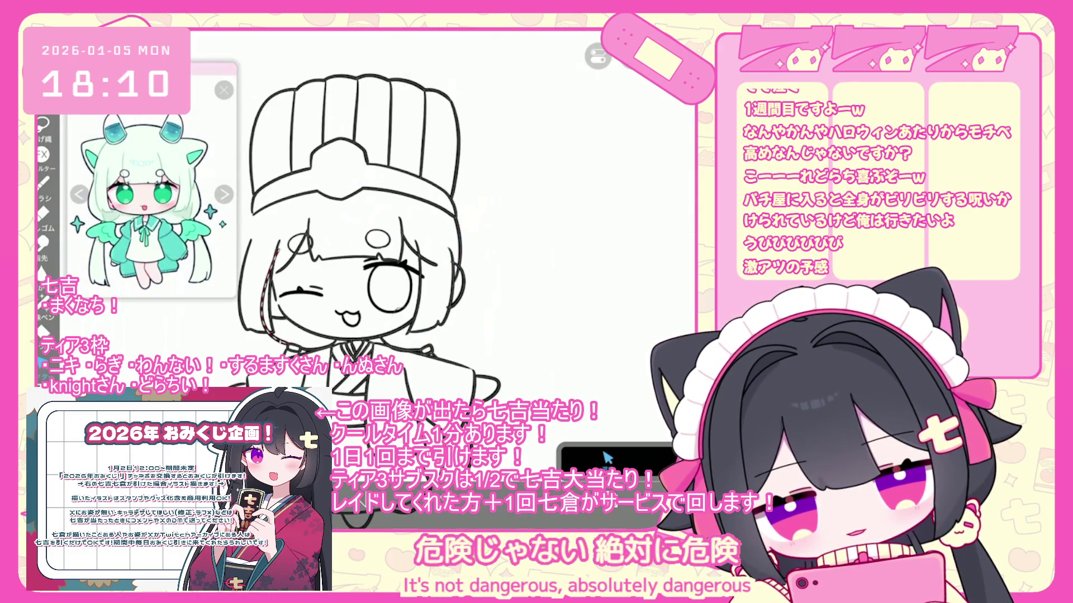
click(632, 56)
click(577, 106)
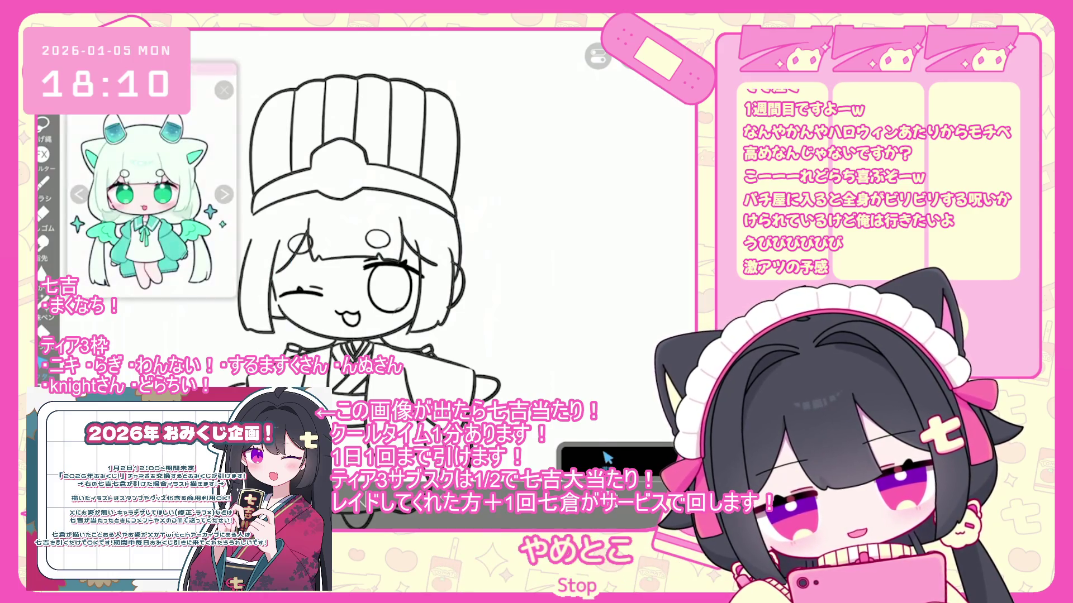
scroll(391, 252, down, 2)
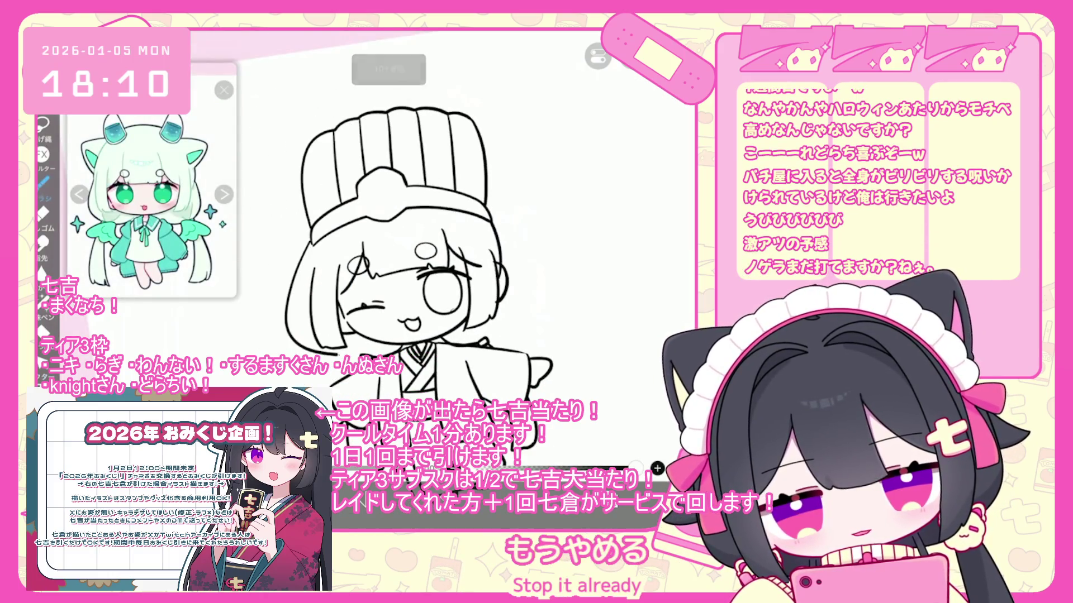
Undo the stray stroke near the hair and bring up the layer list
key(ctrl+z)
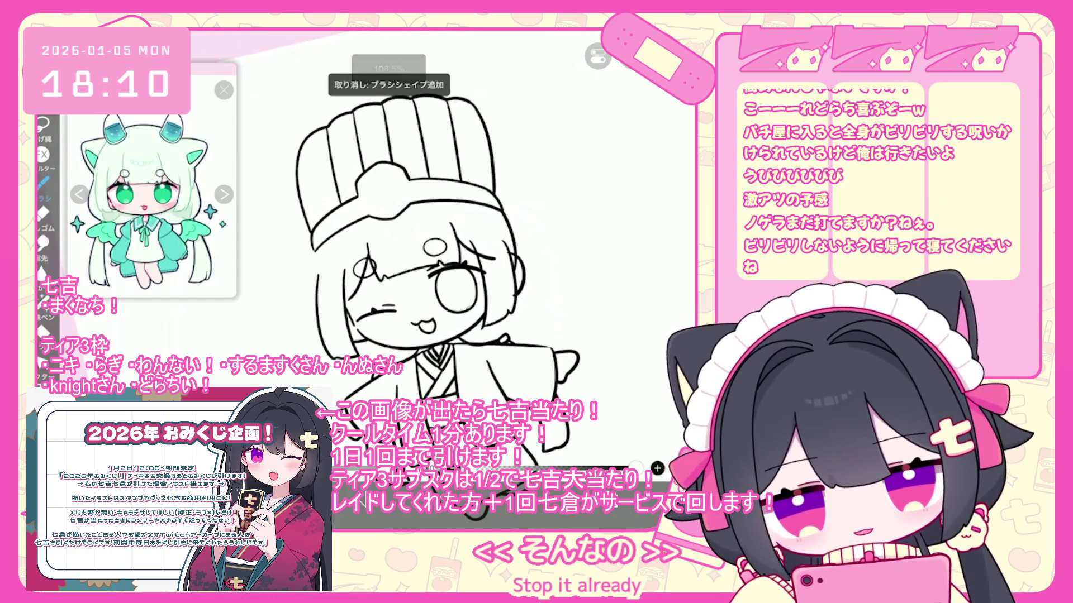
scroll(413, 230, right, 2)
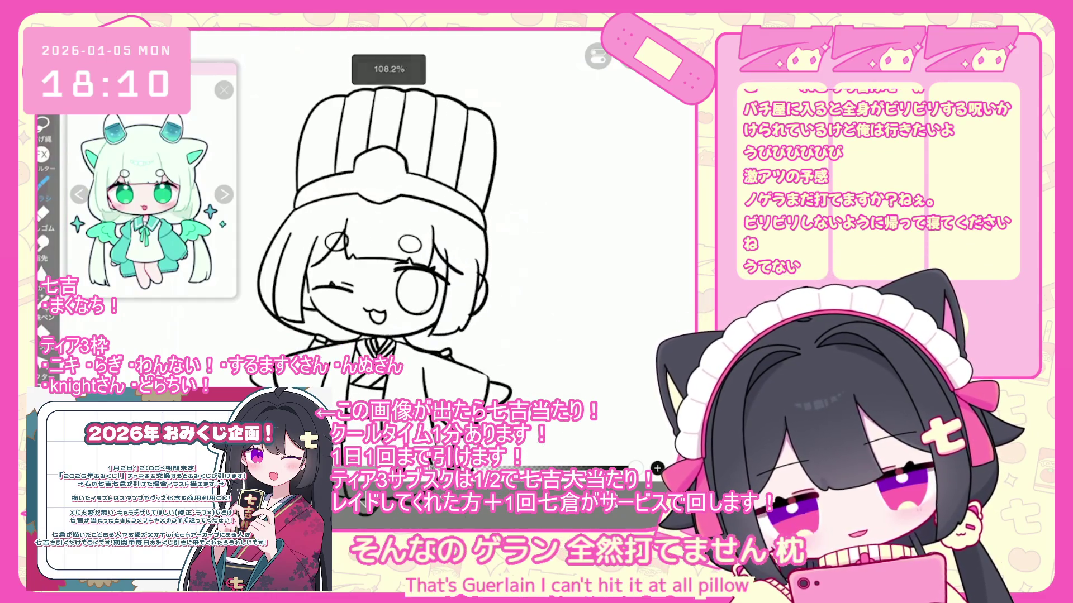
key(ctrl+z)
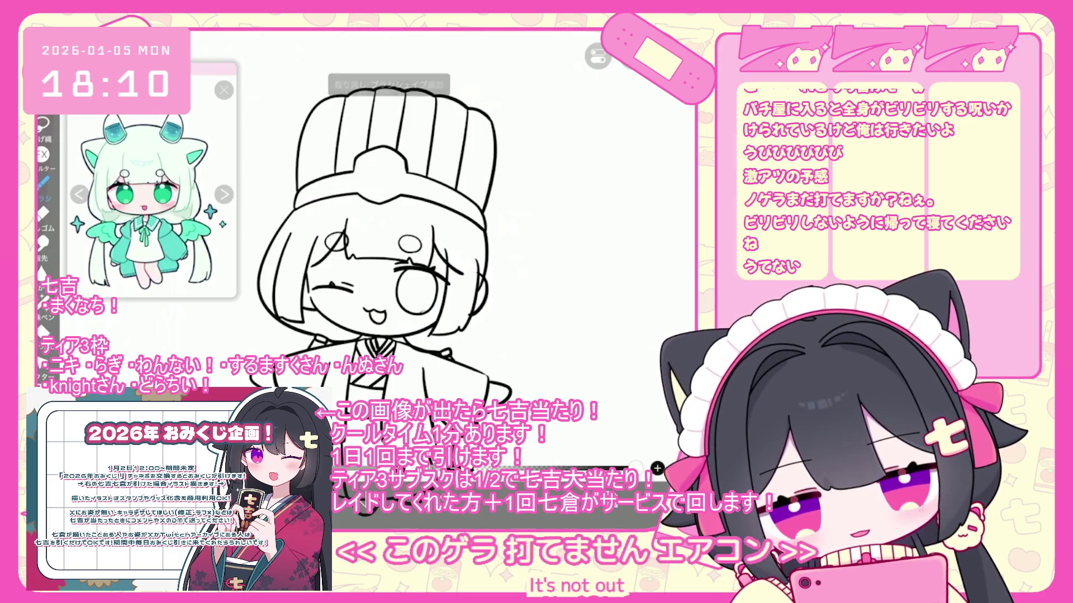
scroll(547, 288, up, 2)
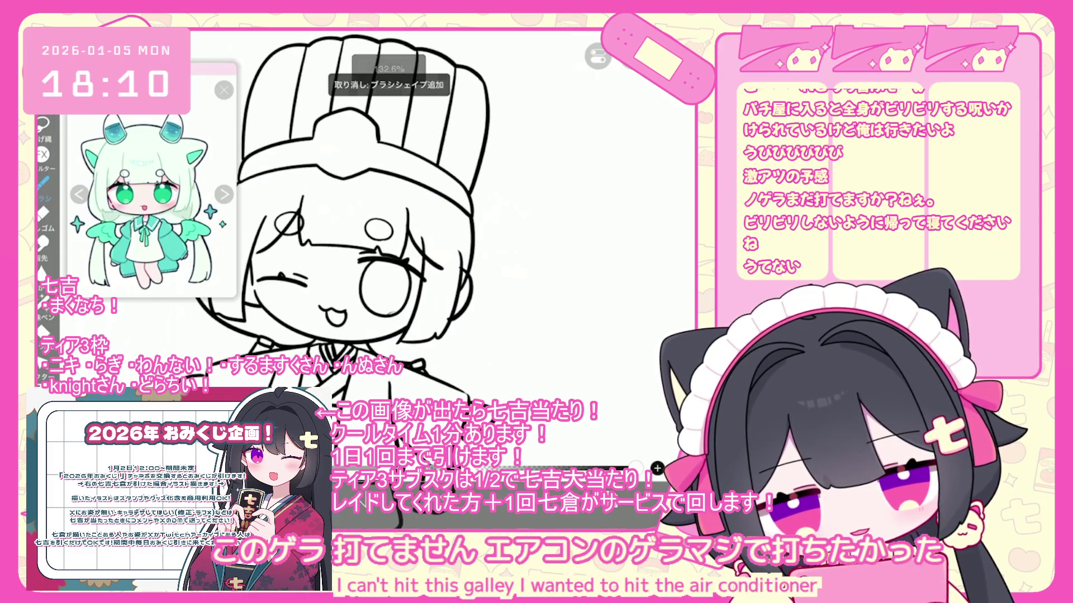
scroll(385, 246, down, 3)
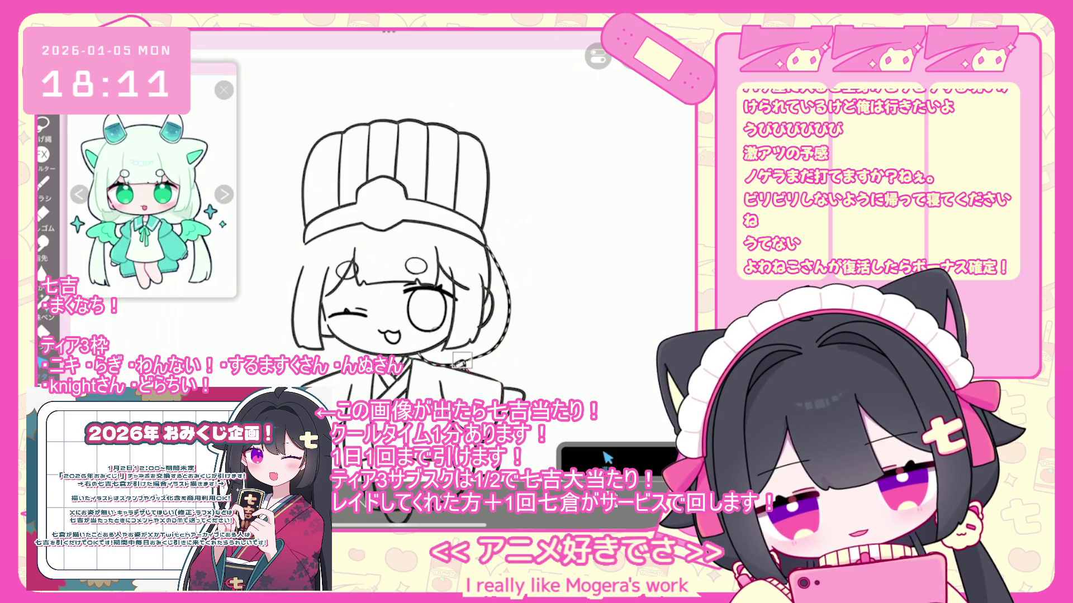
click(608, 458)
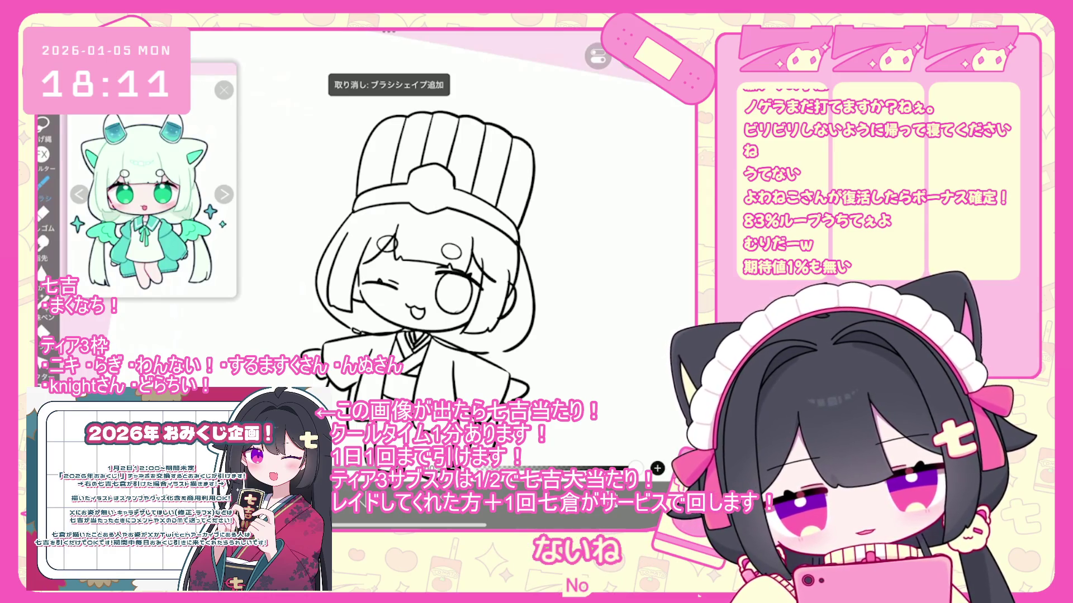
Make layer 3 the active drawing layer and bring up the stroke endpoint settings
scroll(425, 280, down, 5)
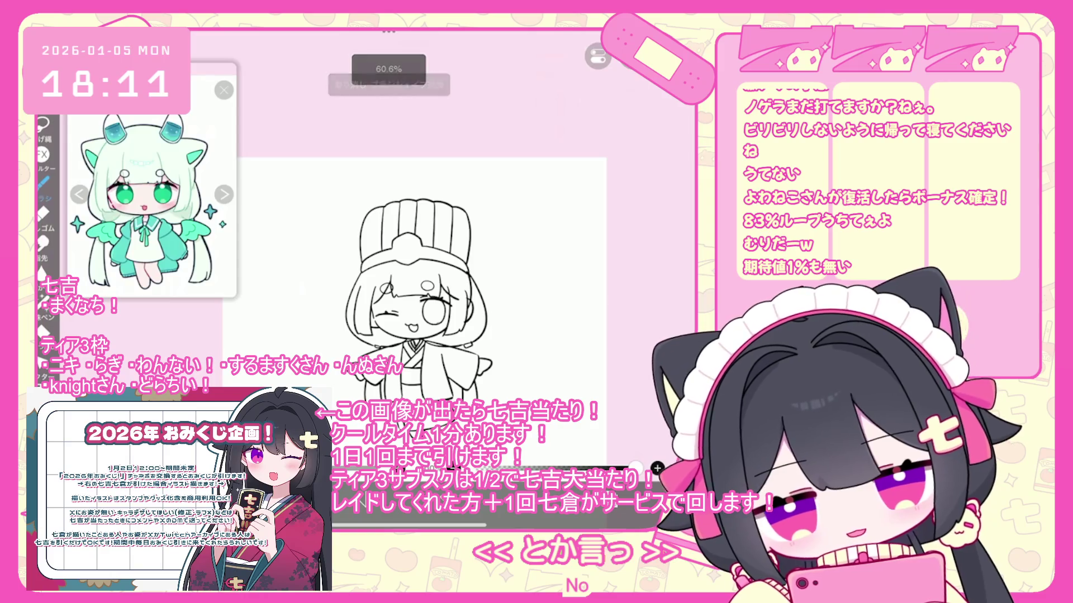
scroll(413, 290, up, 3)
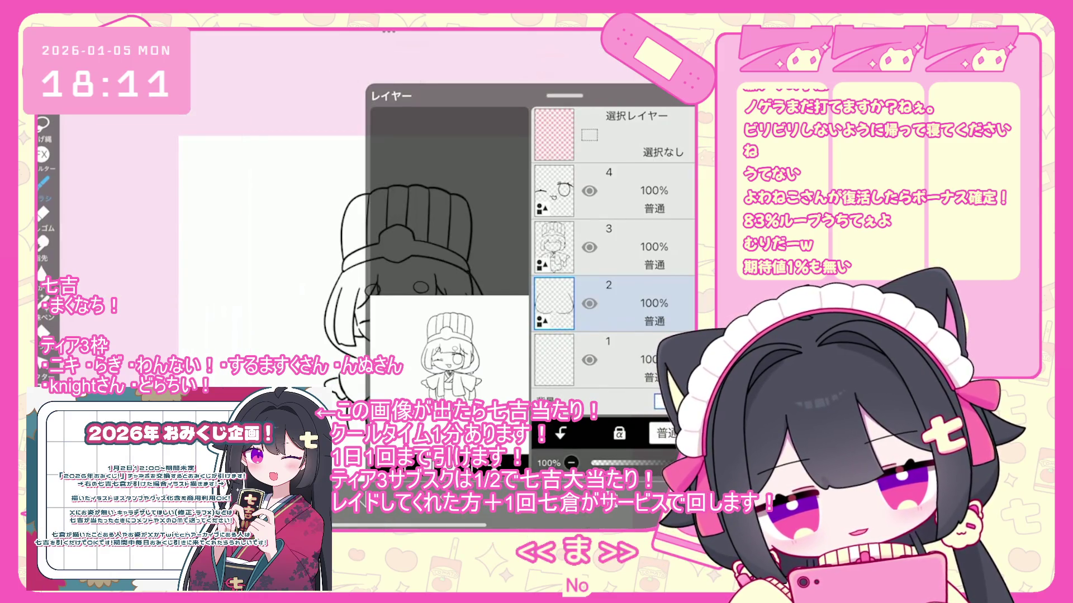
click(614, 247)
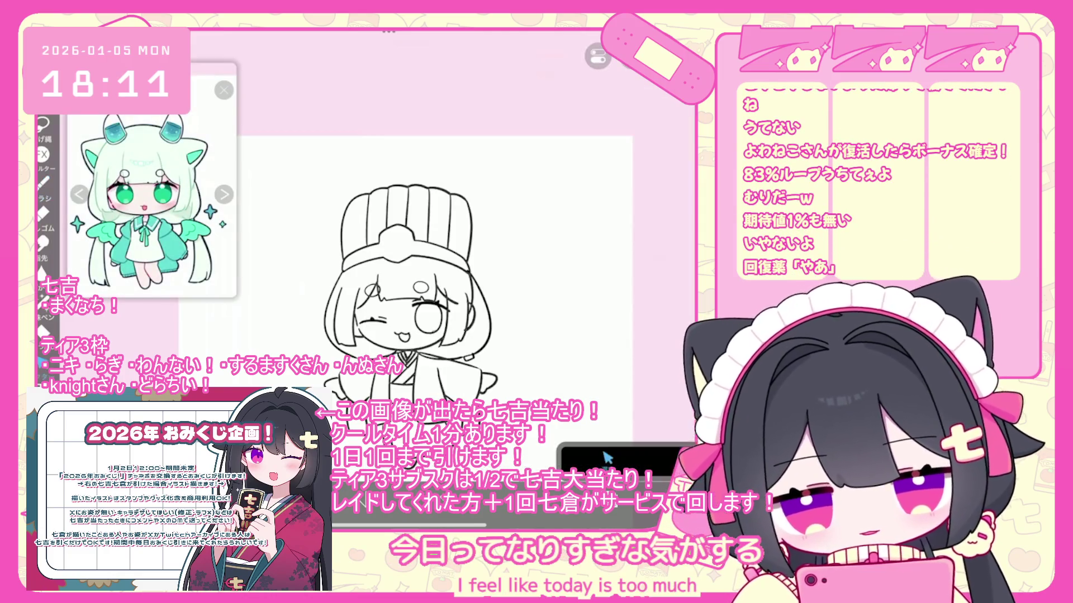
click(607, 458)
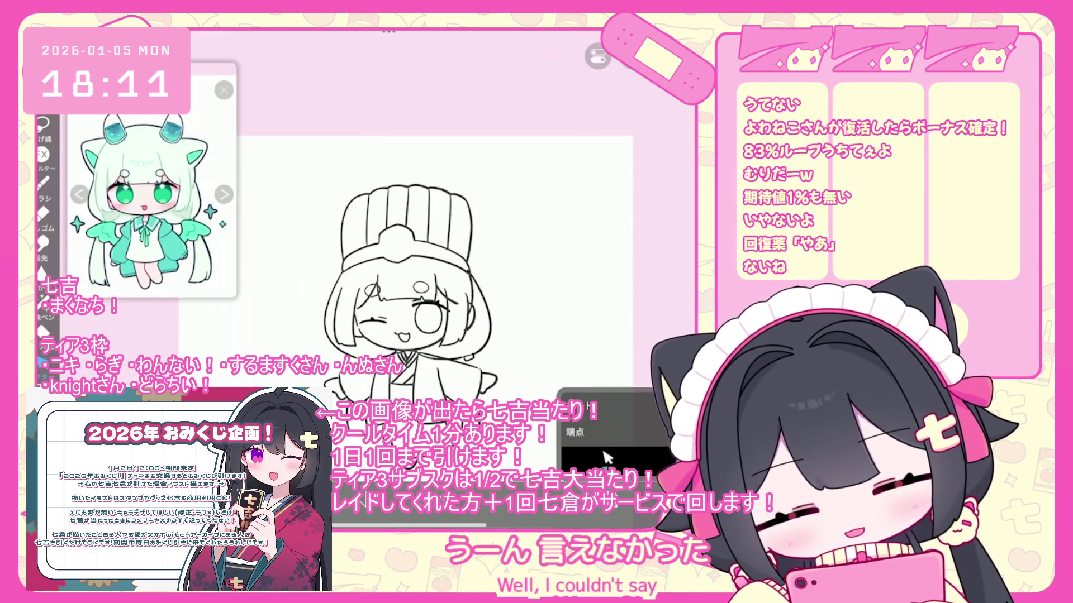
scroll(427, 391, up, 3)
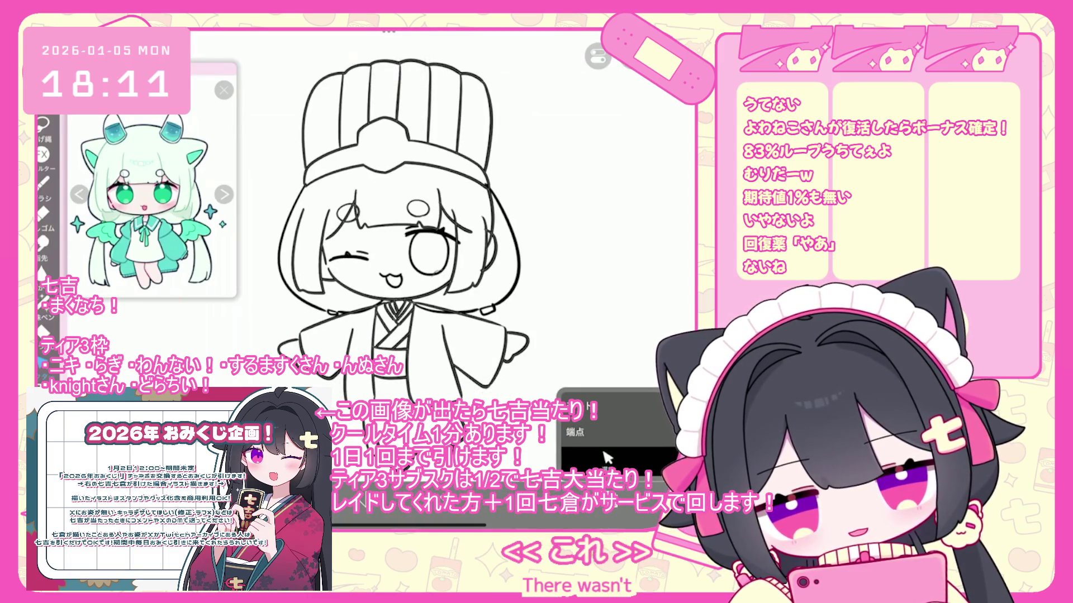
scroll(391, 234, up, 2)
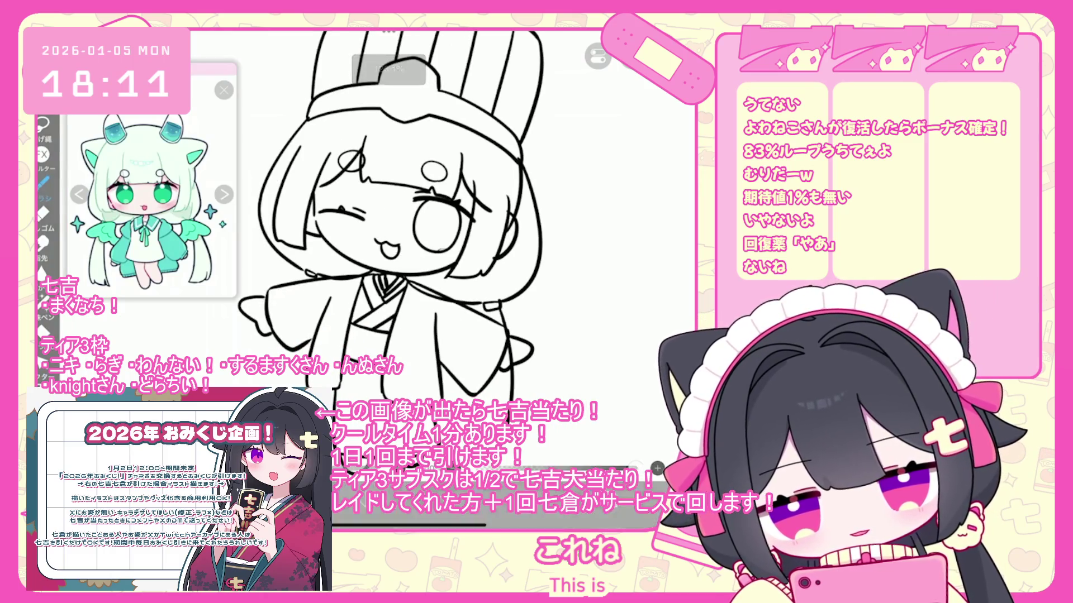
scroll(391, 223, down, 1)
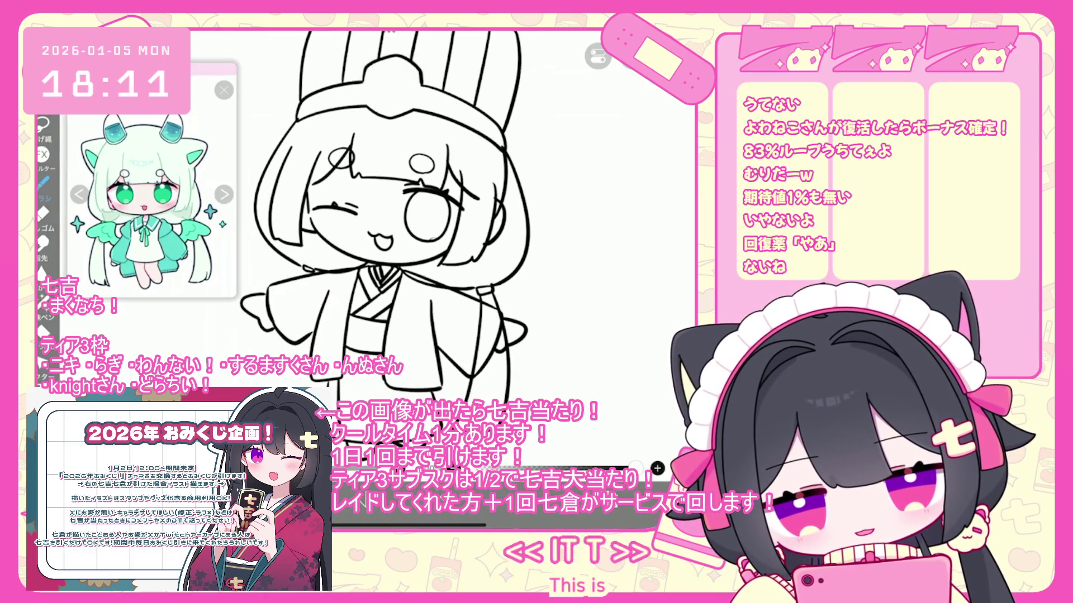
Try a line along the left kimono sleeve, undo it, and revisit the endpoint settings
key(ctrl+z)
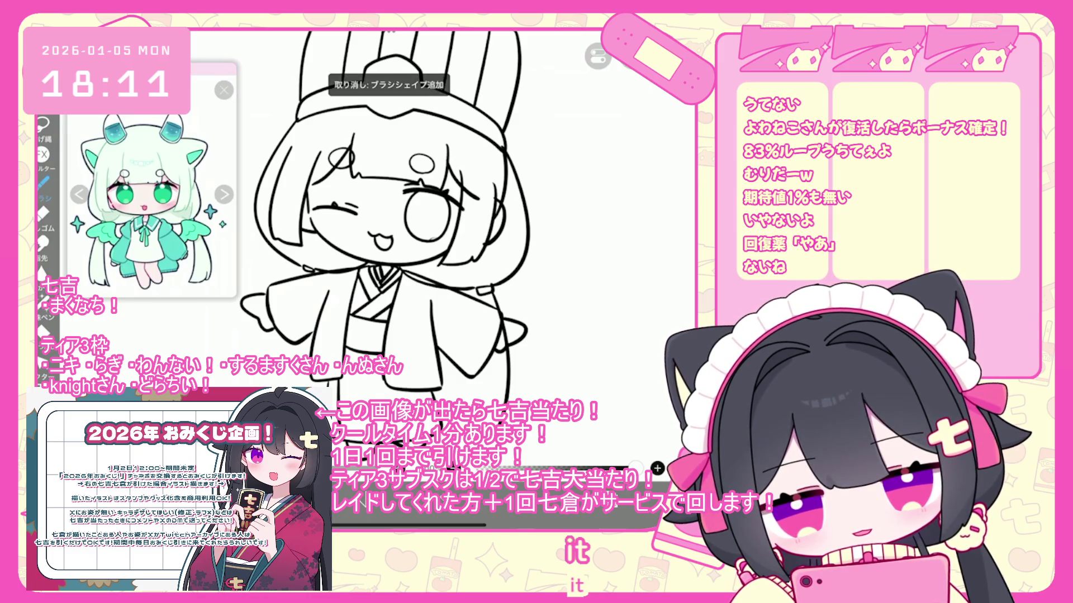
scroll(397, 218, down, 3)
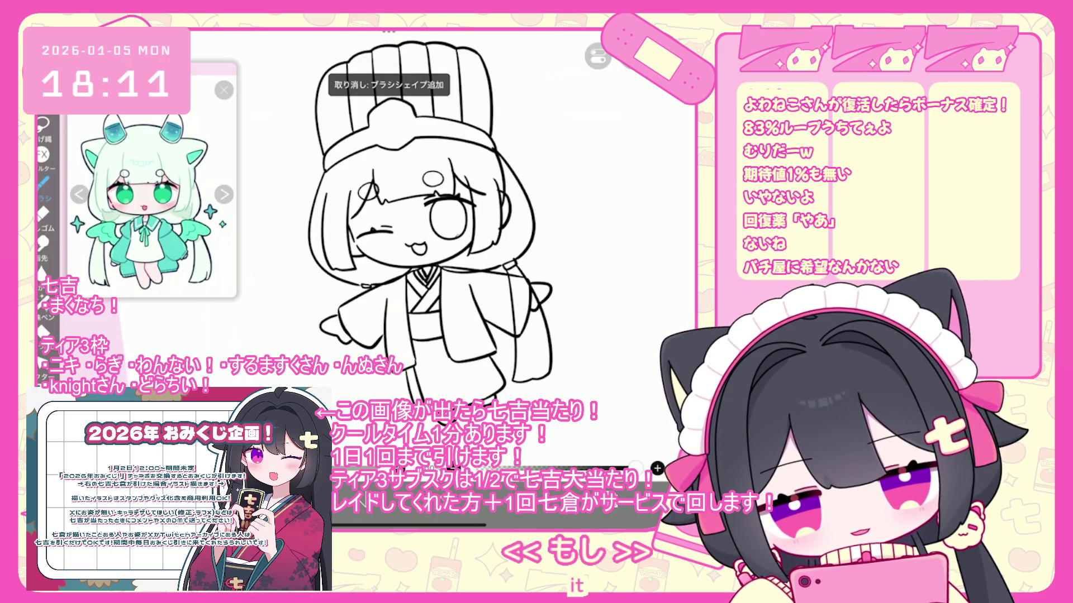
drag(361, 287, 348, 322)
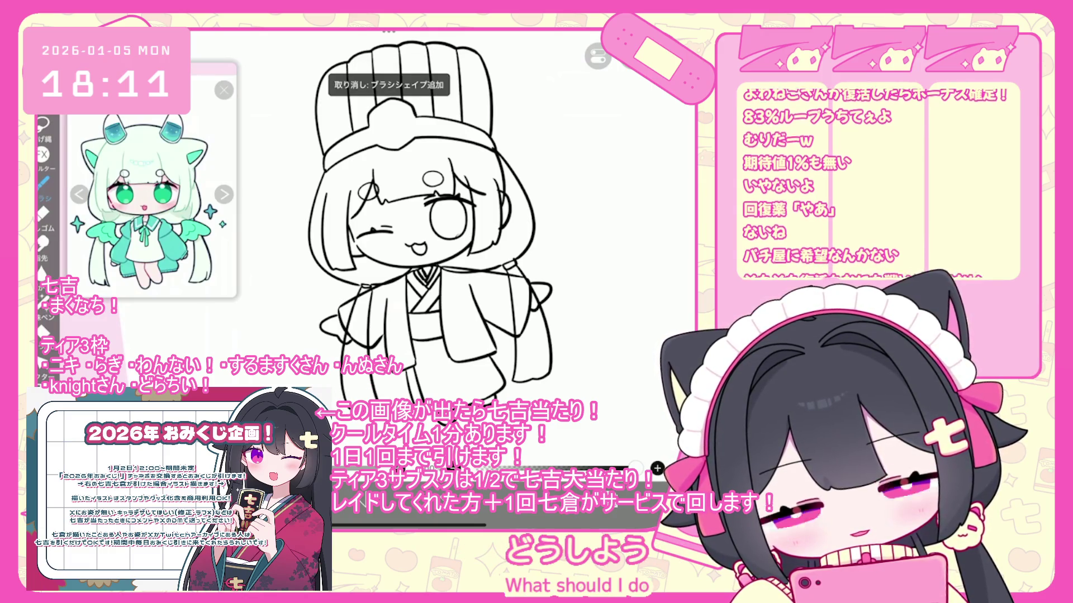
key(ctrl+z)
key(ctrl+z)
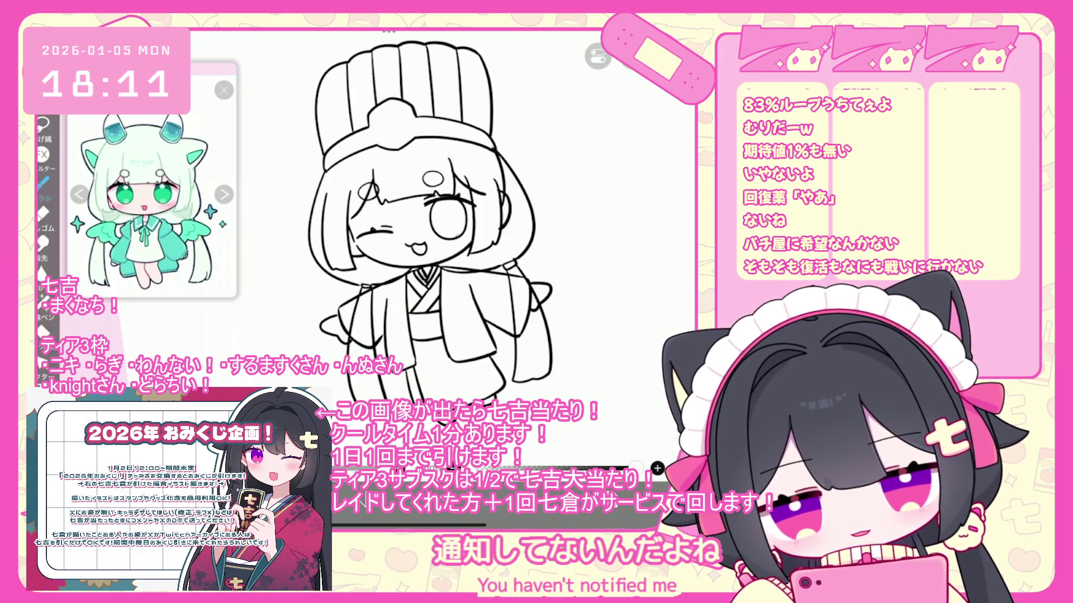
click(608, 457)
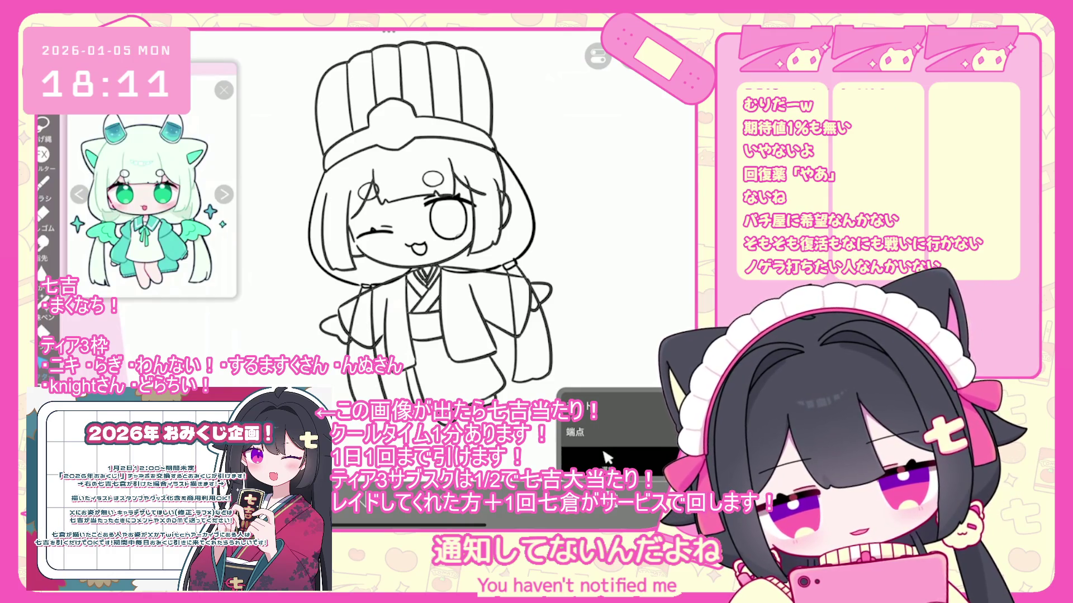
scroll(397, 224, up, 2)
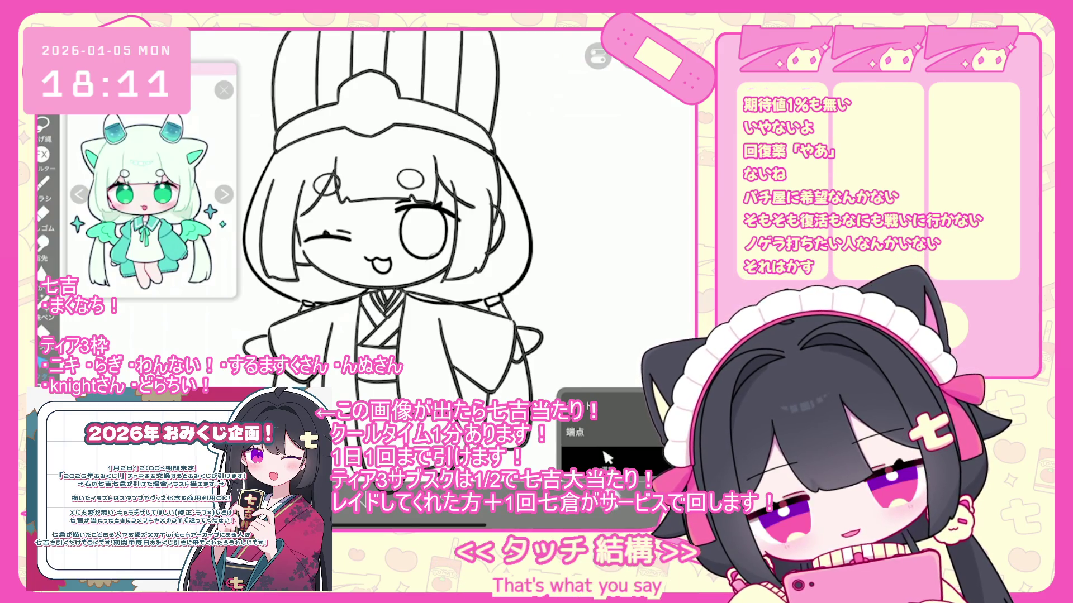
Check the layer list, then undo the last stroke beside the hat
click(606, 457)
click(607, 457)
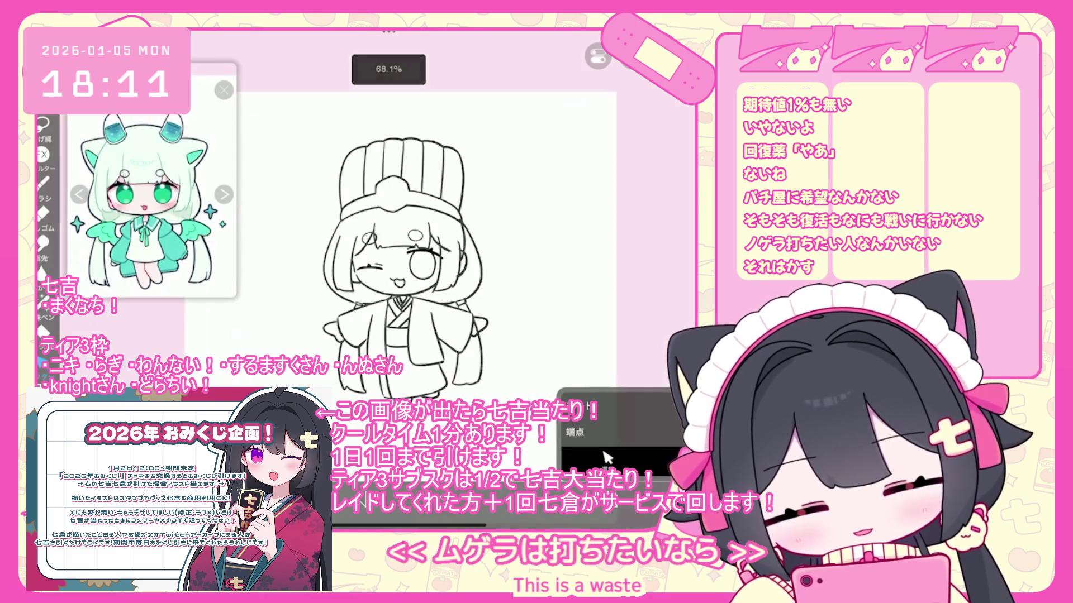
scroll(402, 235, down, 3)
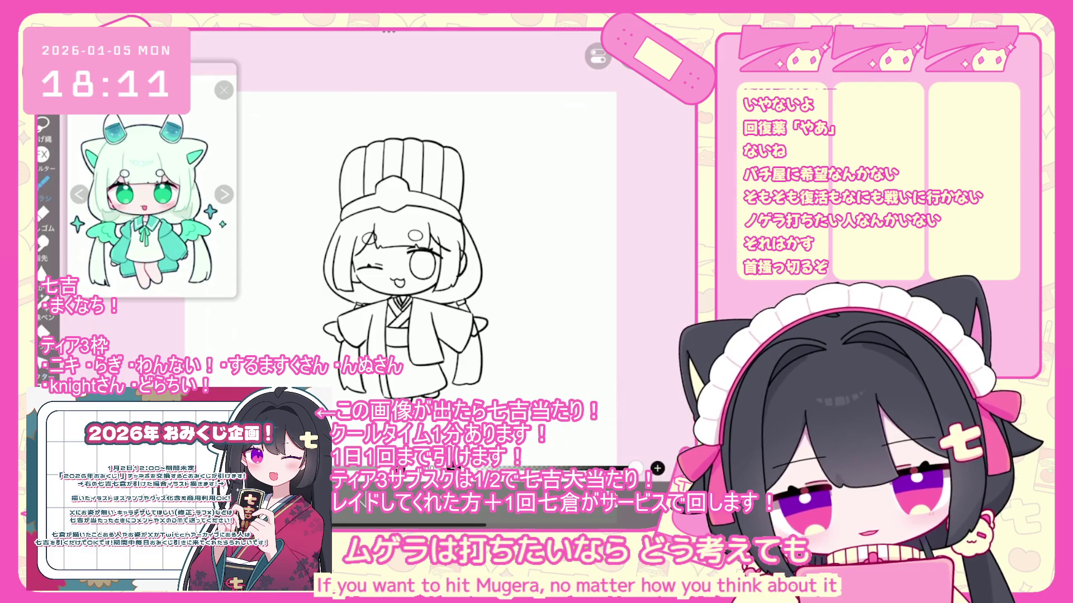
scroll(425, 269, up, 3)
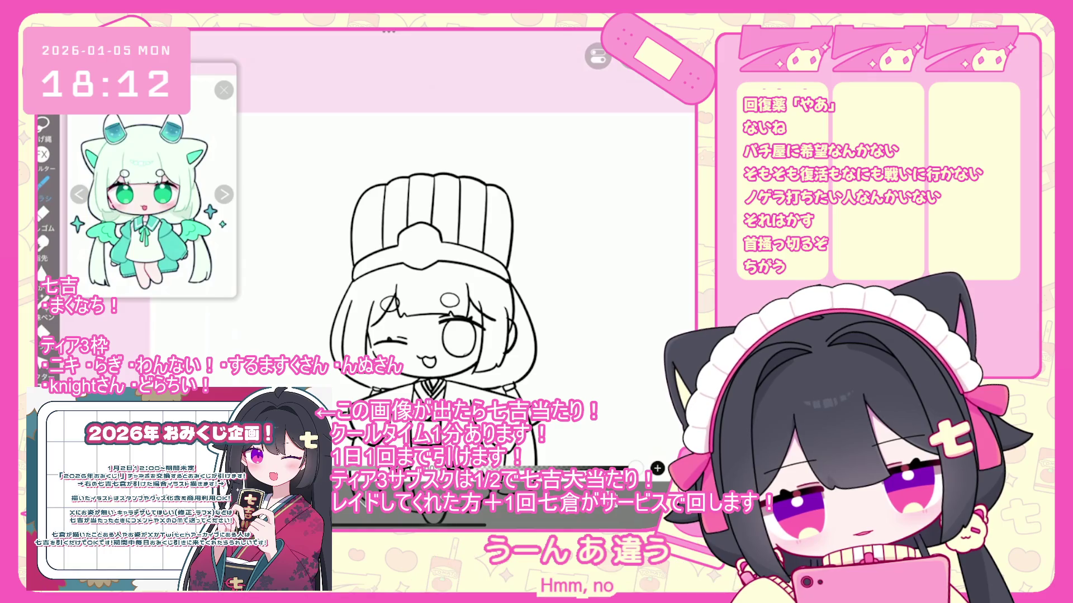
scroll(450, 319, up, 2)
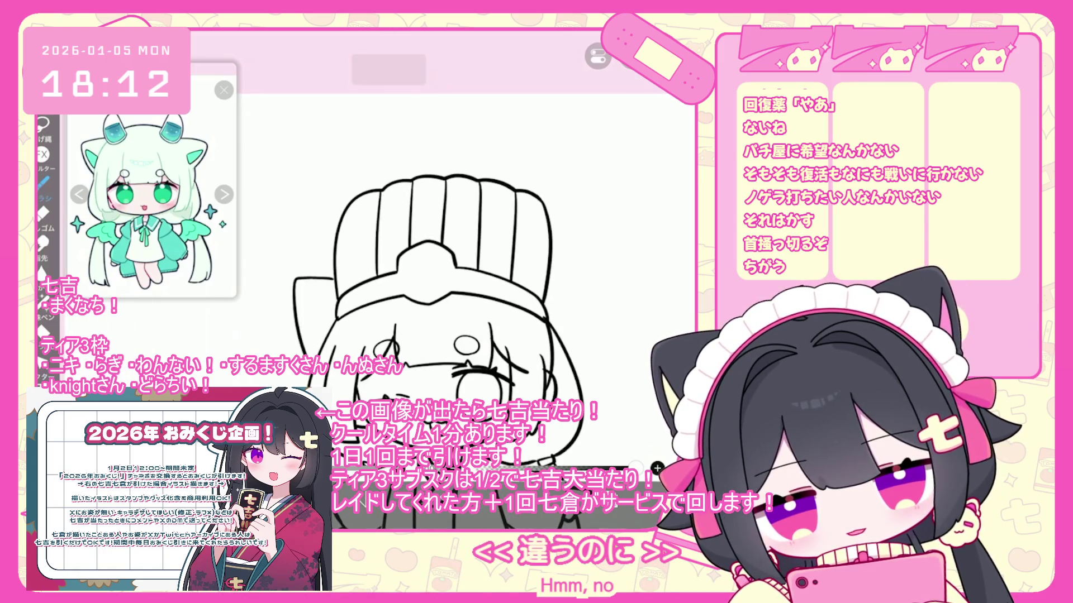
key(ctrl+z)
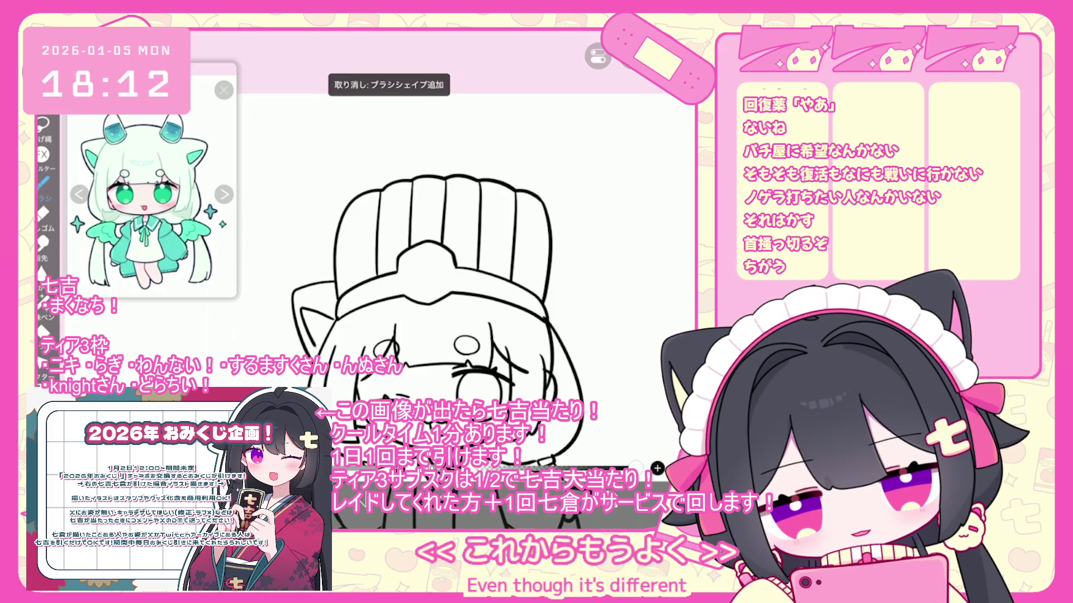
Draw a cat-ear stroke off the hat's side, undo it, and adjust the stroke endpoint settings
drag(531, 287, 595, 274)
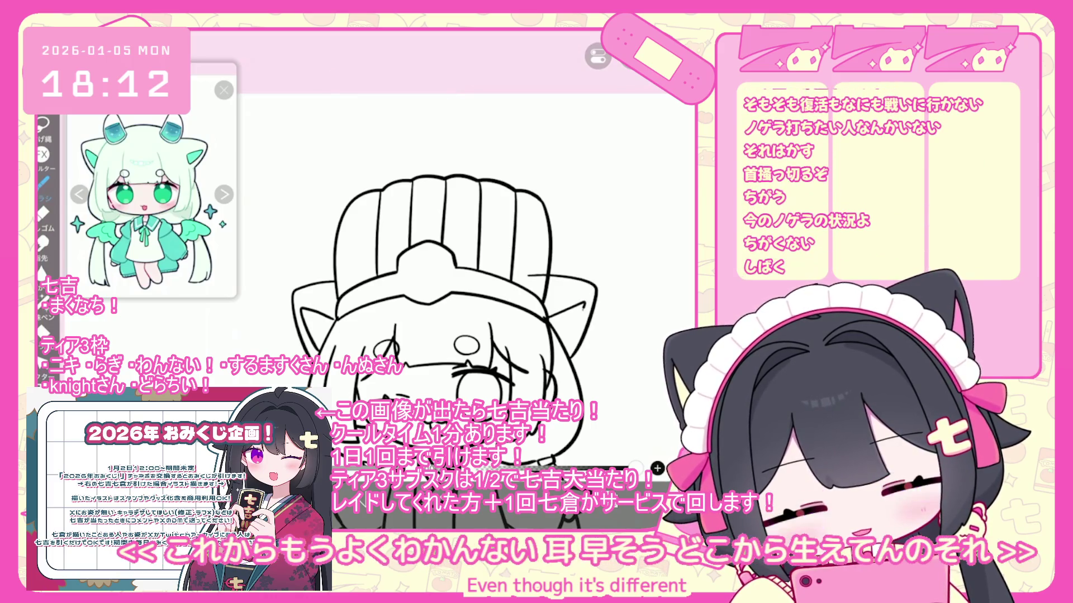
key(ctrl+z)
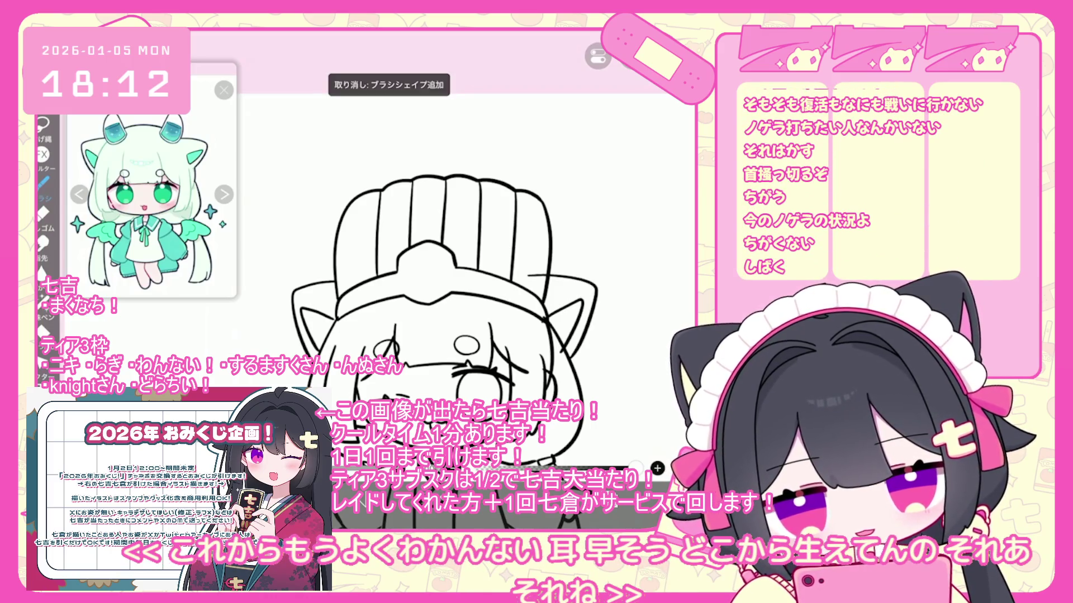
right_click(607, 457)
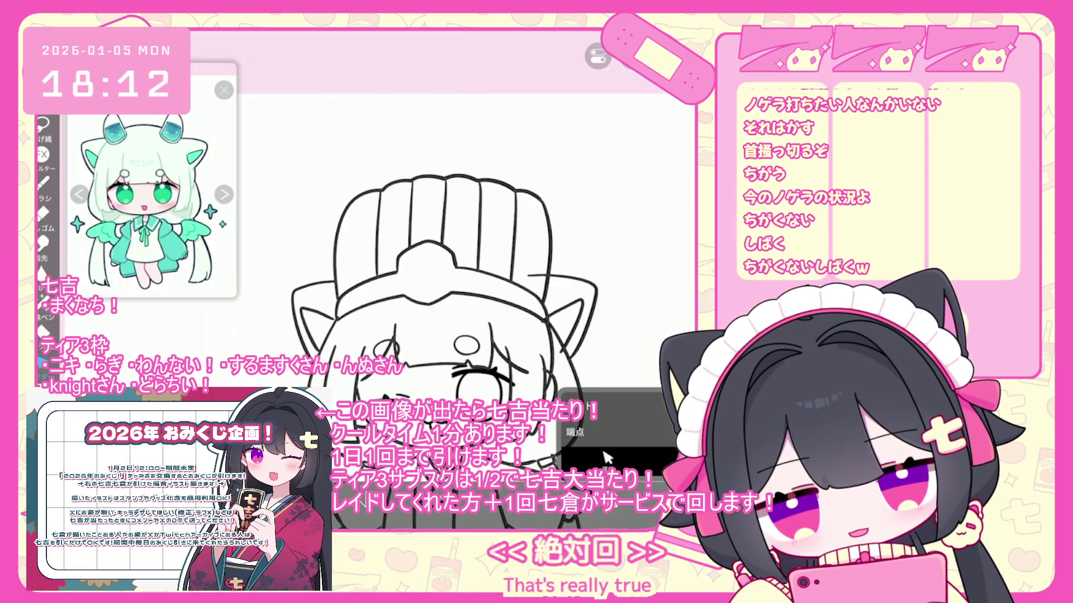
scroll(430, 223, up, 3)
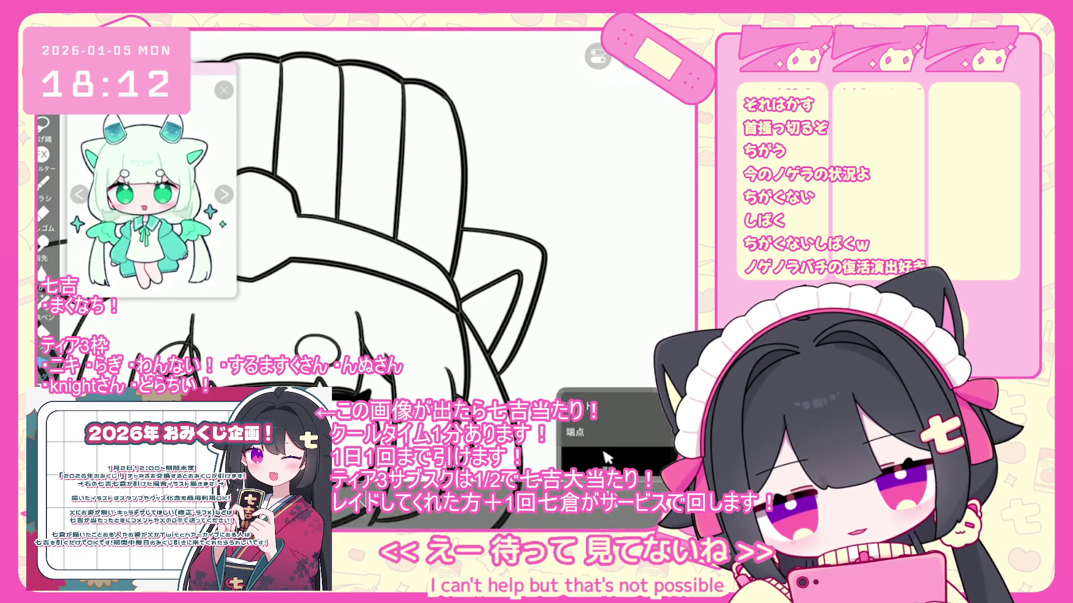
scroll(606, 458, up, 2)
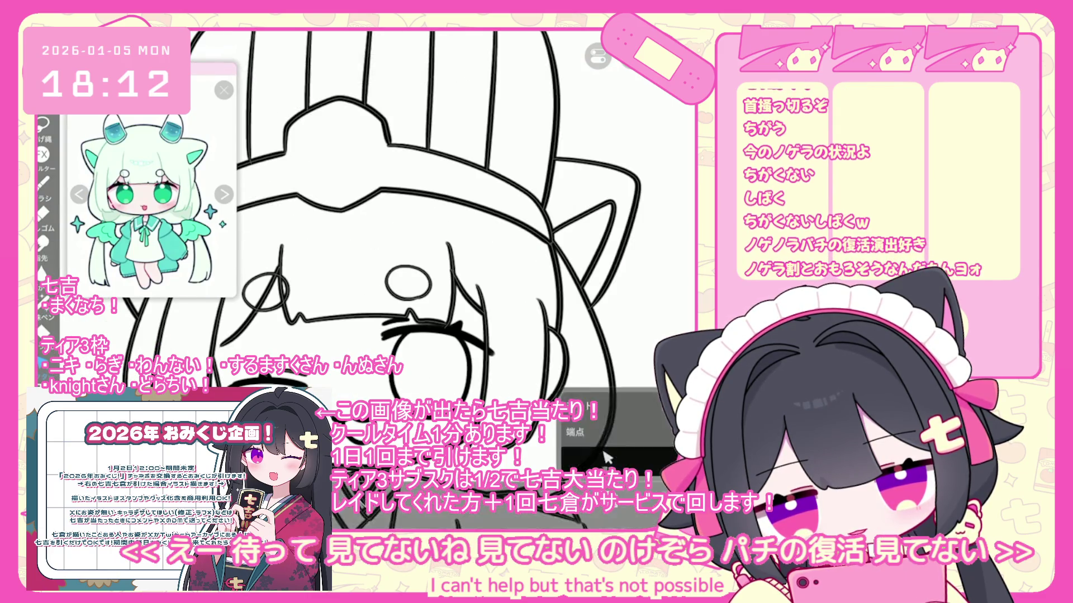
scroll(606, 458, down, 3)
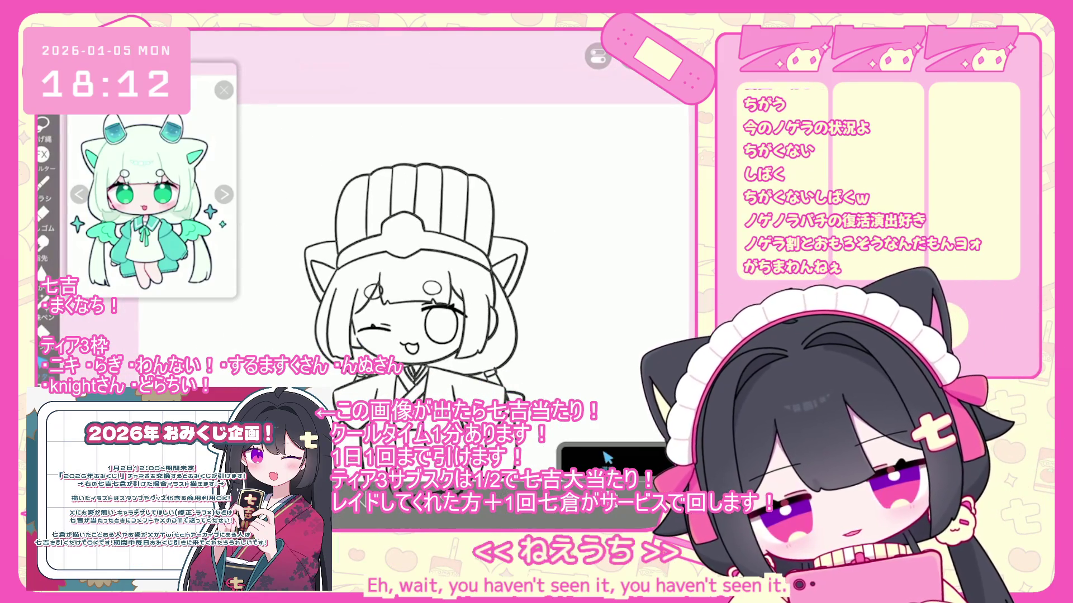
scroll(606, 458, down, 3)
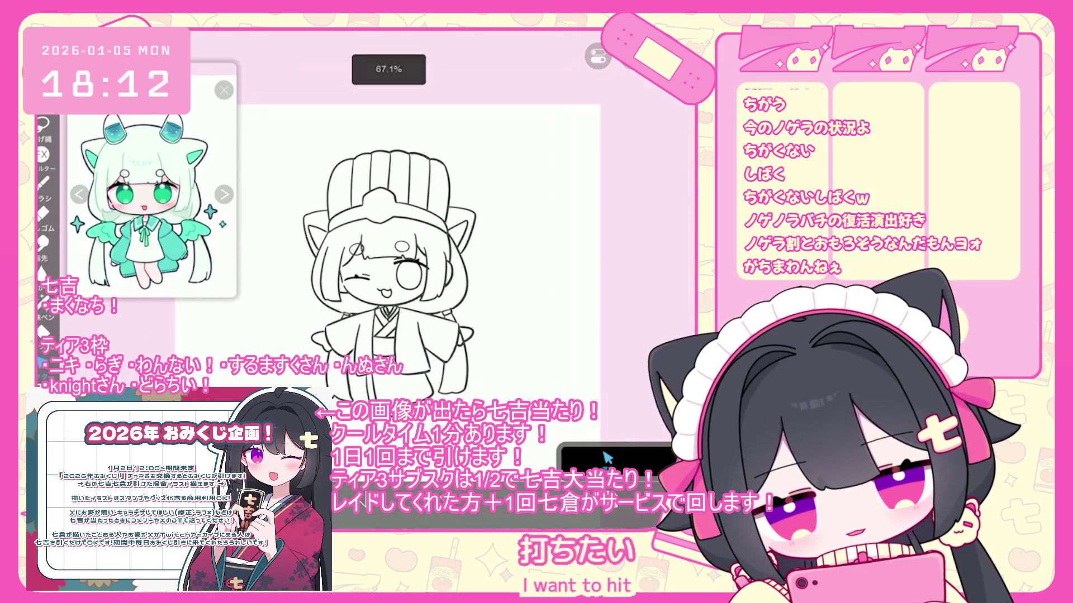
click(606, 458)
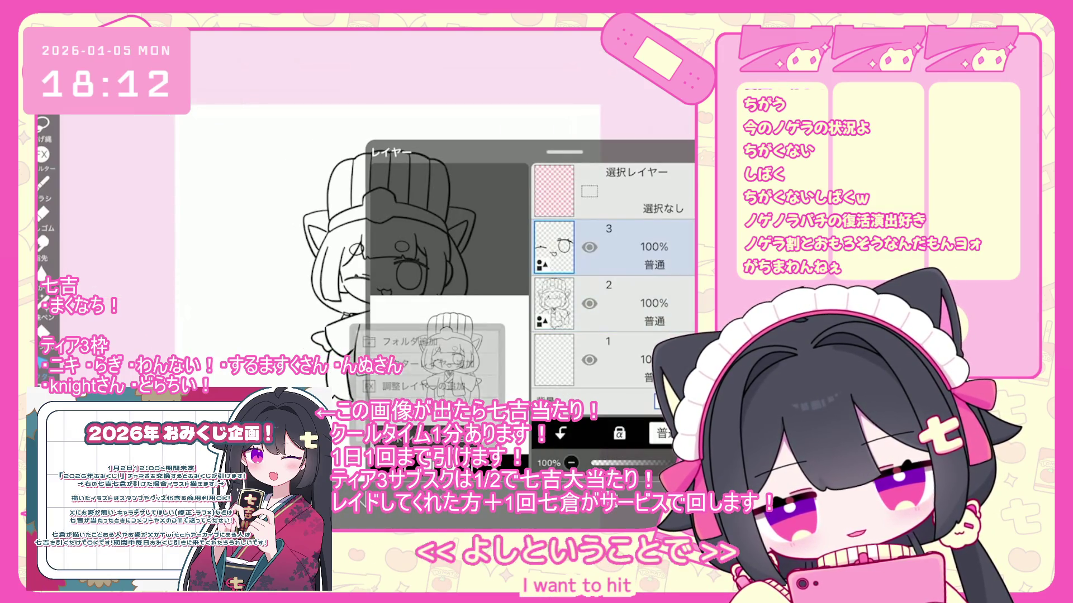
Enlarge the layer 3 line art to 106%, nudge it upward, then make layer 1 active
click(609, 246)
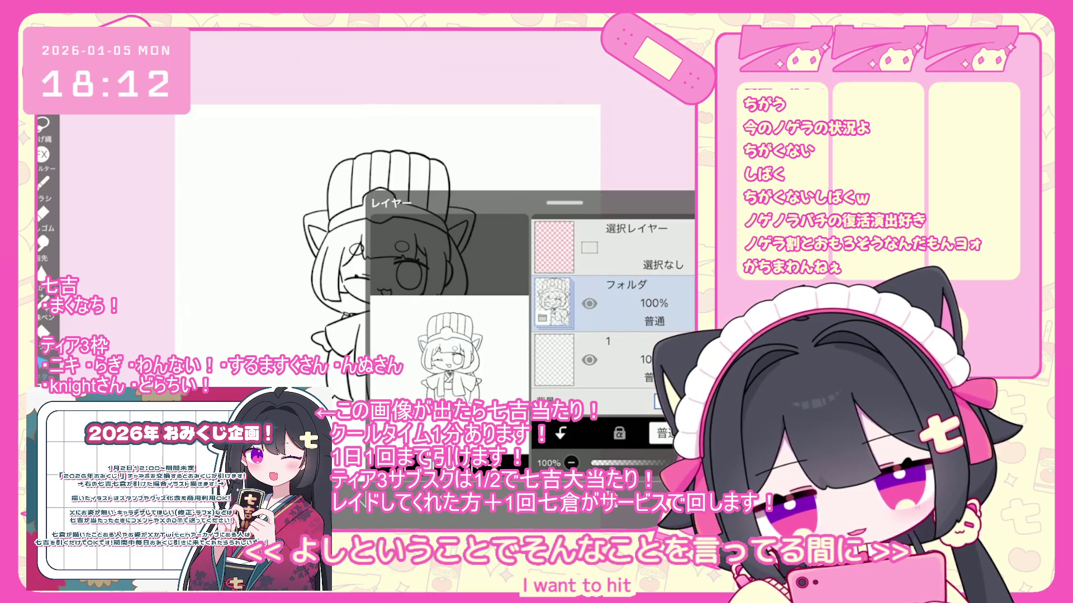
drag(389, 268, 387, 243)
click(681, 520)
click(606, 458)
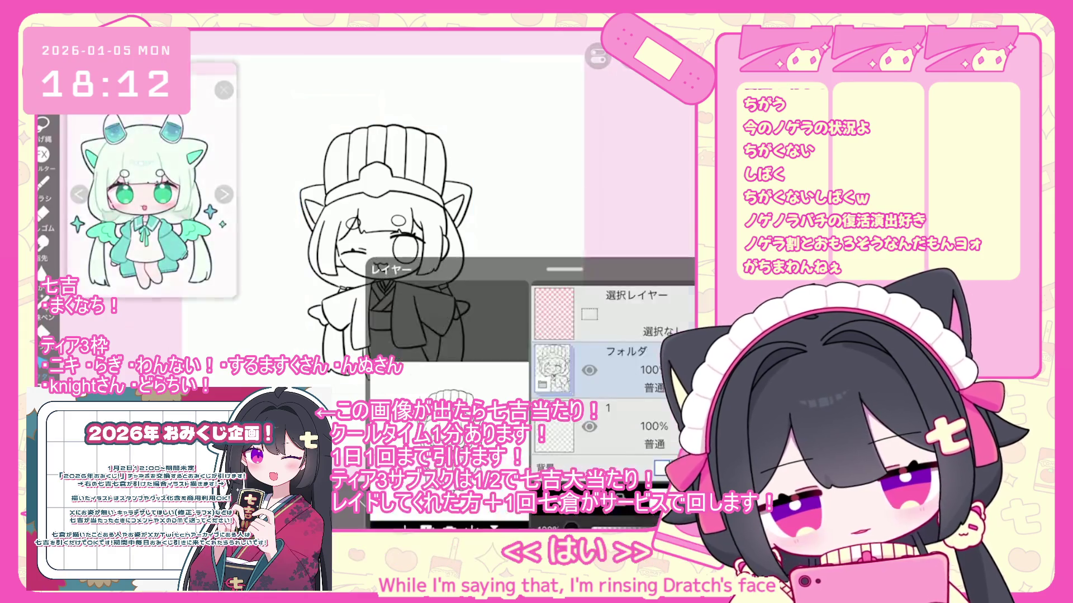
click(609, 357)
click(606, 457)
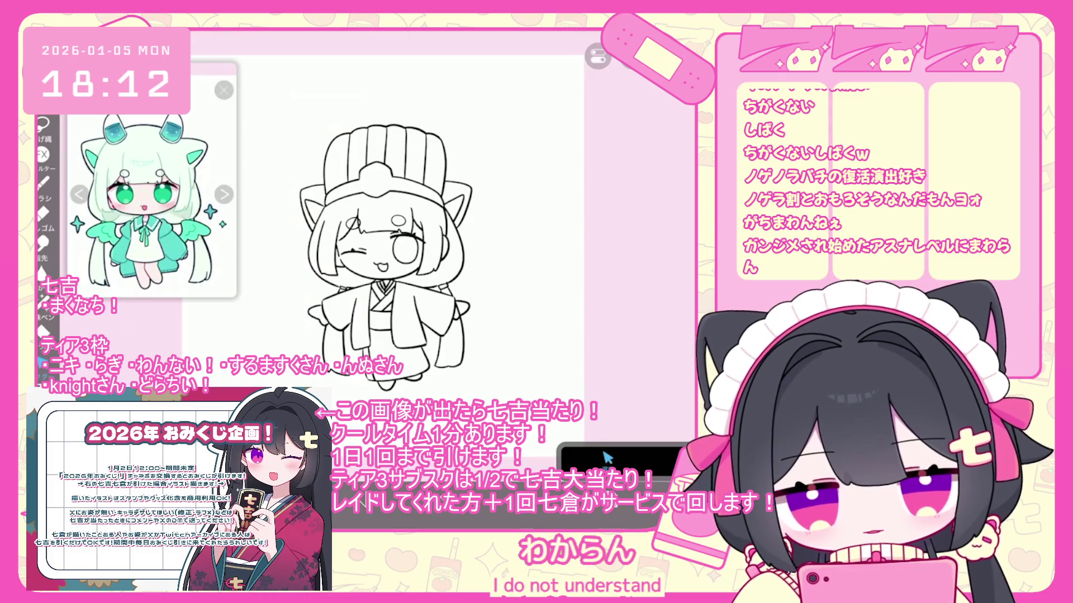
Switch to the bucket fill and fill the hat's stripes with mint
click(607, 457)
scroll(385, 262, up, 2)
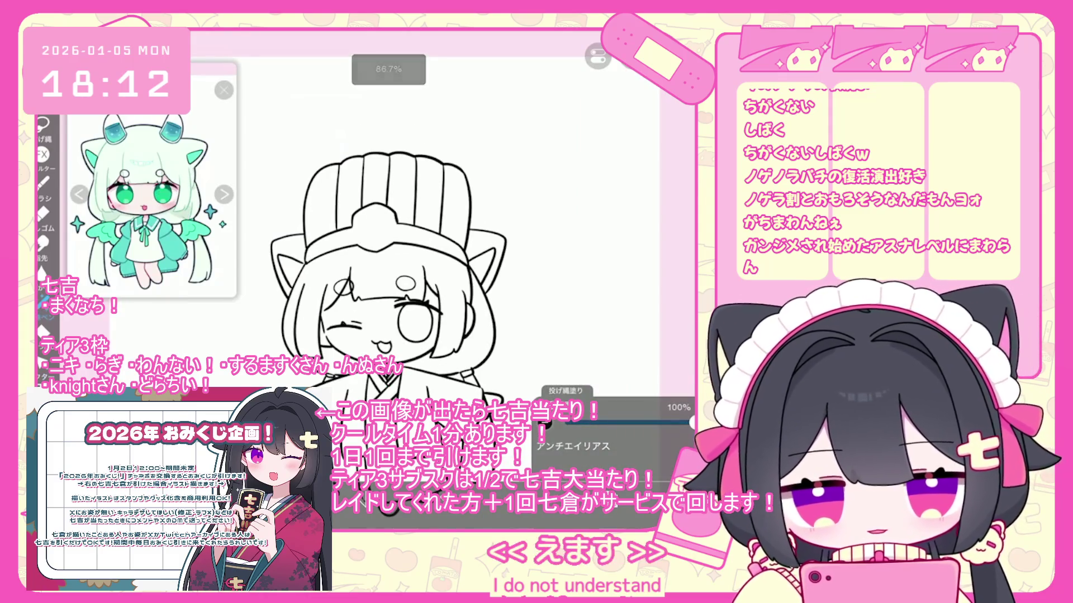
click(572, 445)
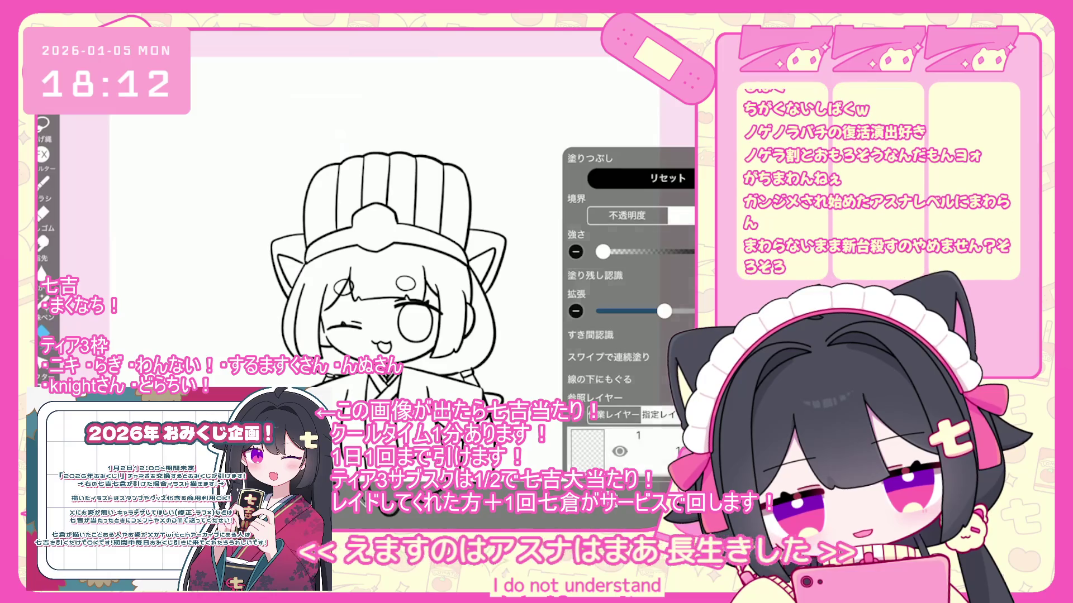
drag(321, 193, 455, 193)
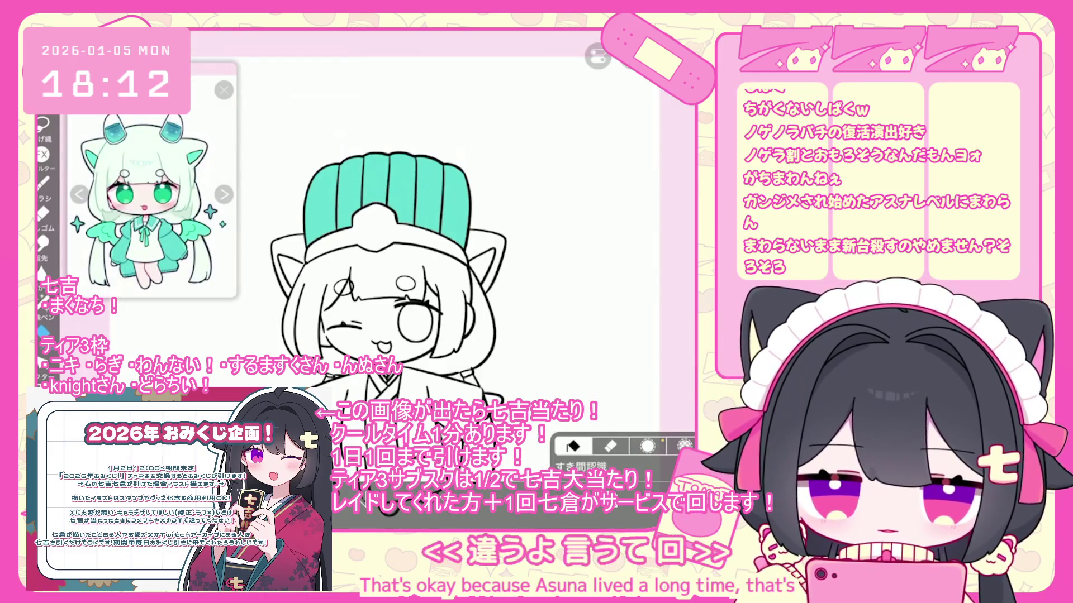
Undo a stray stroke and fill the left and right kimono collar bands with teal
scroll(388, 262, down, 1)
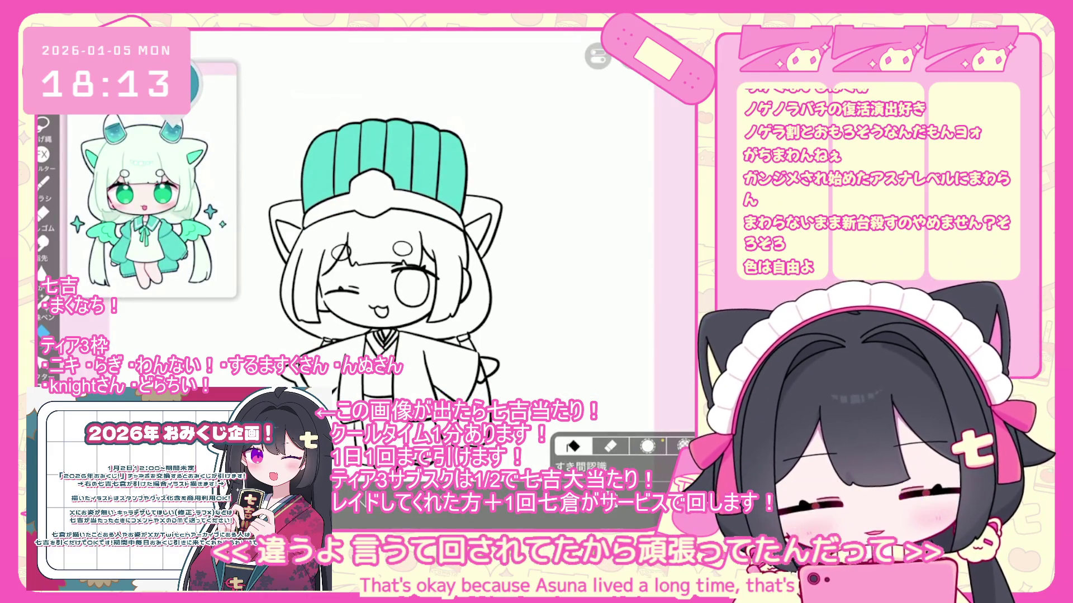
scroll(387, 235, up, 1)
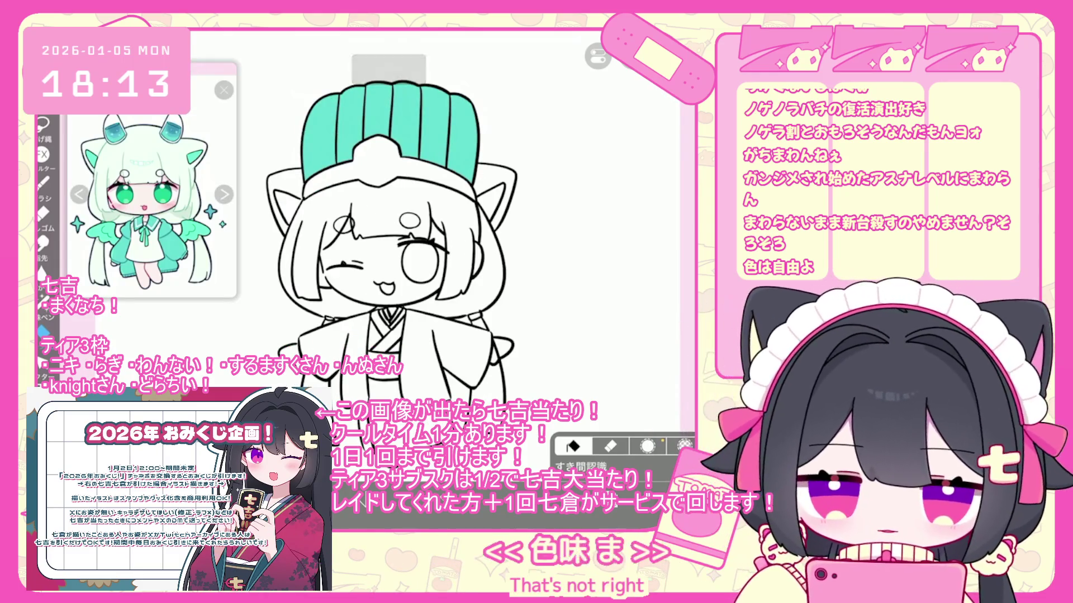
click(614, 246)
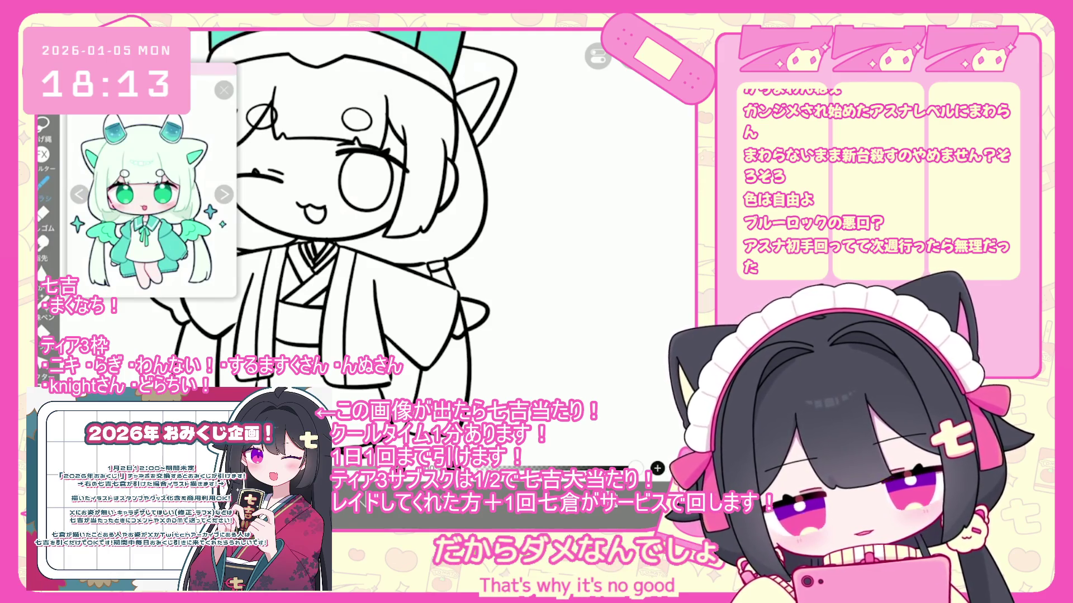
key(ctrl+z)
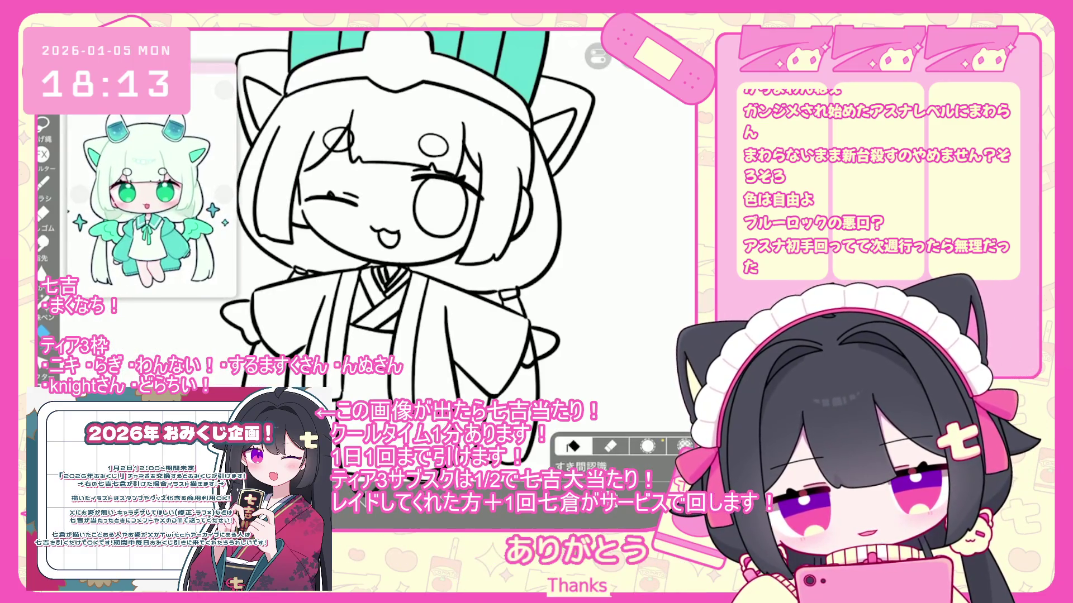
click(342, 335)
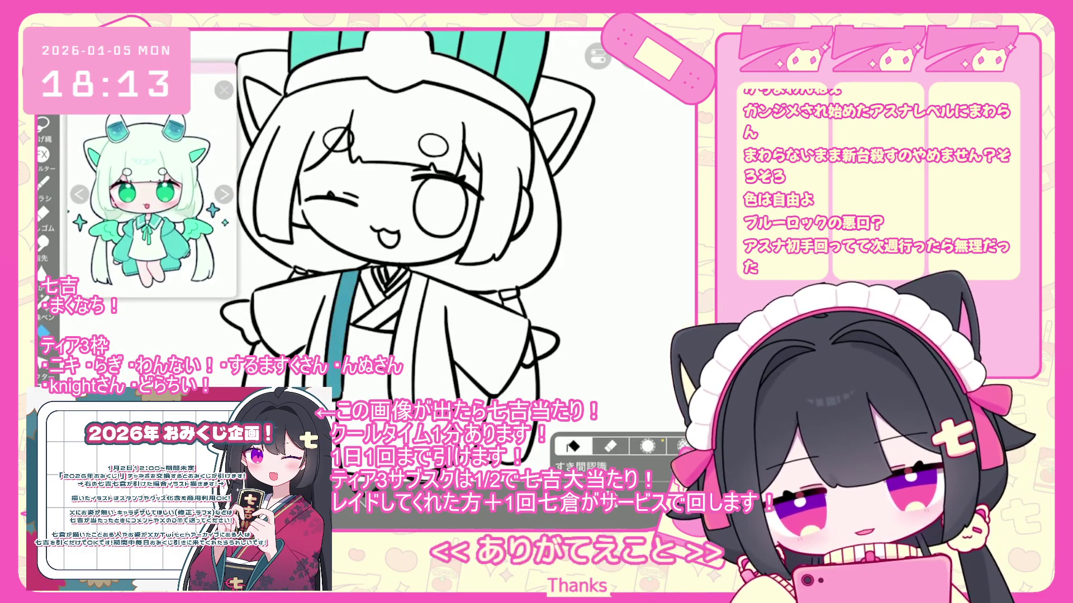
click(409, 335)
scroll(408, 224, down, 2)
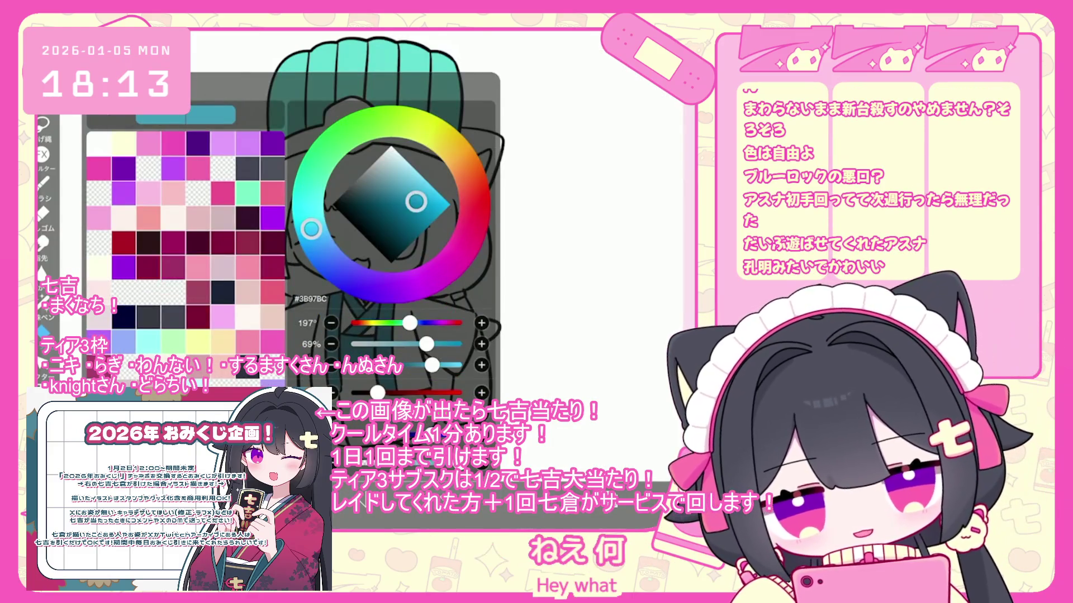
Pick the pale mint #F2FFFC for the kimono body, then undo the fill
click(394, 148)
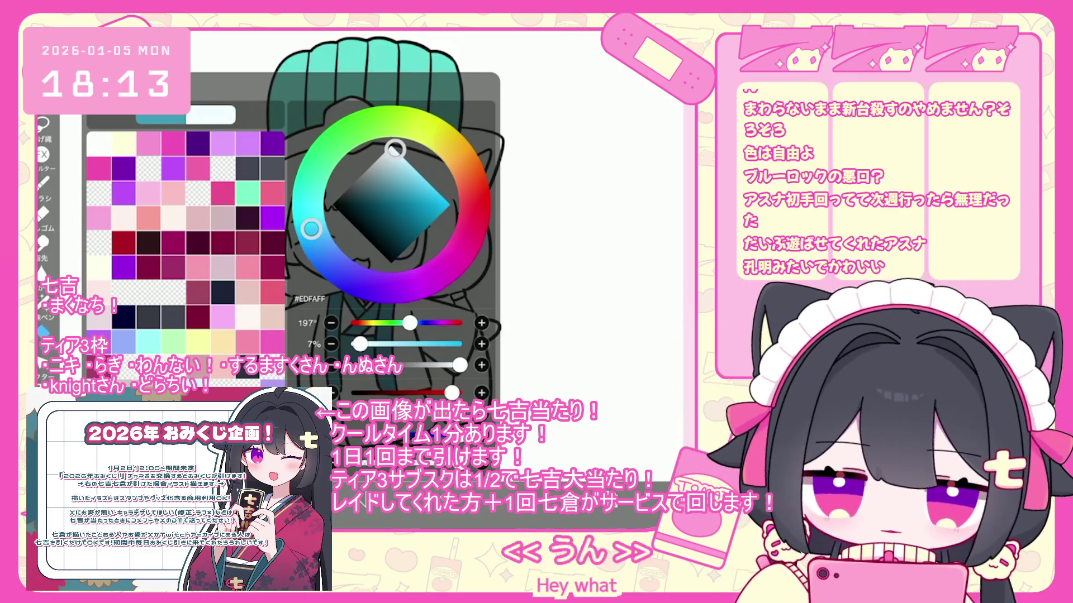
click(308, 191)
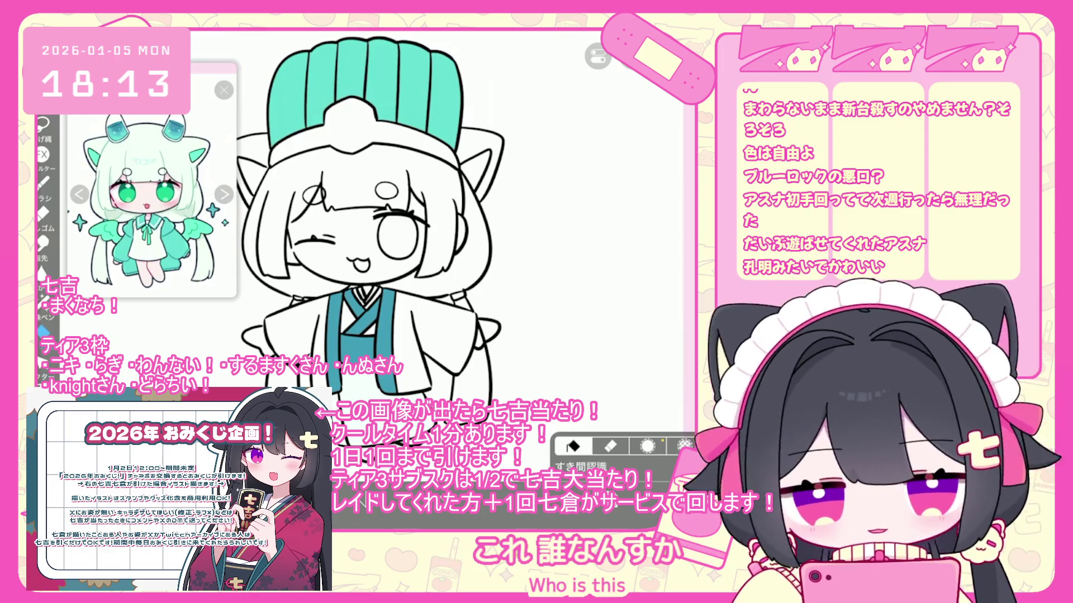
key(ctrl+z)
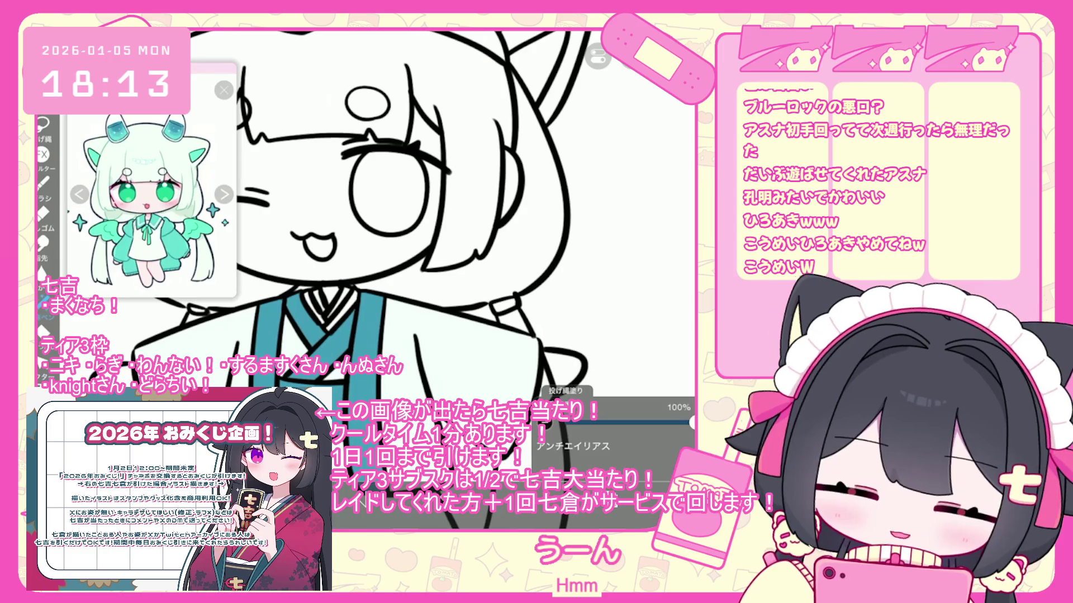
On layer 2, brush a green line along the kimono's inner collar
click(609, 303)
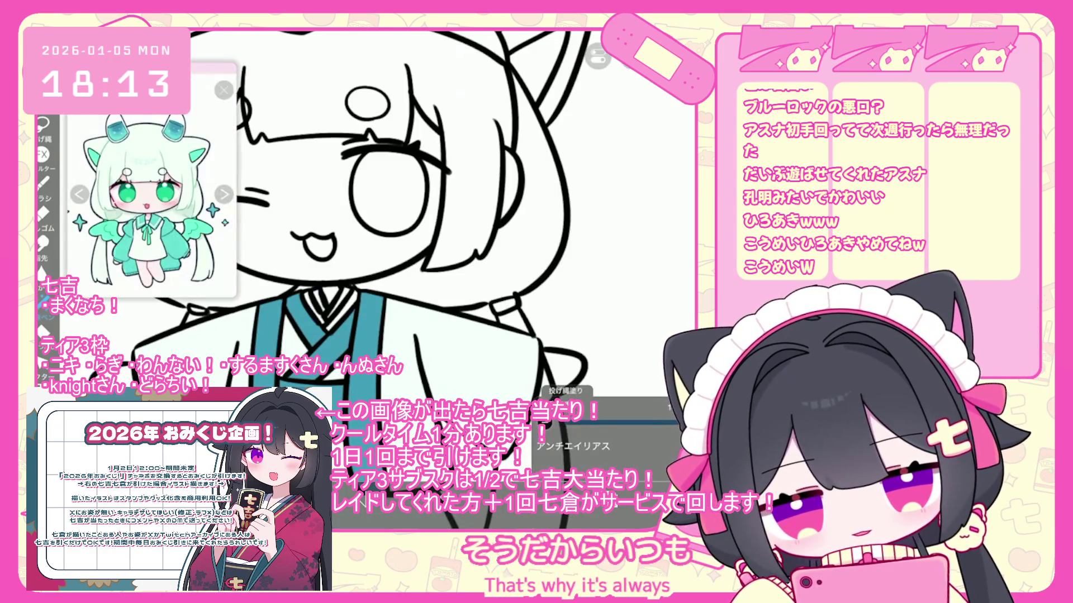
click(166, 170)
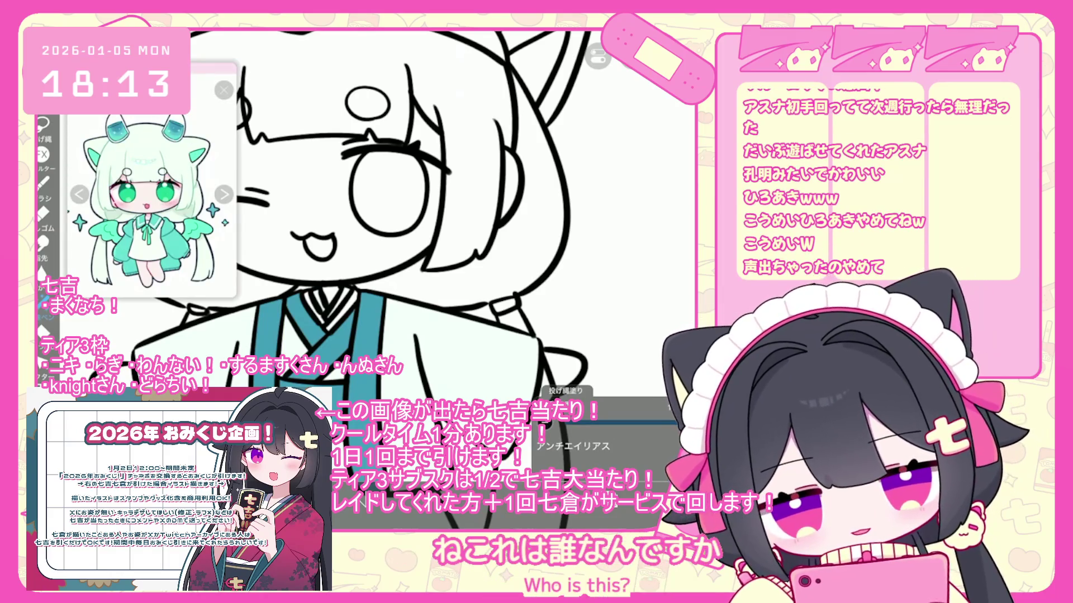
drag(327, 331, 356, 298)
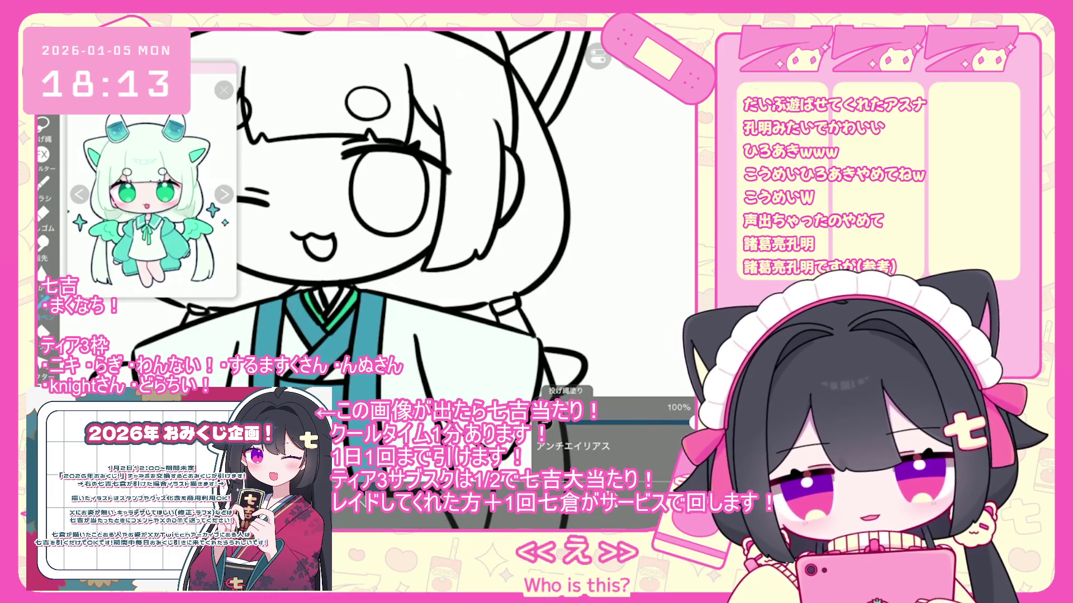
scroll(357, 224, down, 3)
scroll(357, 224, up, 1)
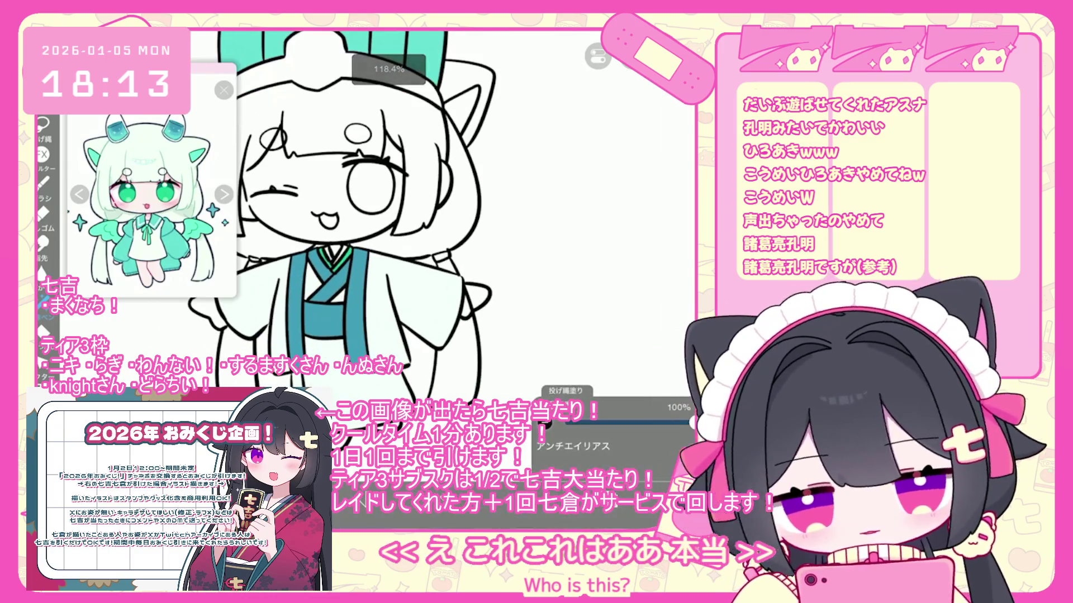
click(597, 56)
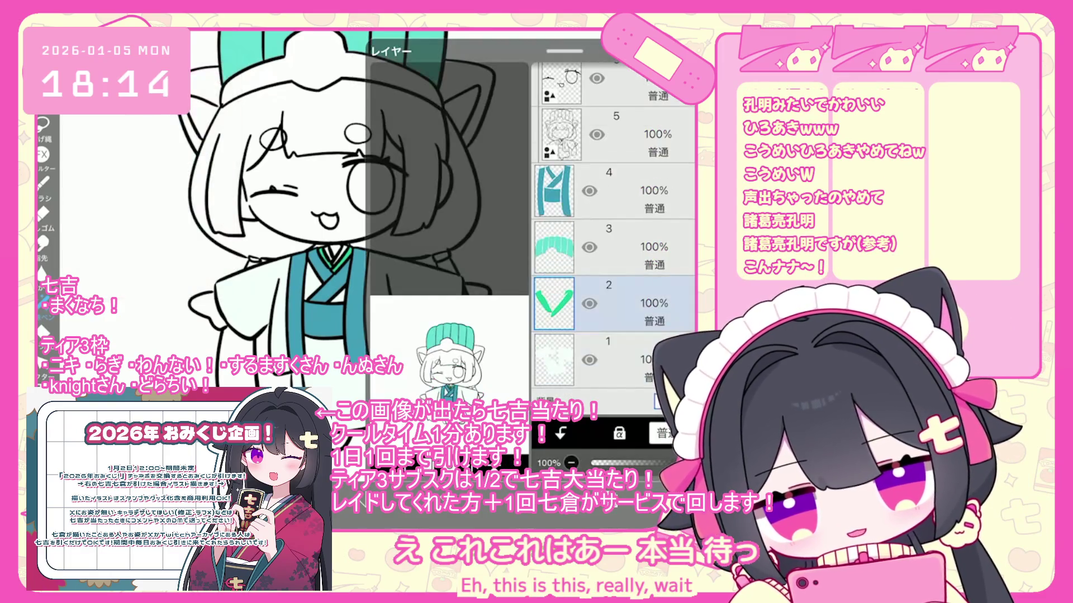
Undo the two latest brush strokes and the two most recent fills
scroll(615, 235, up, 2)
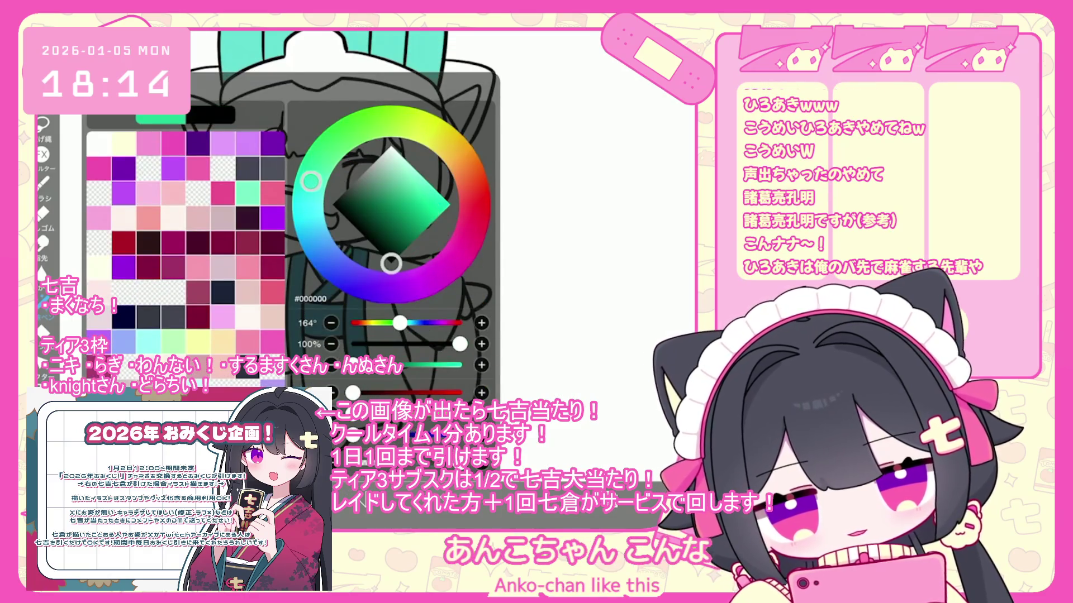
scroll(357, 223, up, 2)
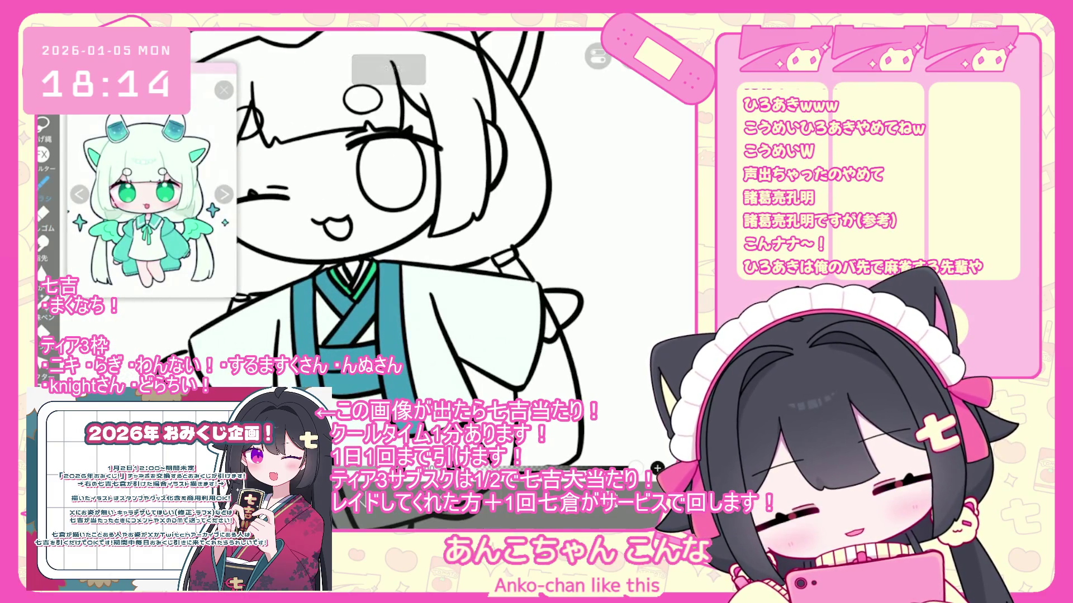
key(ctrl+z)
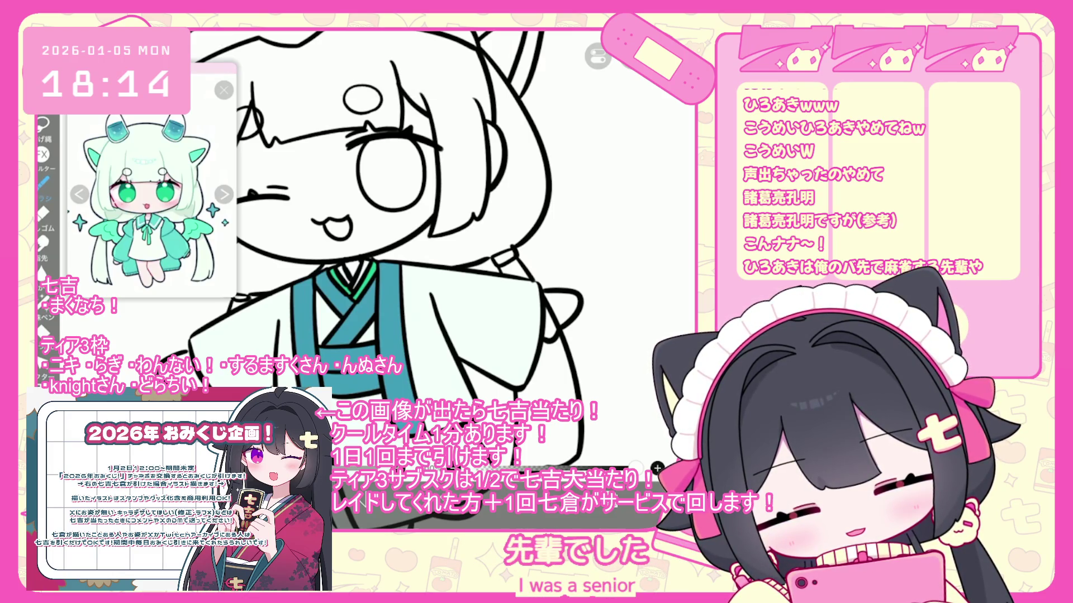
key(ctrl+z)
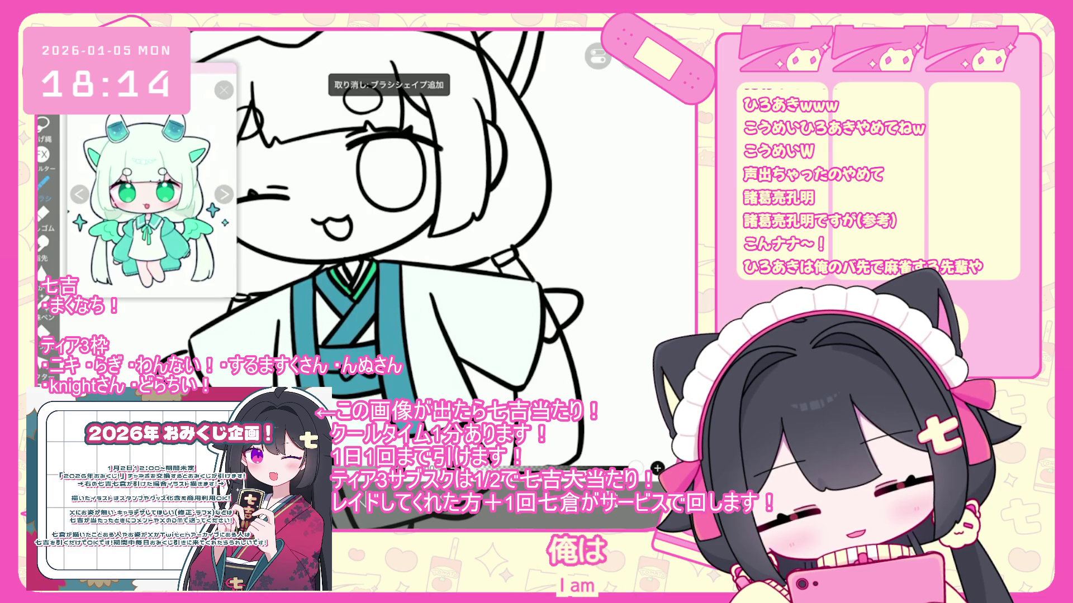
scroll(391, 224, down, 5)
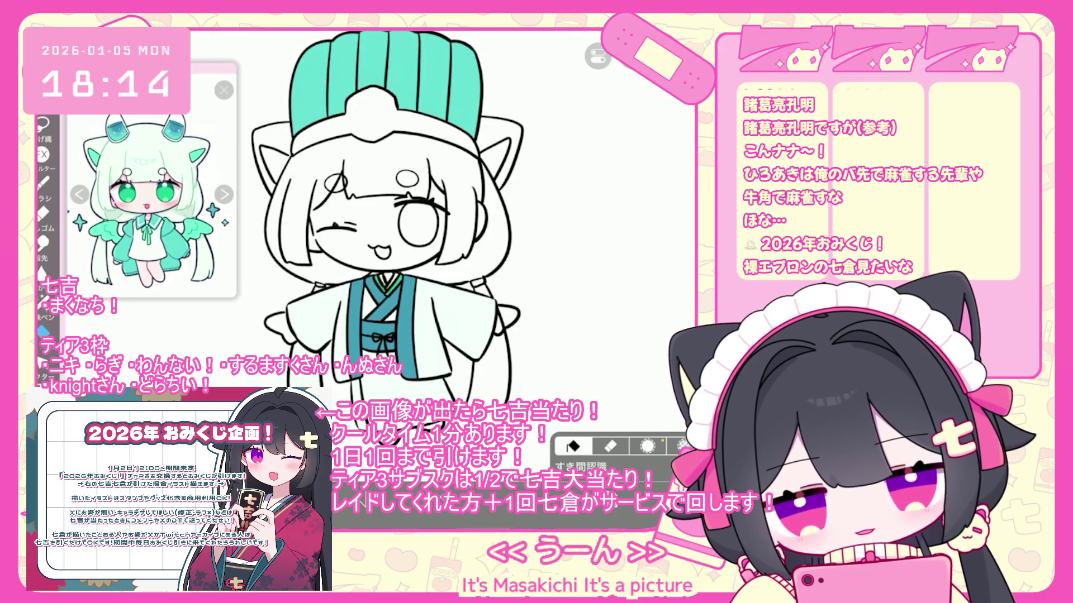
key(ctrl+z)
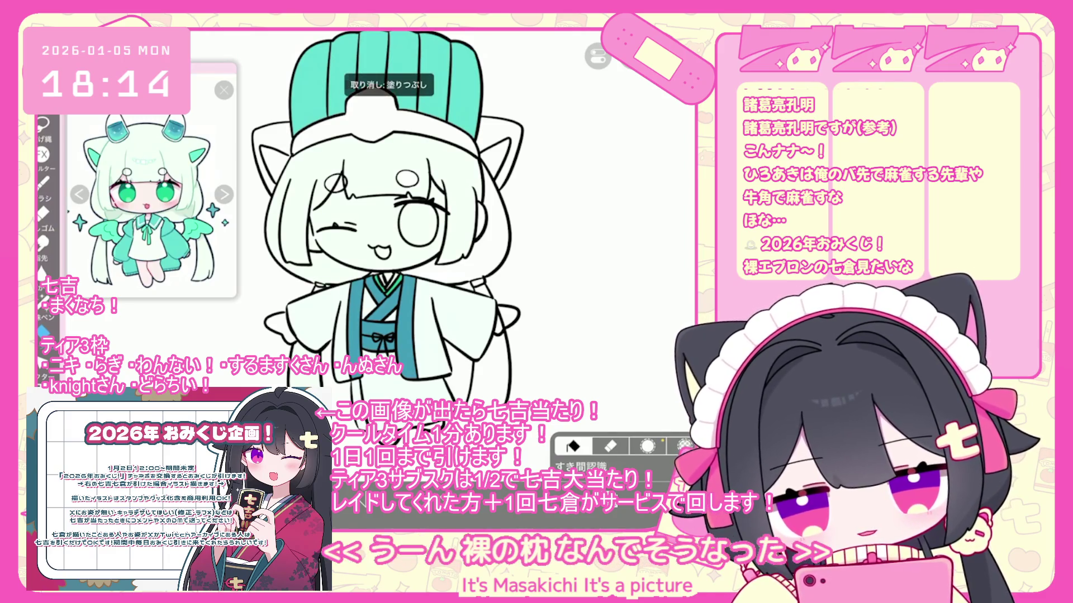
key(ctrl+z)
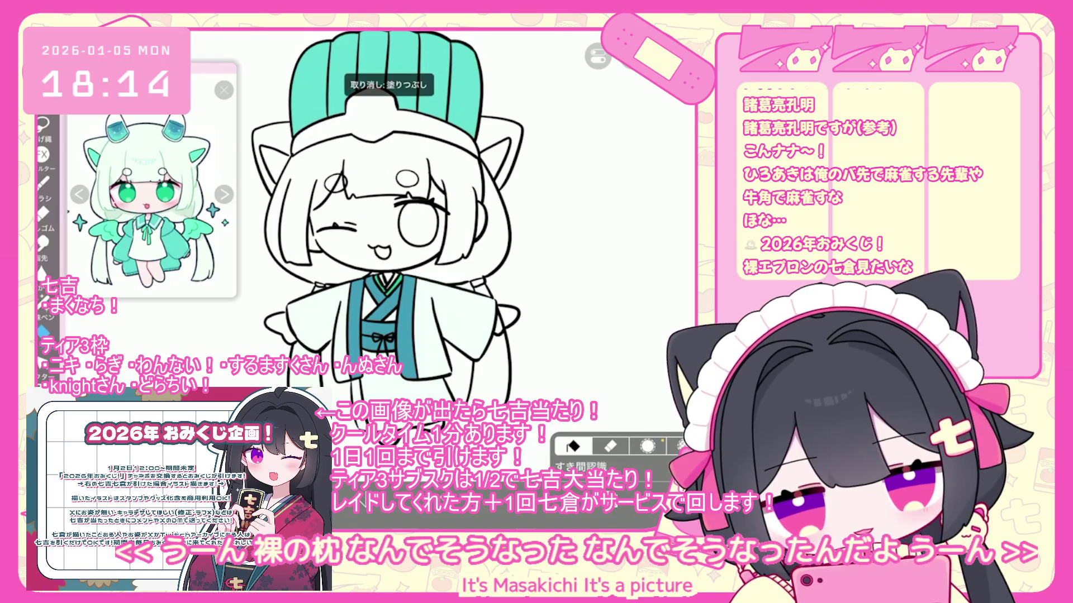
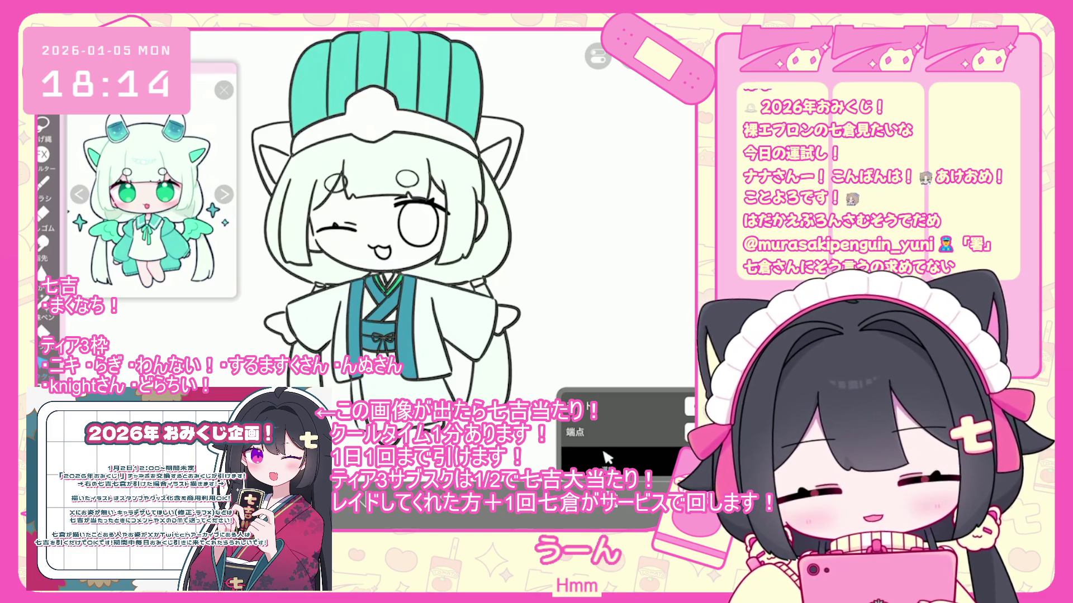
Bring up the Layers panel and scroll up through the layer list
click(606, 458)
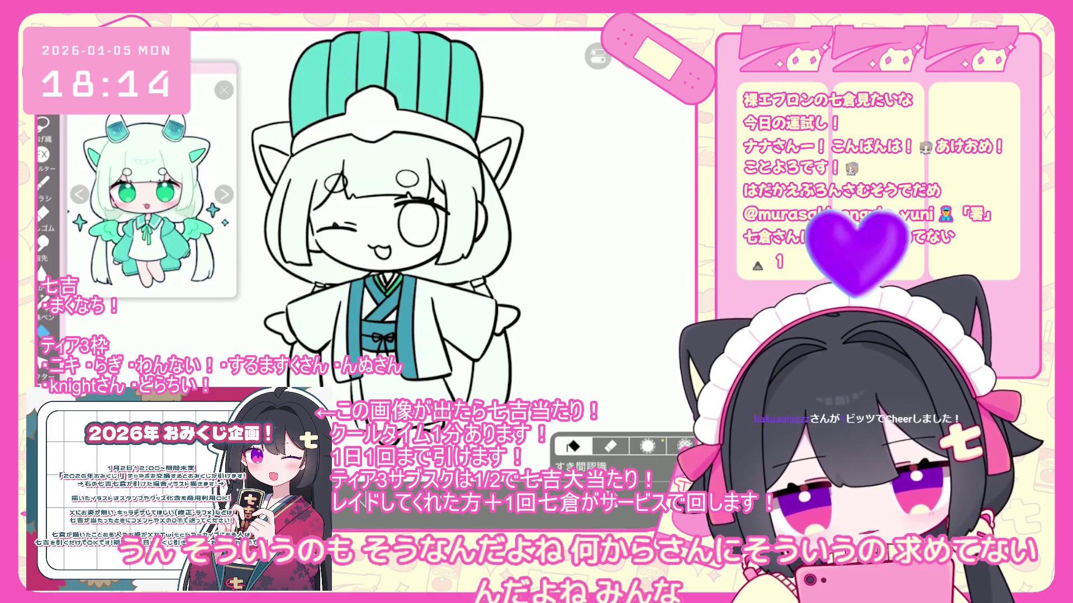
scroll(389, 224, up, 1)
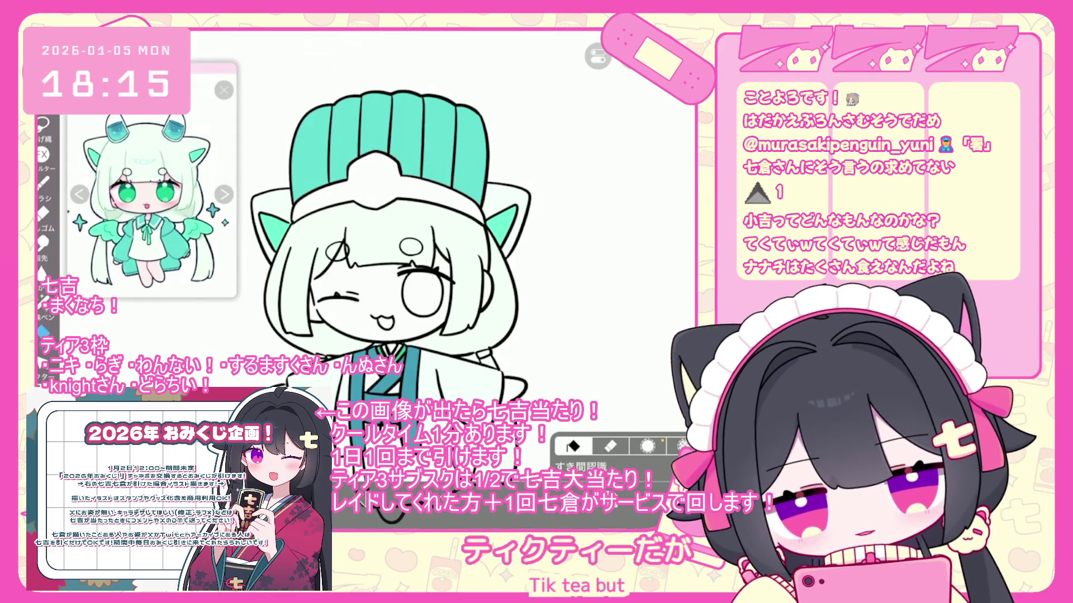
Set the fill colour to pale yellow #E6FFB5
mouse_move(330, 147)
mouse_down()
mouse_move(405, 122)
mouse_move(408, 162)
mouse_up()
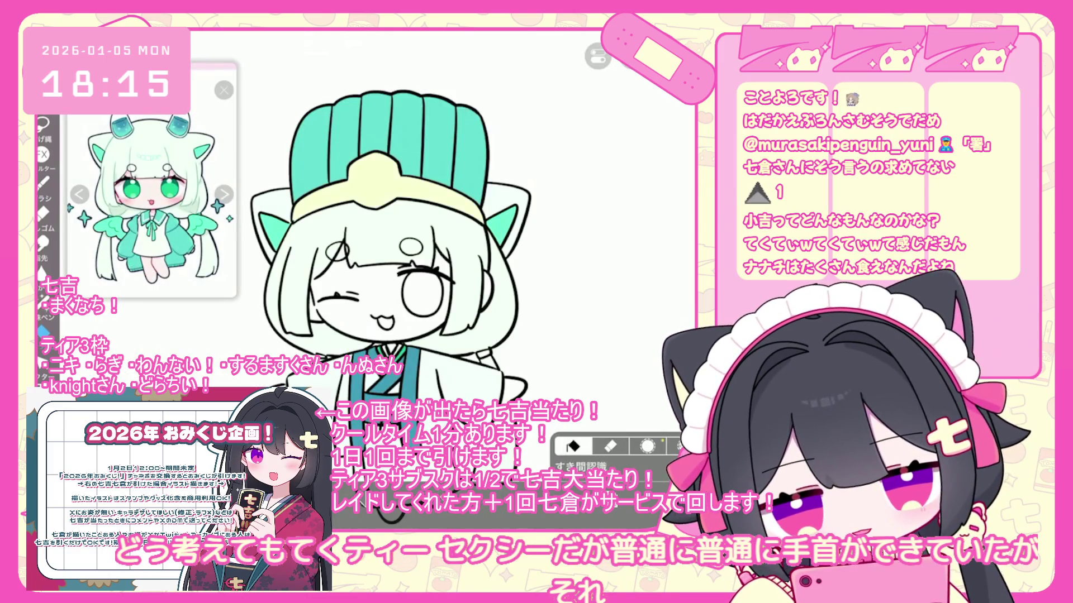
scroll(391, 230, down, 2)
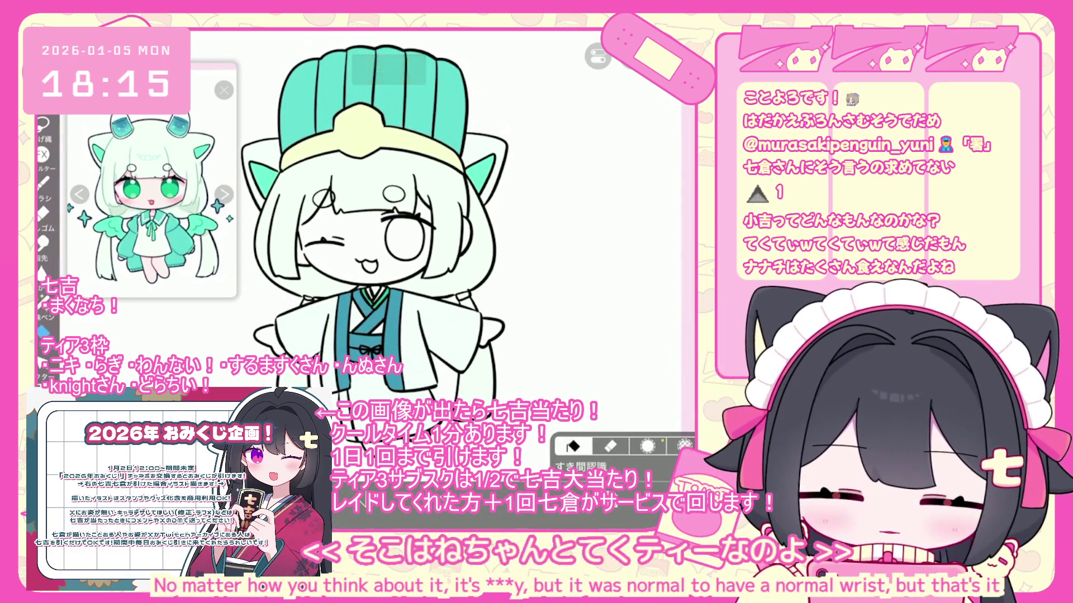
scroll(369, 224, up, 3)
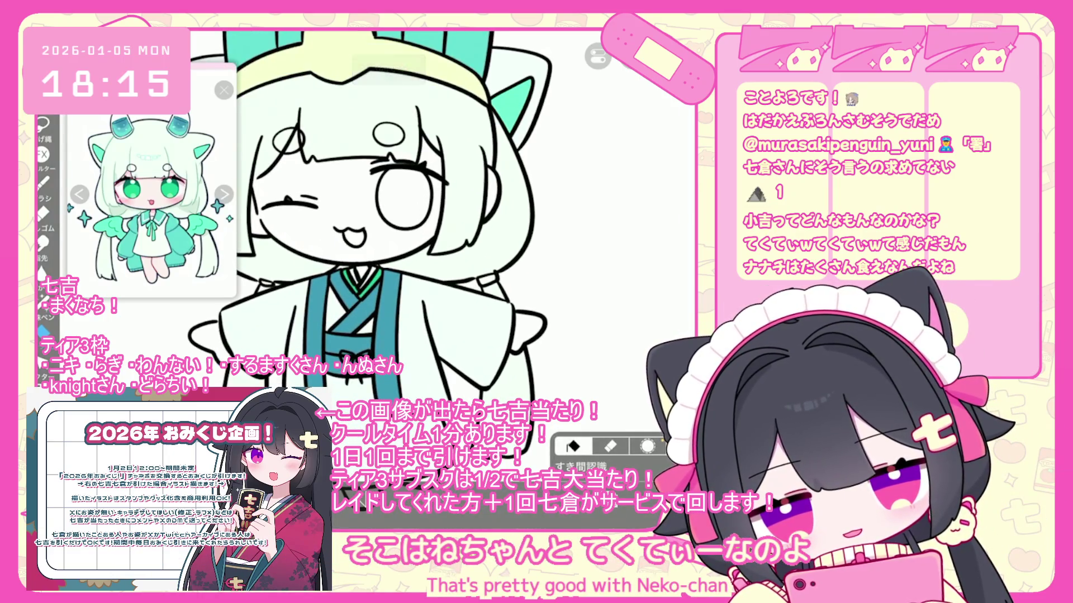
scroll(613, 234, down, 5)
Select layer 2, centre the character, and lasso-fill the hat band, undoing a stray fill
click(608, 360)
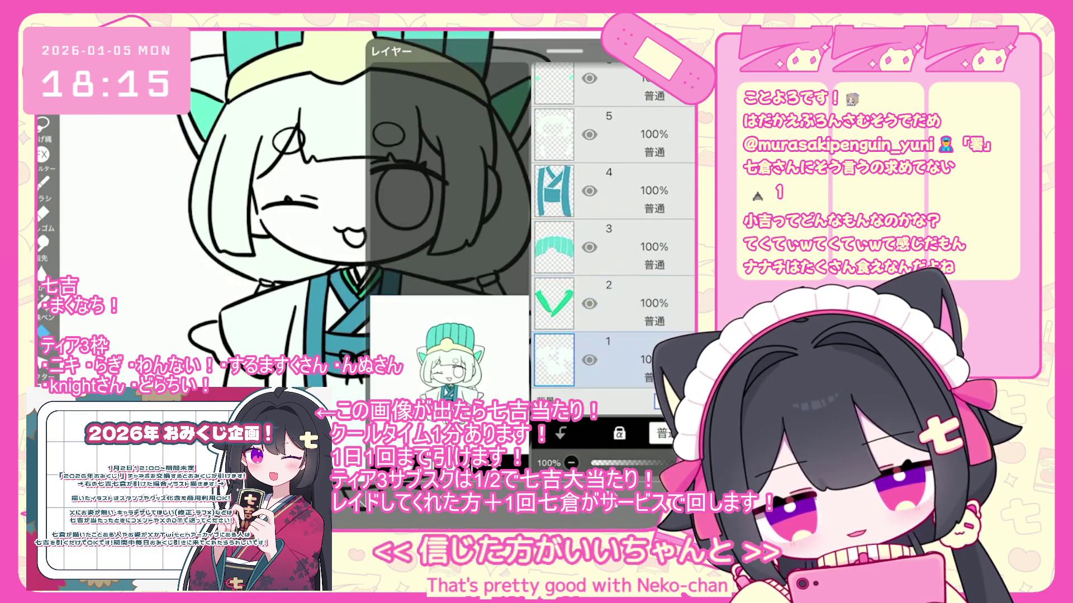
click(608, 303)
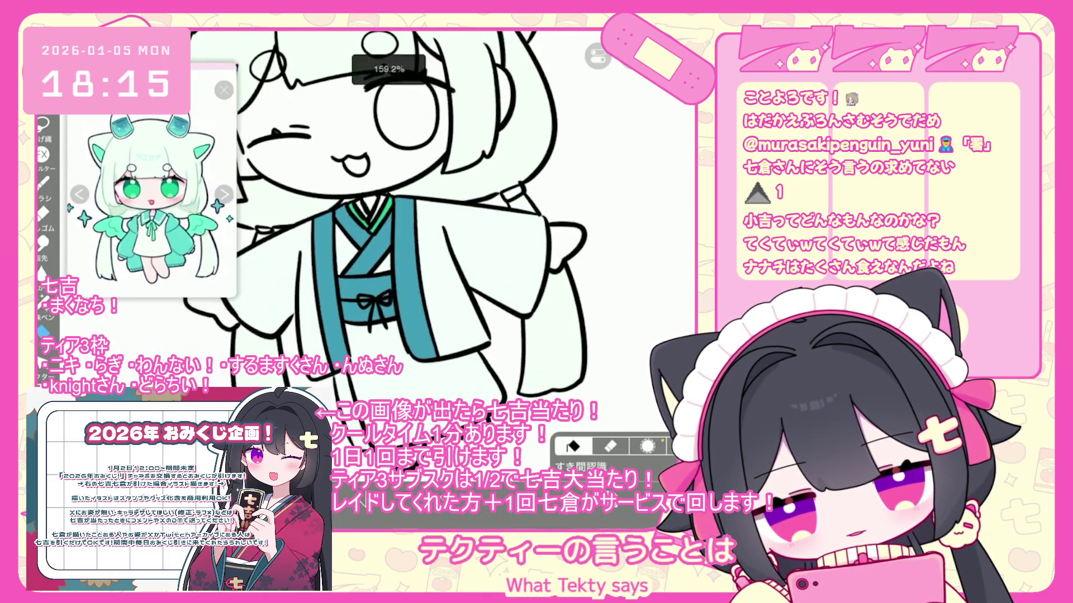
drag(358, 223, 405, 259)
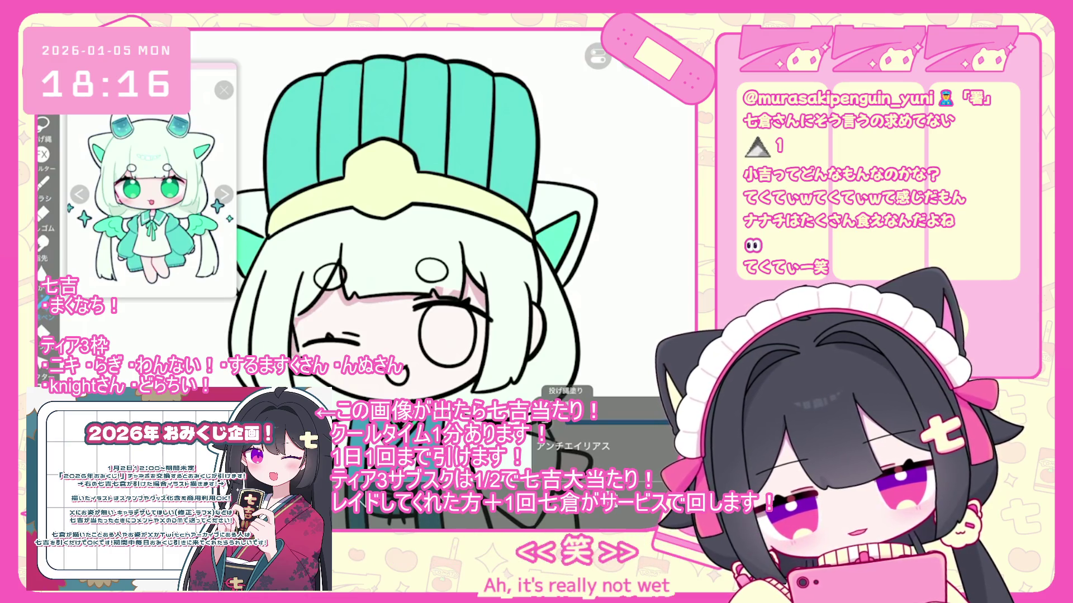
key(ctrl+z)
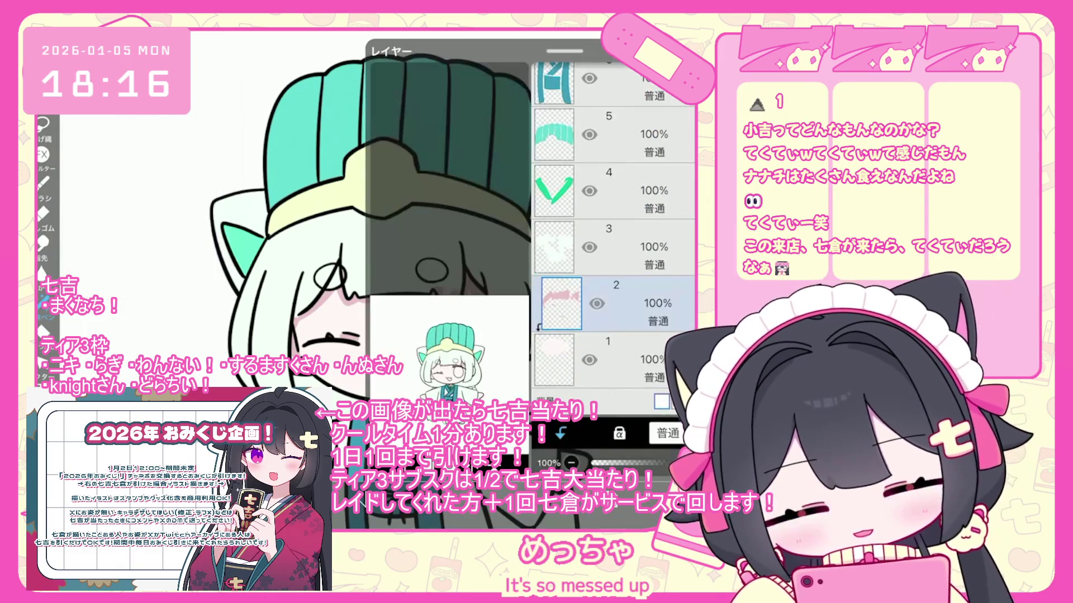
click(615, 247)
scroll(615, 235, up, 5)
click(615, 316)
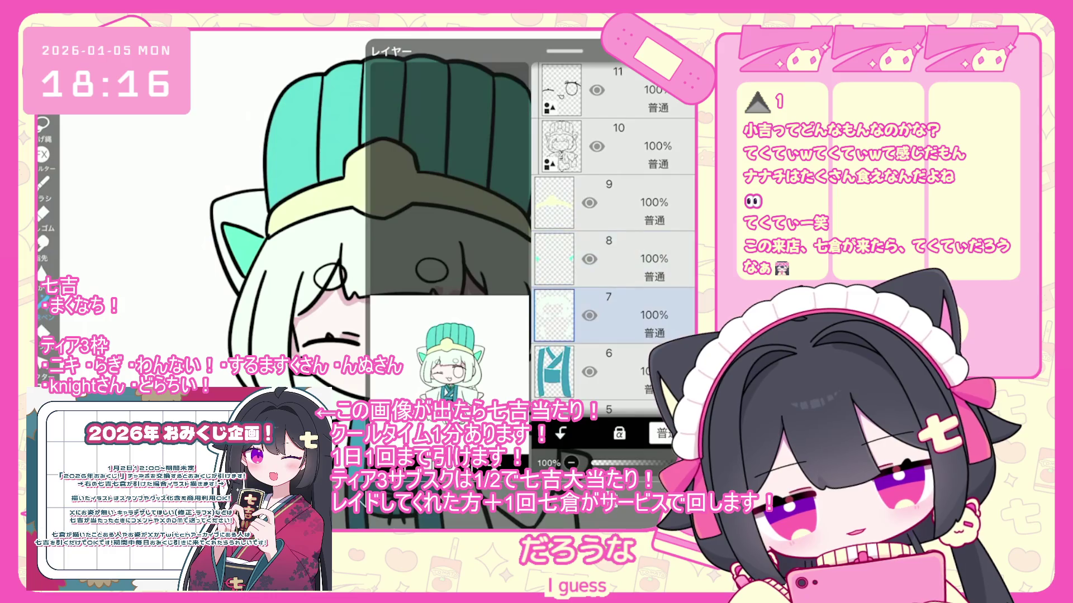
click(447, 223)
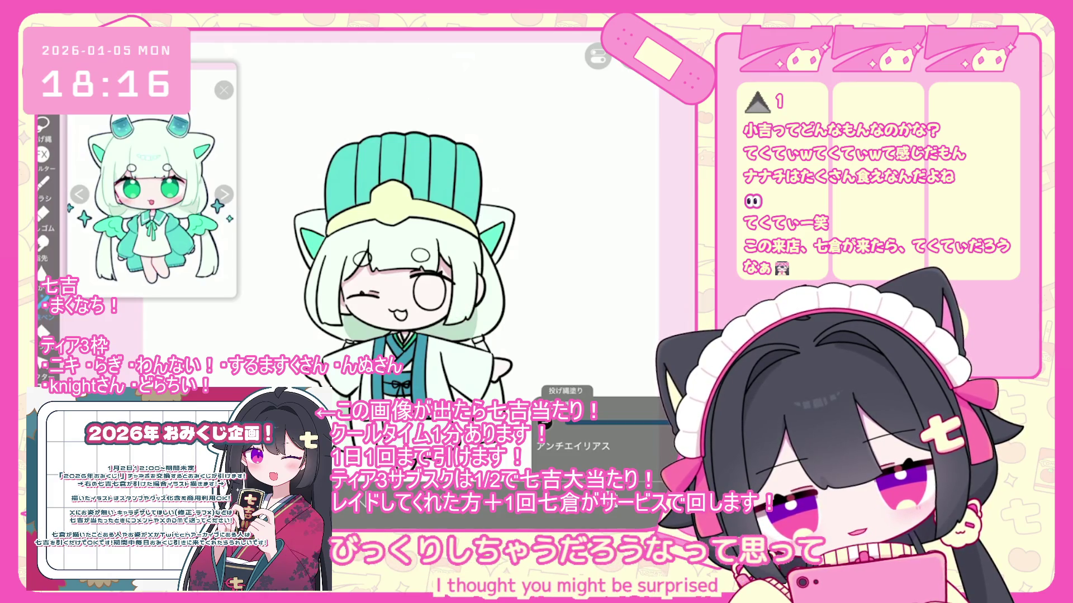
key(ctrl+z)
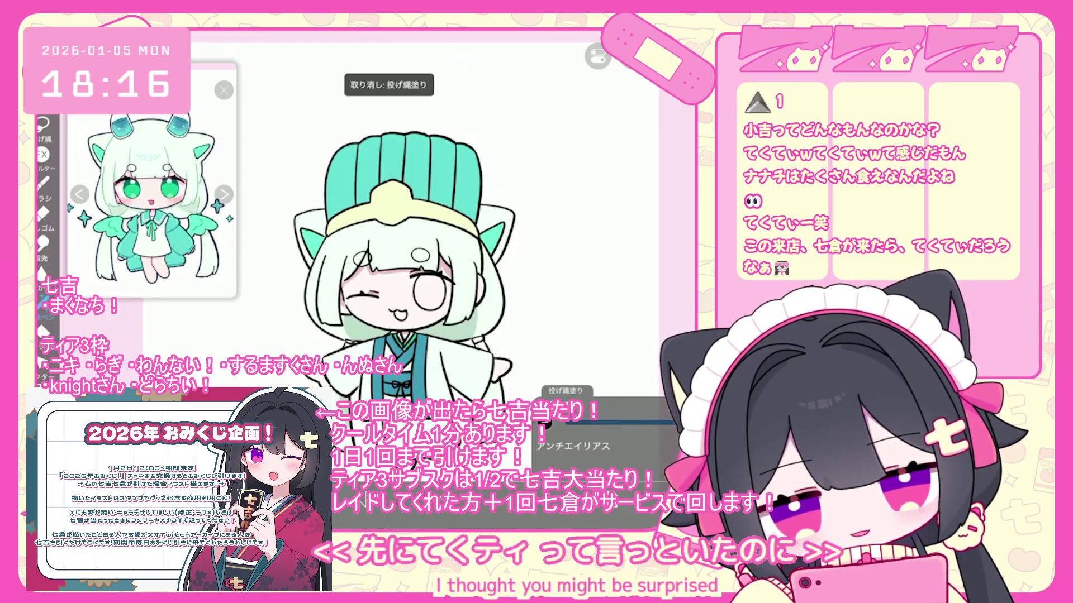
scroll(399, 266, up, 2)
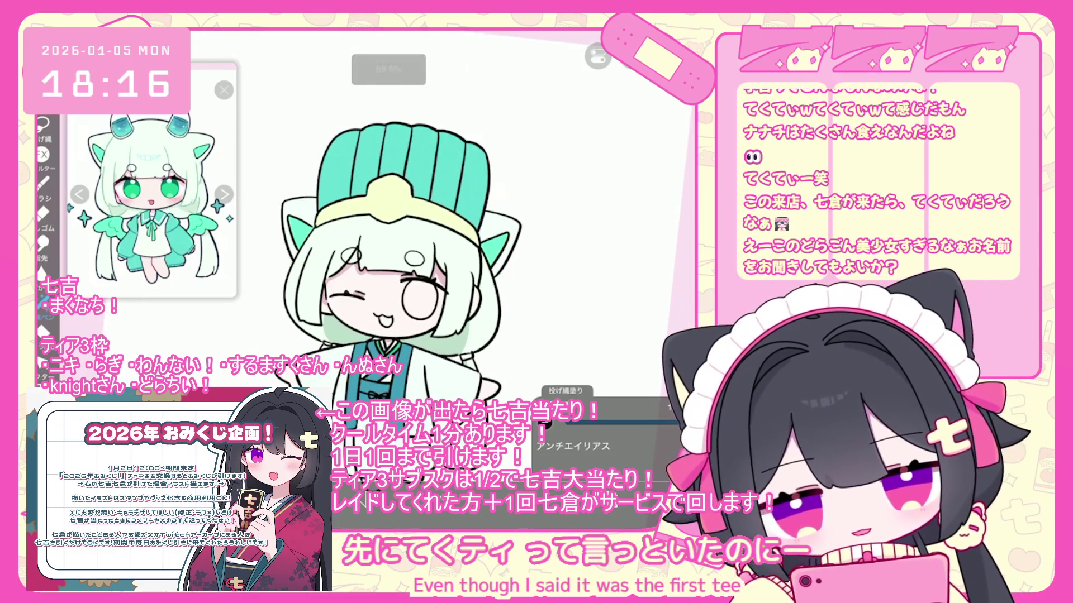
key(ctrl+z)
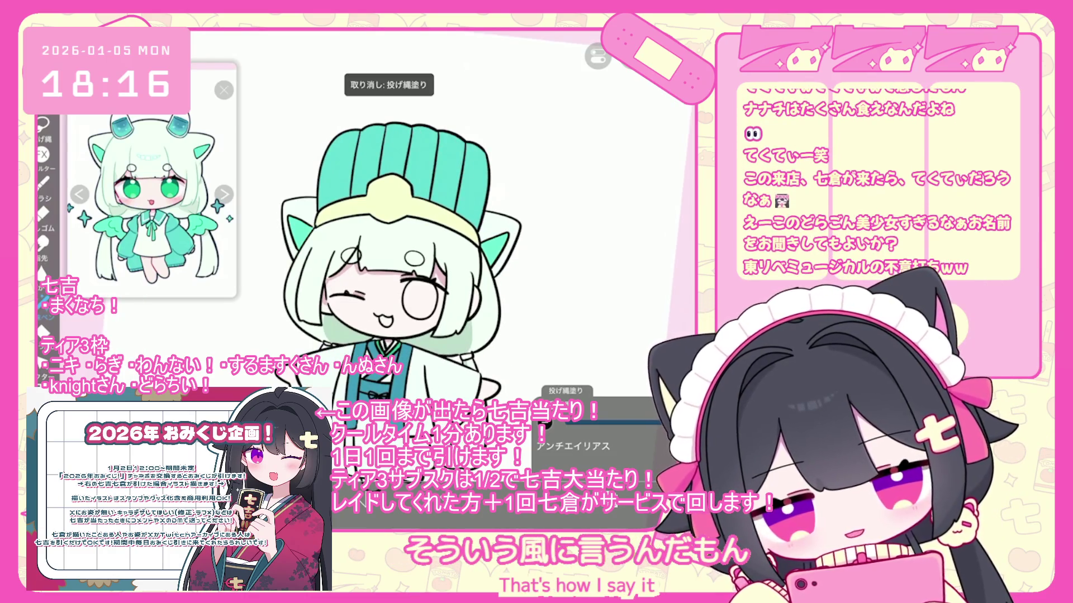
scroll(399, 266, down, 2)
scroll(400, 265, up, 2)
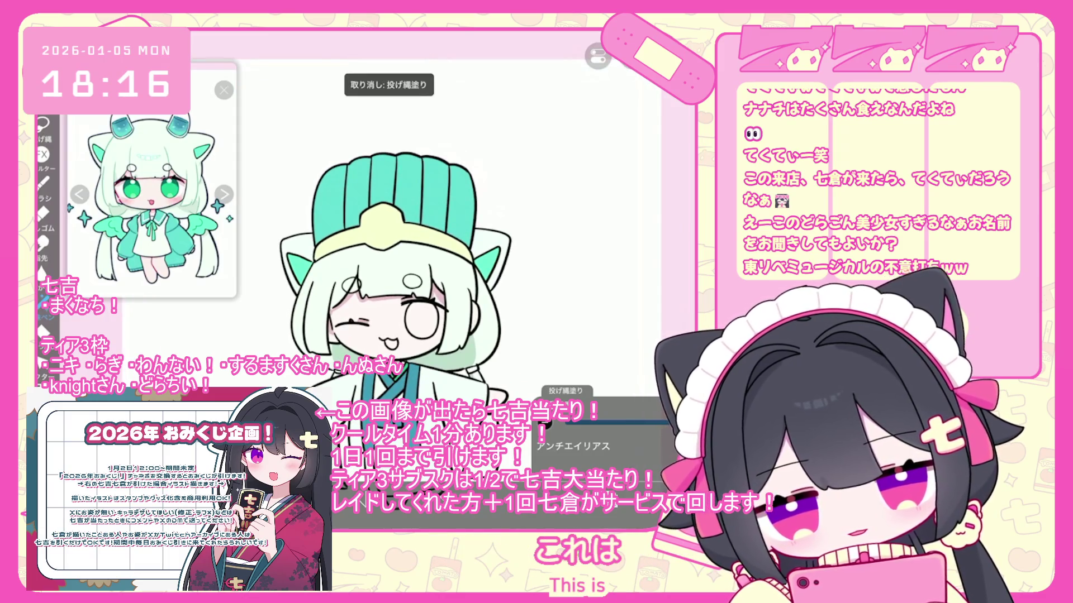
scroll(396, 280, down, 1)
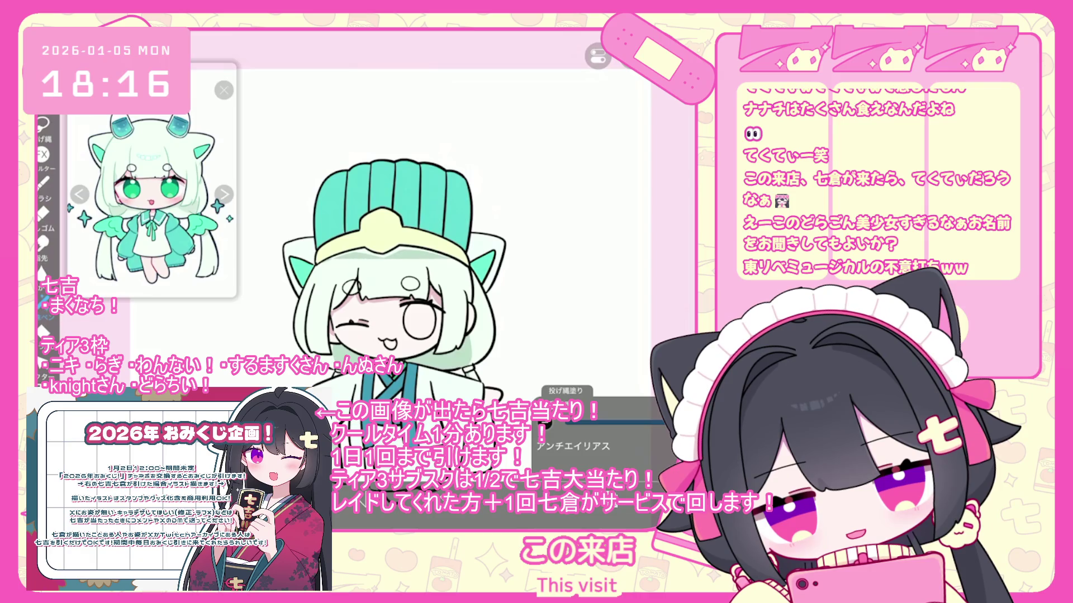
scroll(396, 279, down, 1)
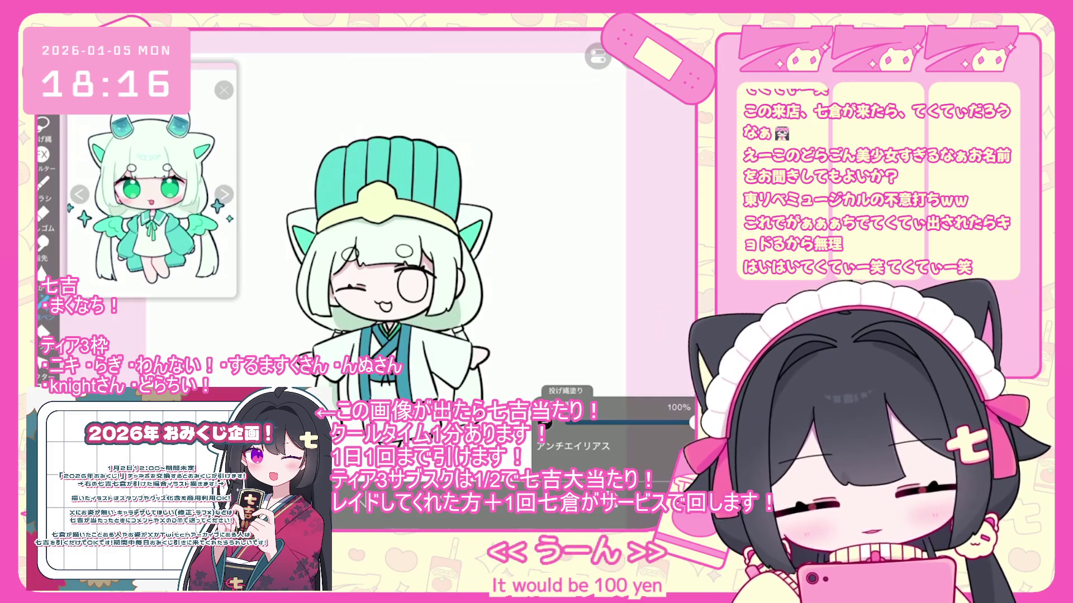
scroll(613, 234, down, 5)
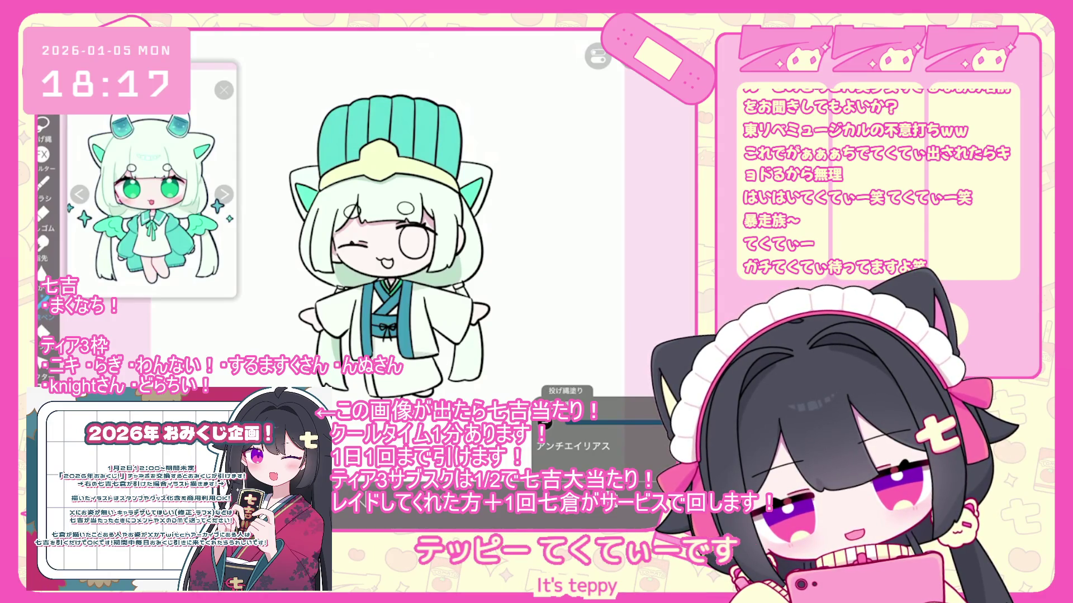
key(ctrl+z)
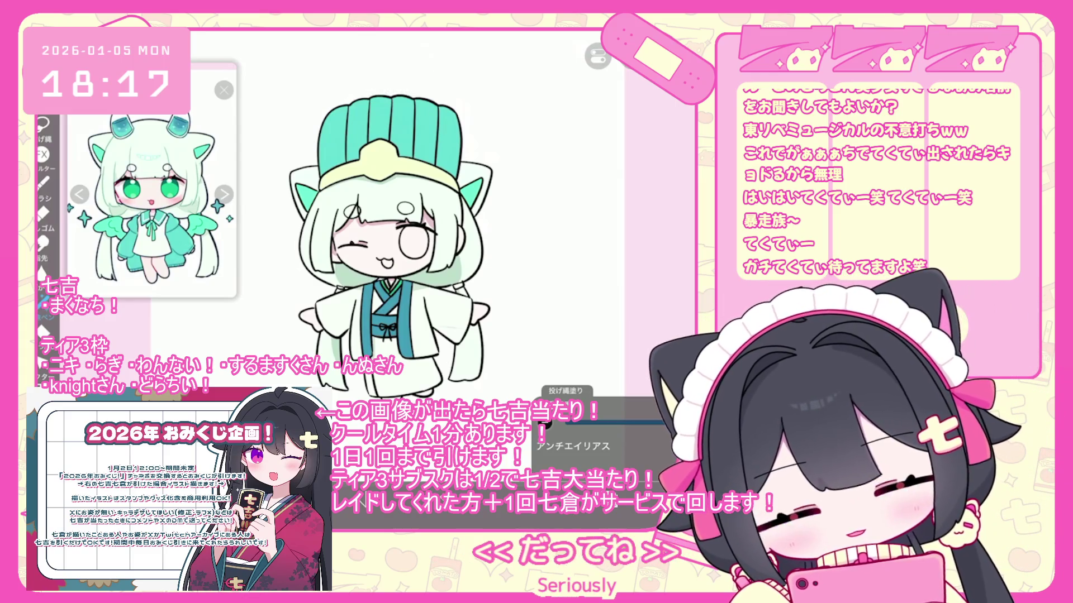
key(ctrl+z)
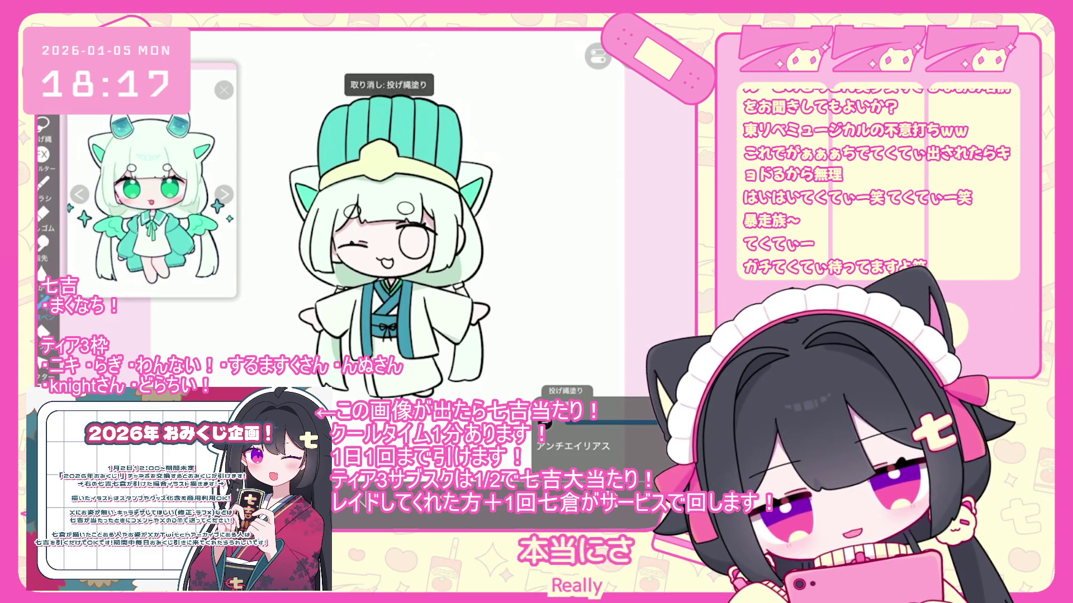
scroll(613, 235, down, 3)
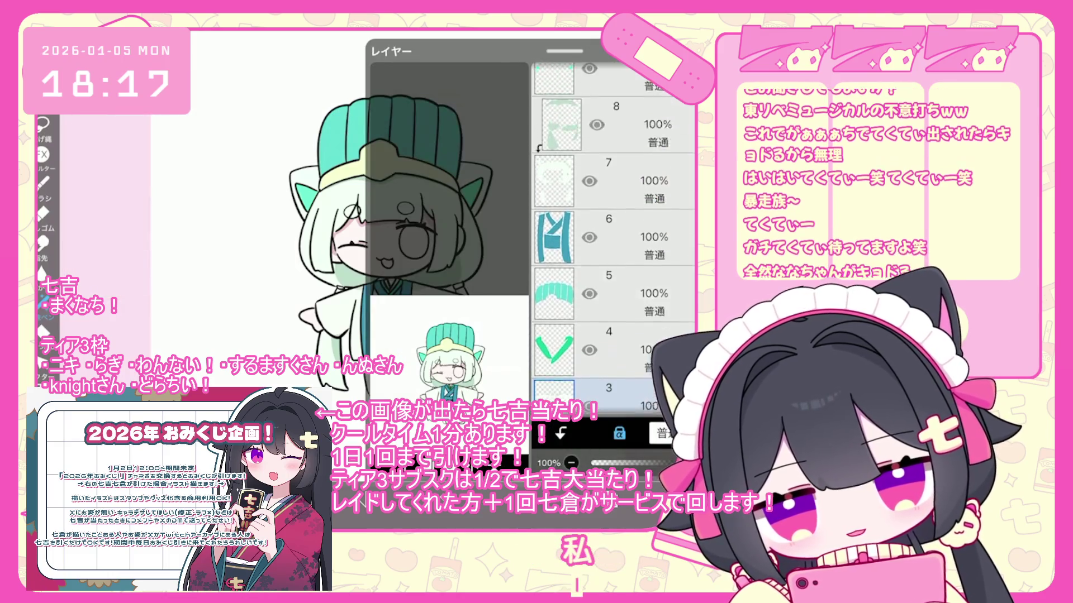
Add a new layer 3 and fill the left part of the big eye green
click(613, 247)
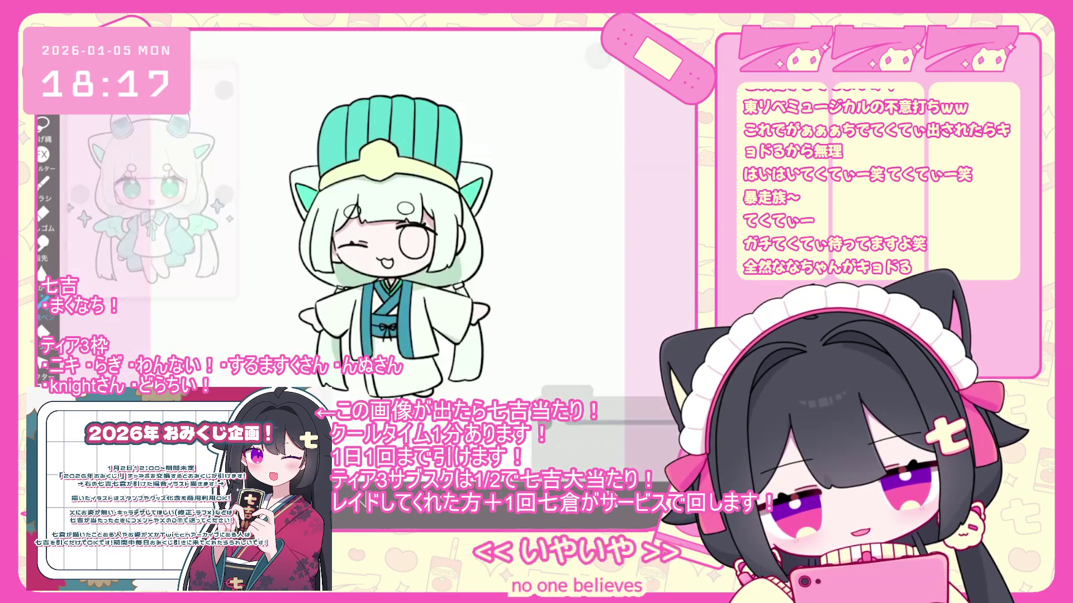
scroll(391, 224, up, 5)
drag(373, 265, 365, 335)
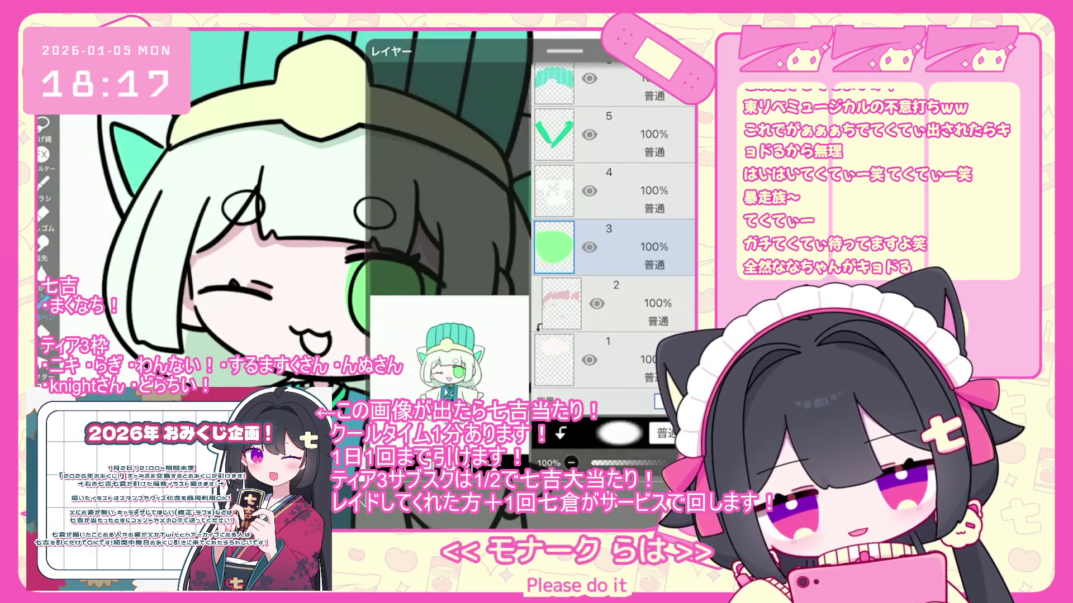
key(ctrl+z)
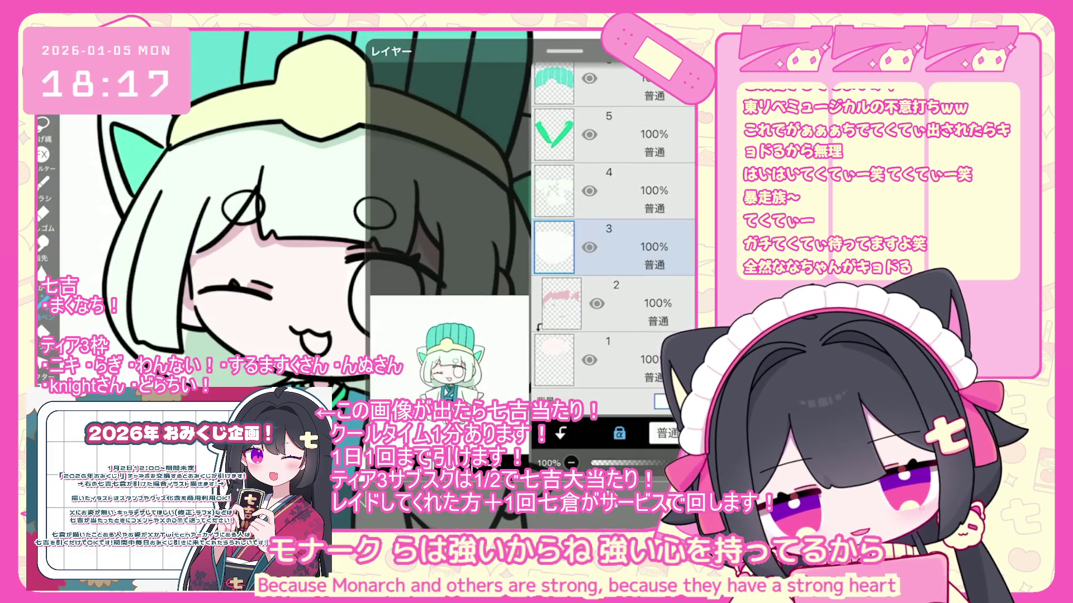
key(ctrl+shift+z)
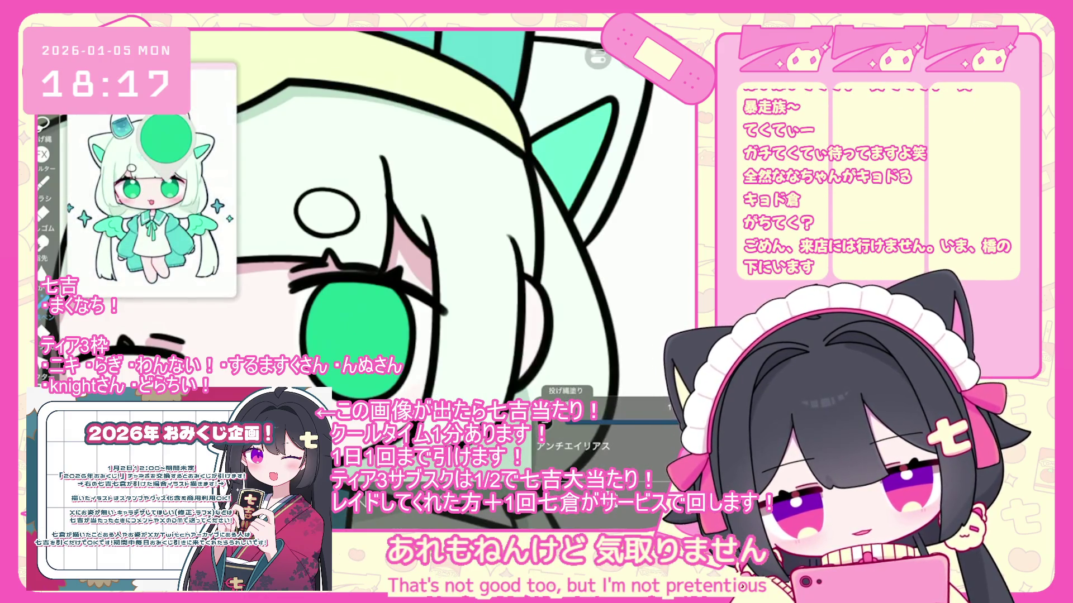
Undo the last lasso fill and scroll through the hat, hair and eye layers
scroll(452, 223, up, 3)
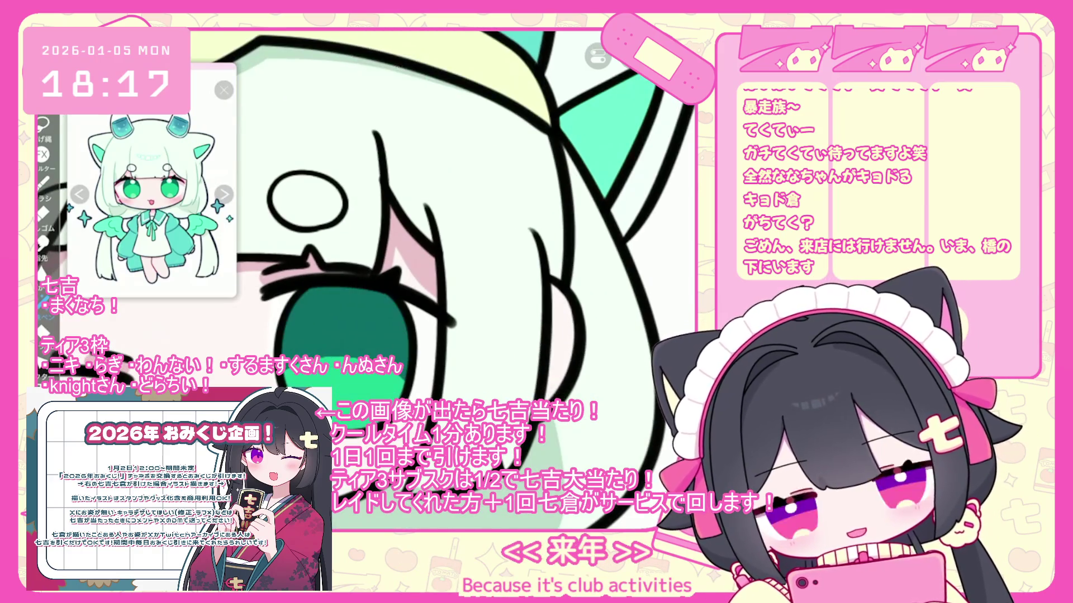
key(ctrl+z)
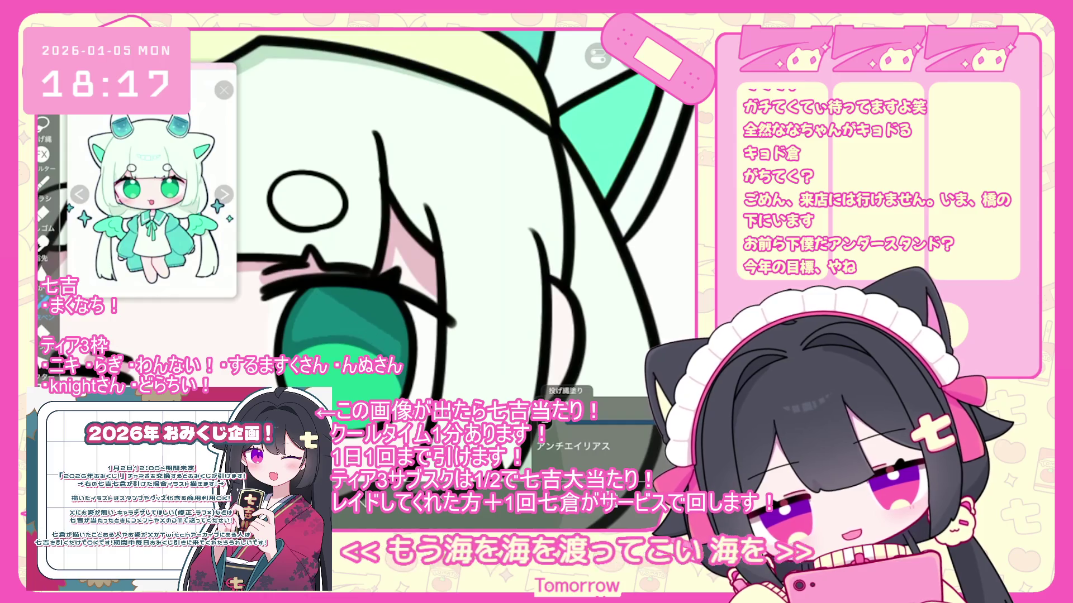
scroll(447, 251, up, 3)
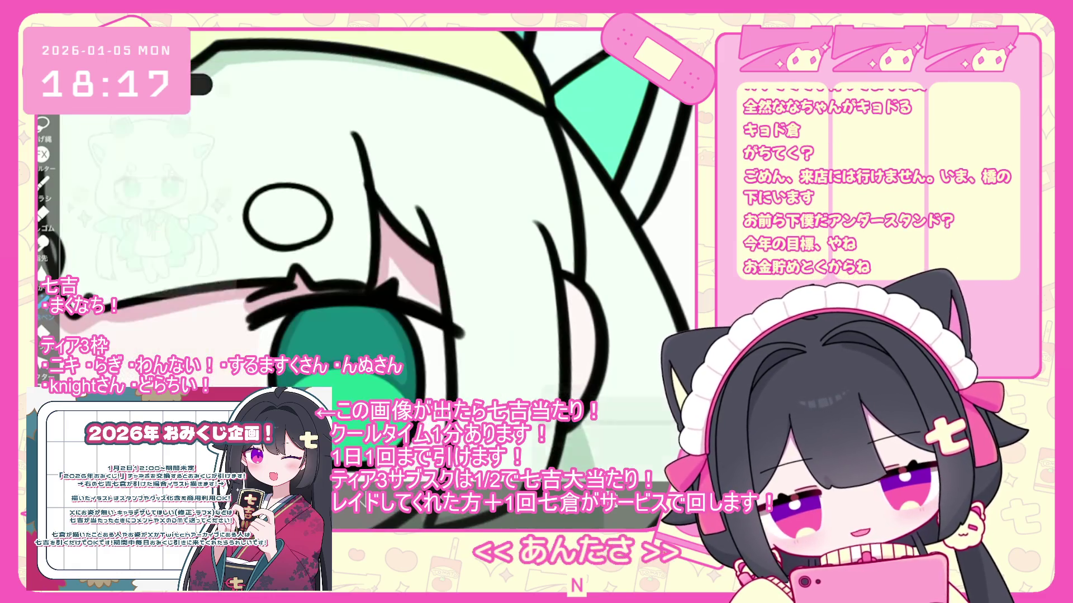
scroll(612, 240, up, 10)
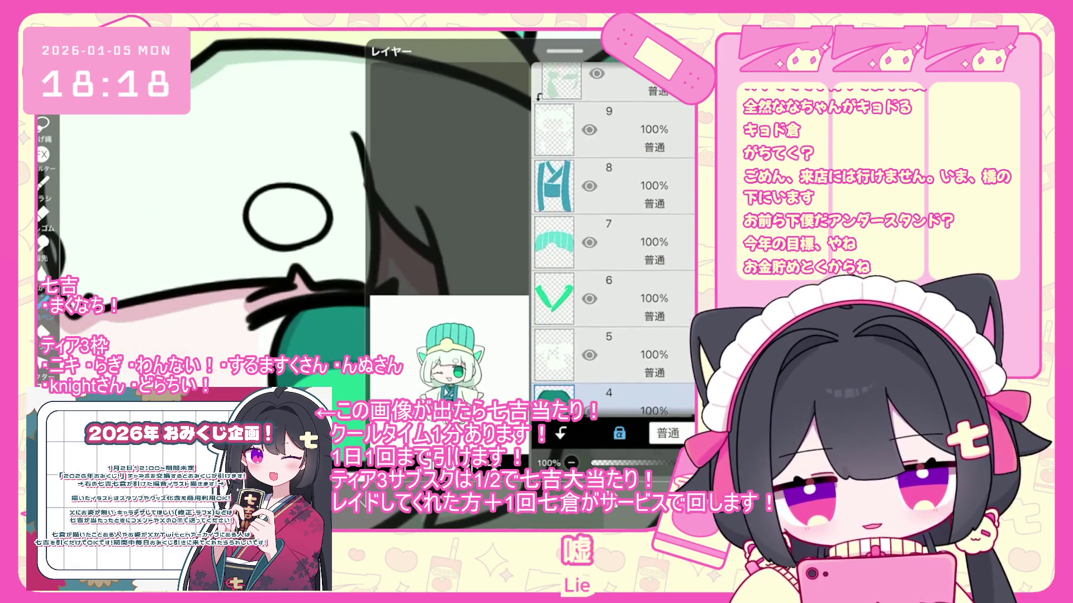
Undo the last lasso fill and select the iris layer 4
scroll(612, 251, down, 1)
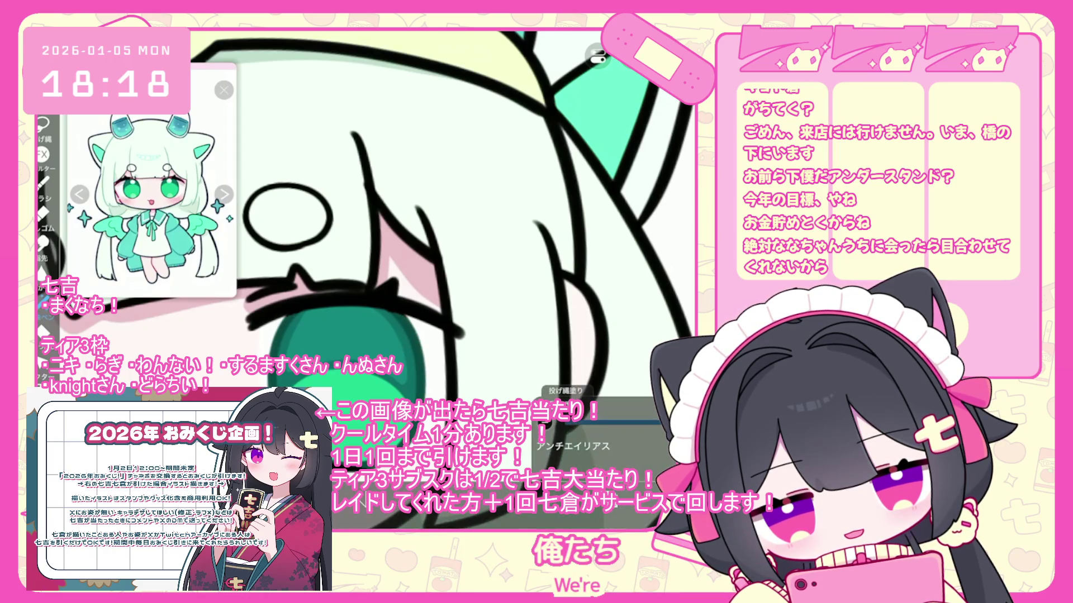
key(ctrl+z)
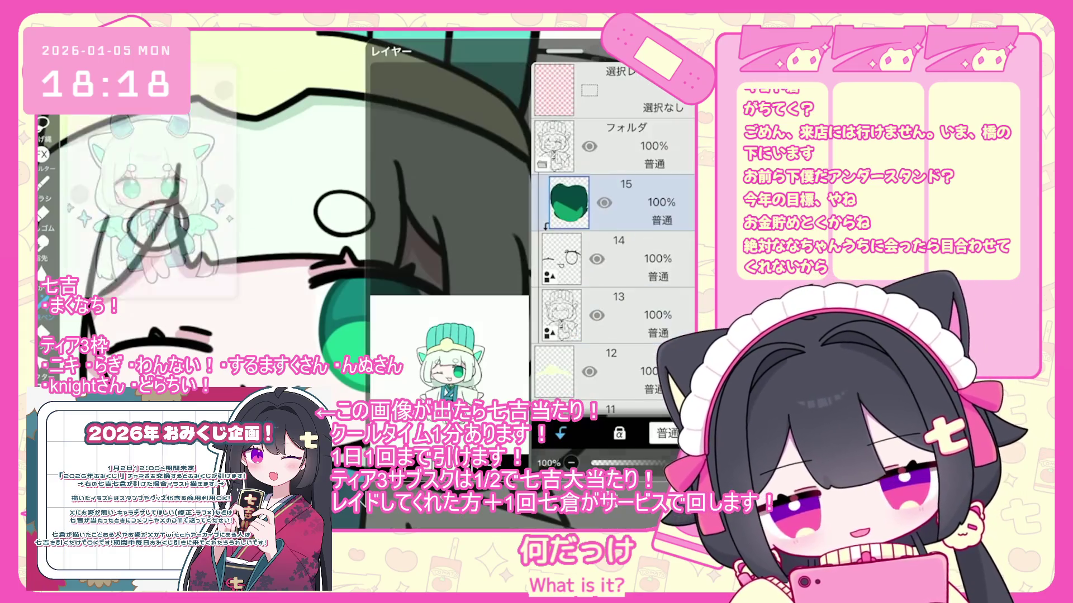
scroll(615, 235, down, 5)
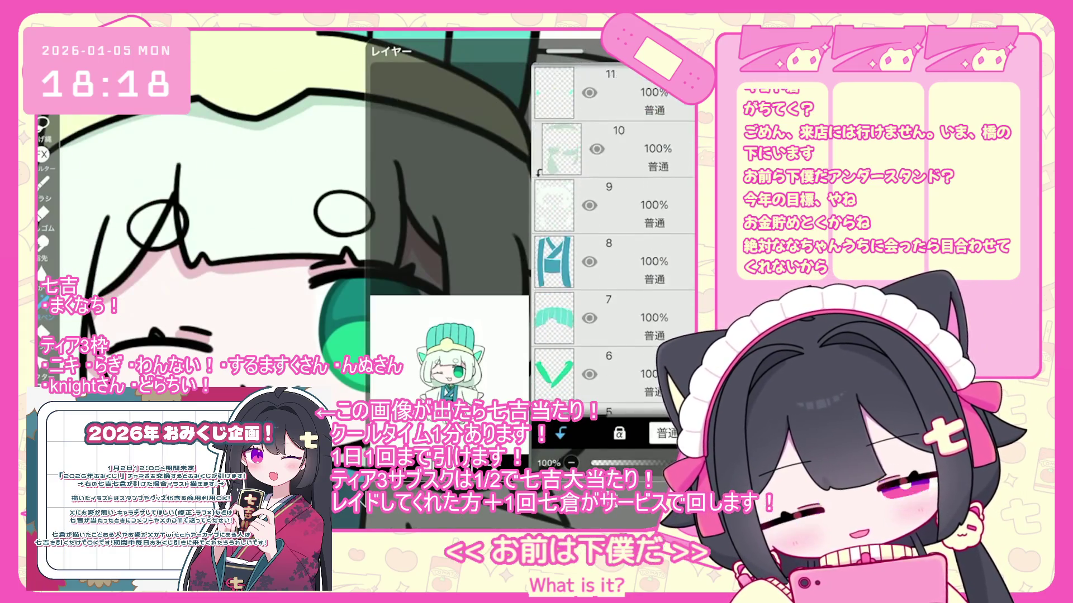
click(615, 234)
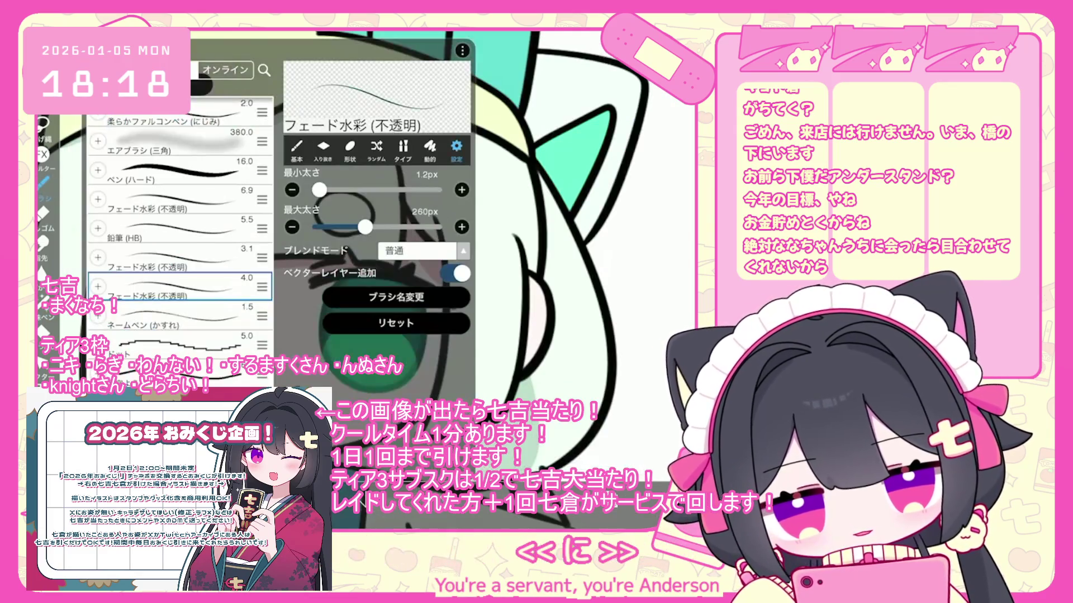
Draw a dark green oval pupil ring inside the eye, redrawing it thicker after undos
drag(373, 309, 368, 312)
key(ctrl+z)
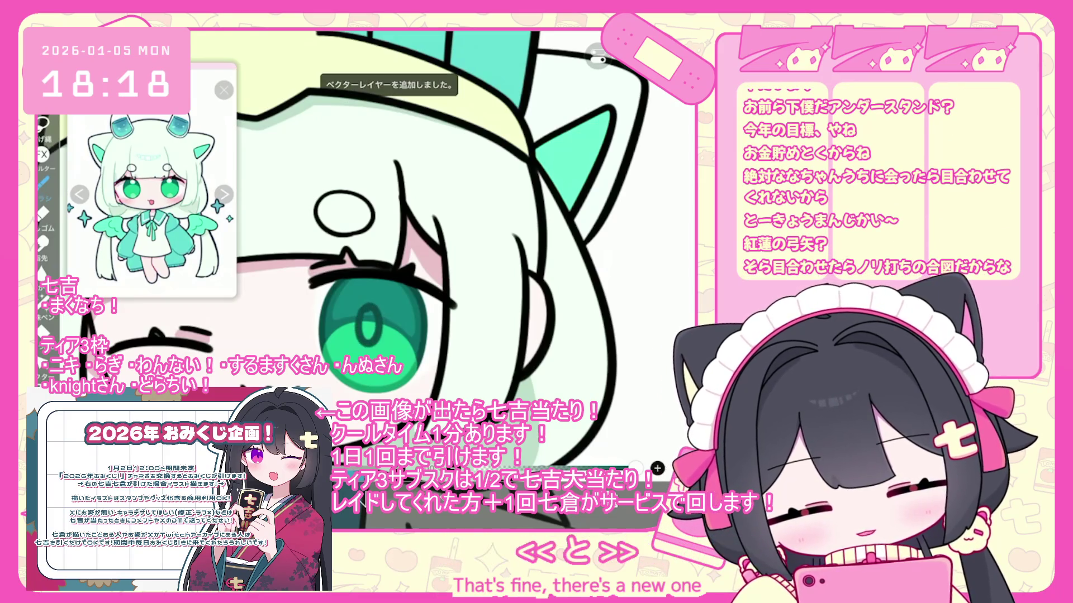
key(ctrl+z)
key(ctrl+z)
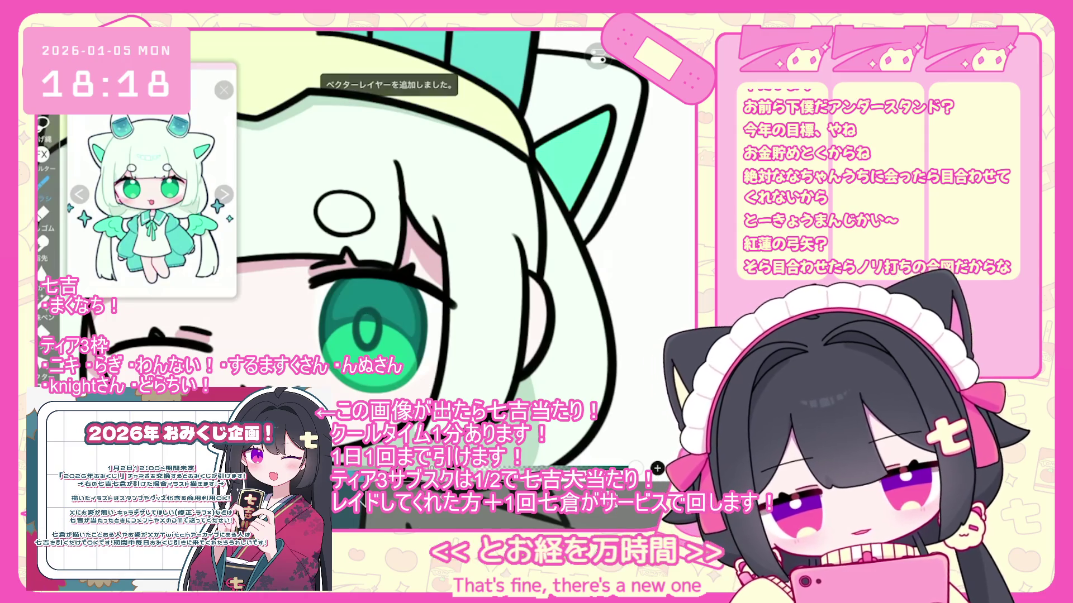
key(ctrl+z)
drag(366, 306, 370, 315)
key(ctrl+z)
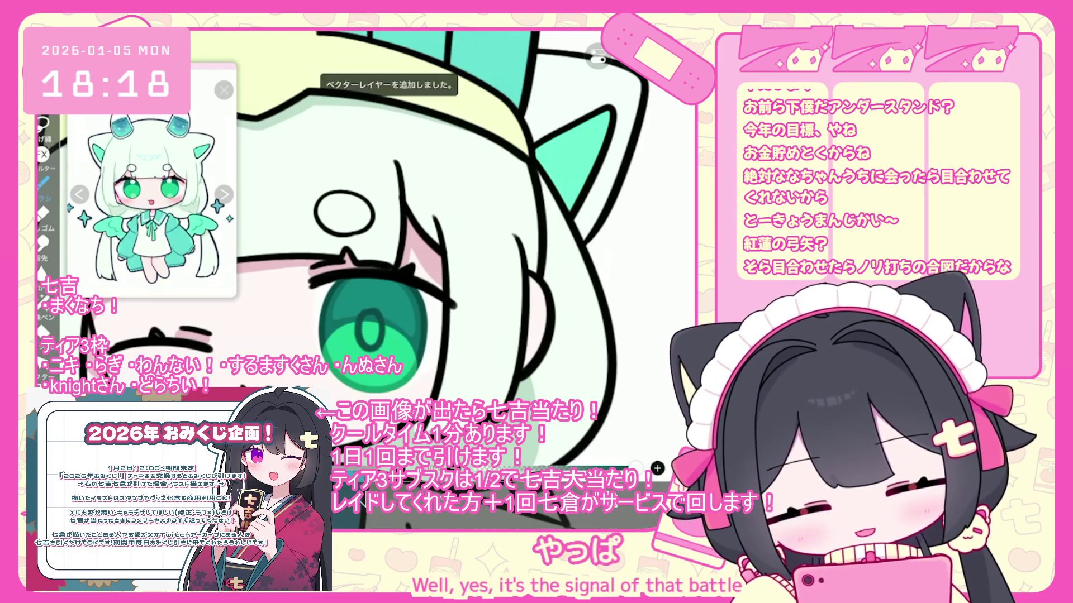
key(ctrl+z)
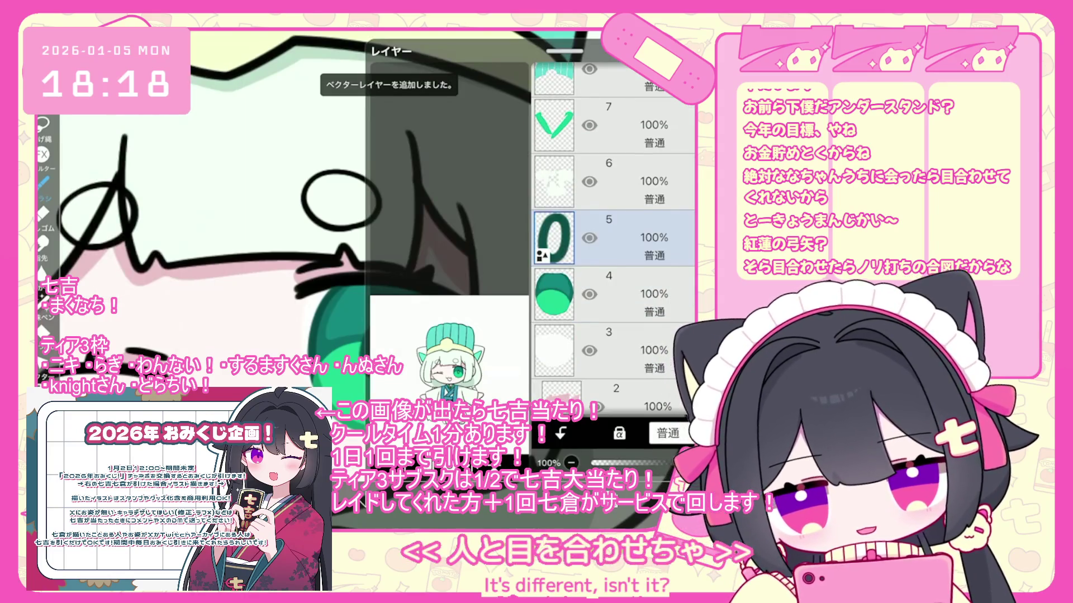
Switch from layer 4 back to the pupil ring layer and return to the canvas
click(615, 294)
click(614, 237)
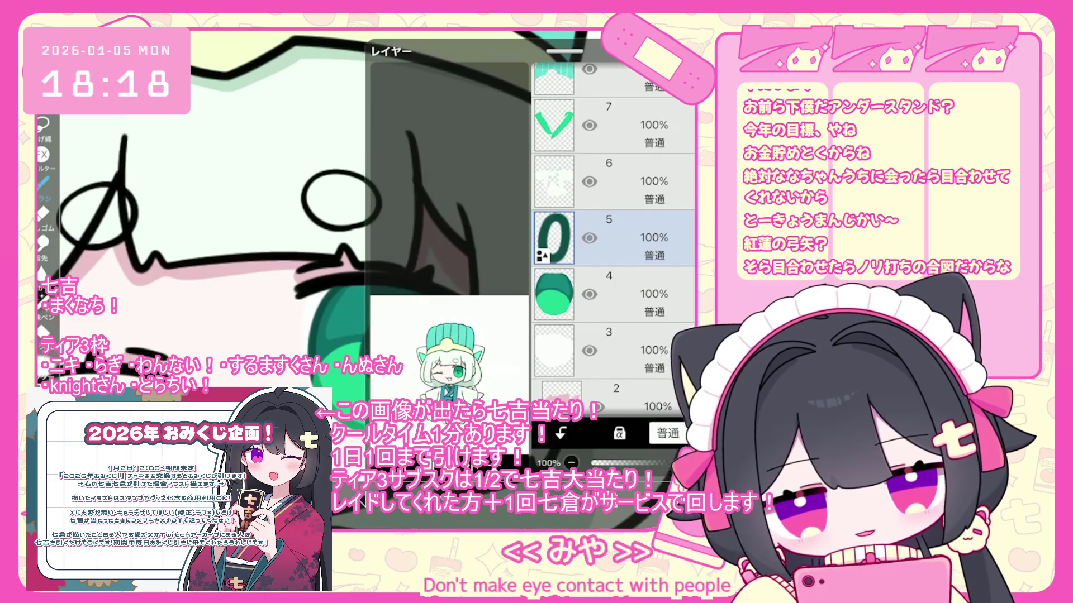
click(607, 457)
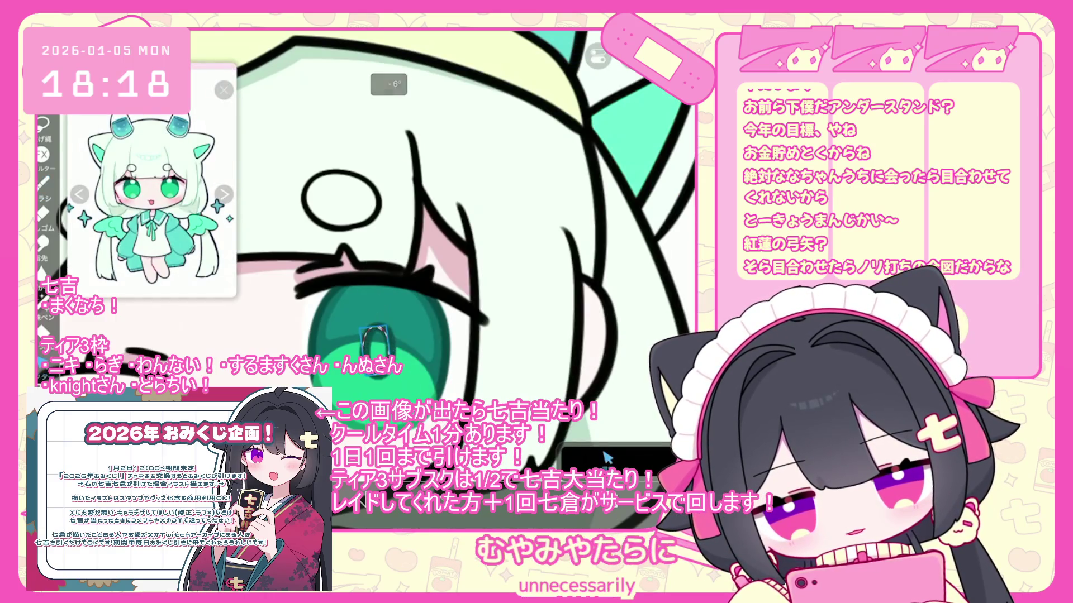
click(608, 457)
click(607, 457)
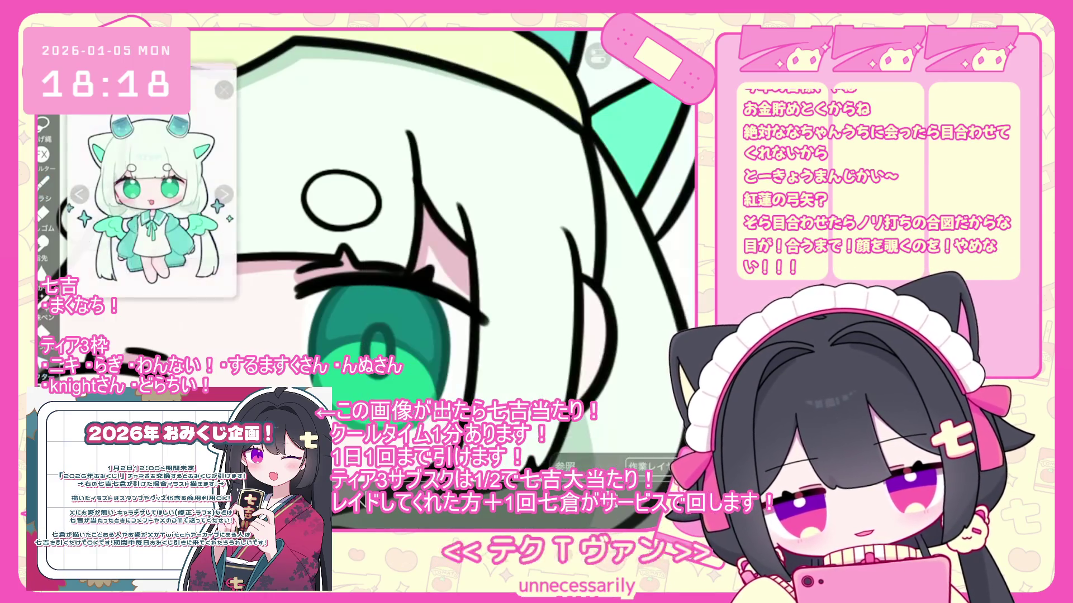
Eyedrop the eye's green and switch to Lasso Fill
click(322, 349)
click(42, 131)
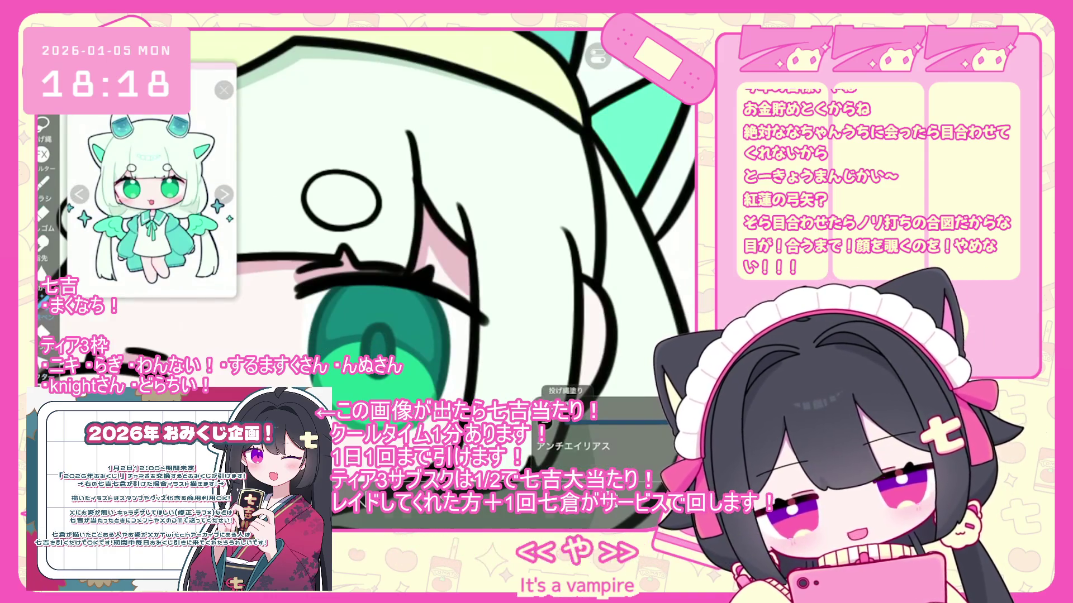
scroll(380, 224, down, 5)
click(607, 457)
scroll(613, 237, up, 5)
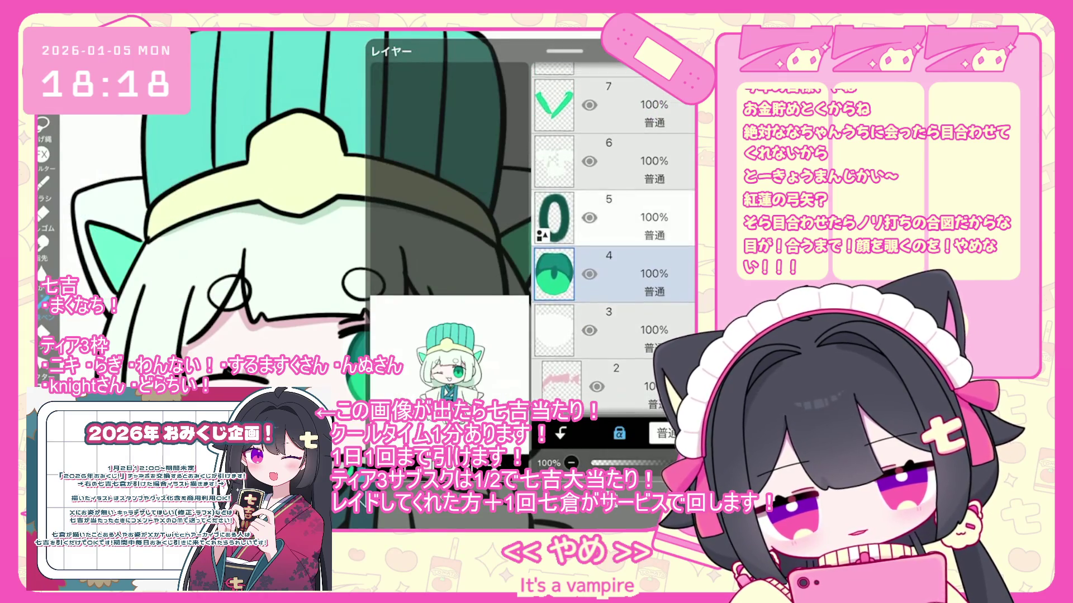
Insert a new empty layer directly above layer 5
click(424, 433)
click(447, 350)
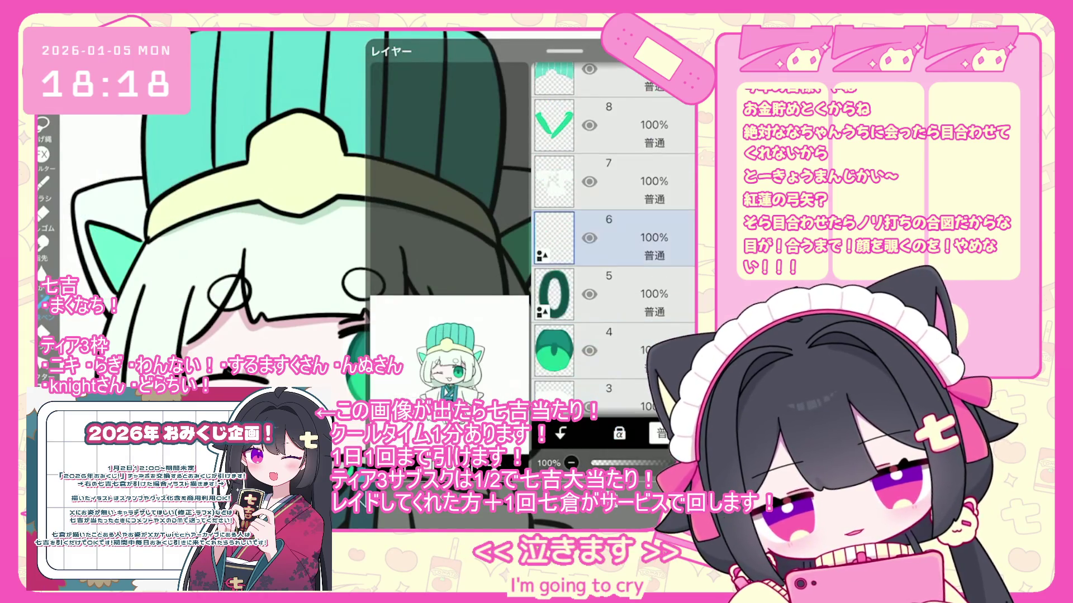
click(447, 224)
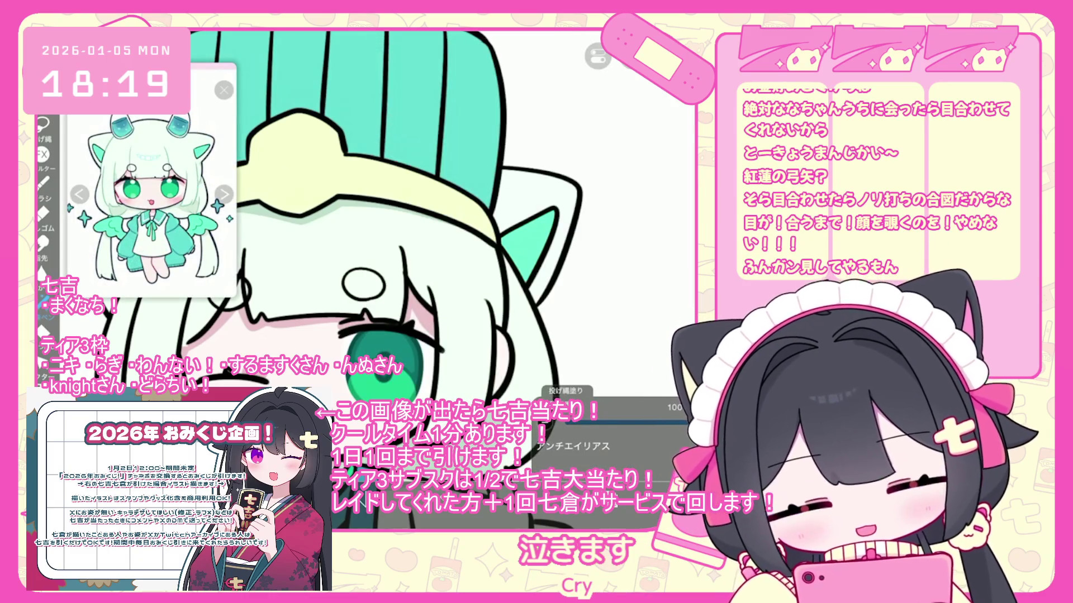
scroll(436, 251, up, 3)
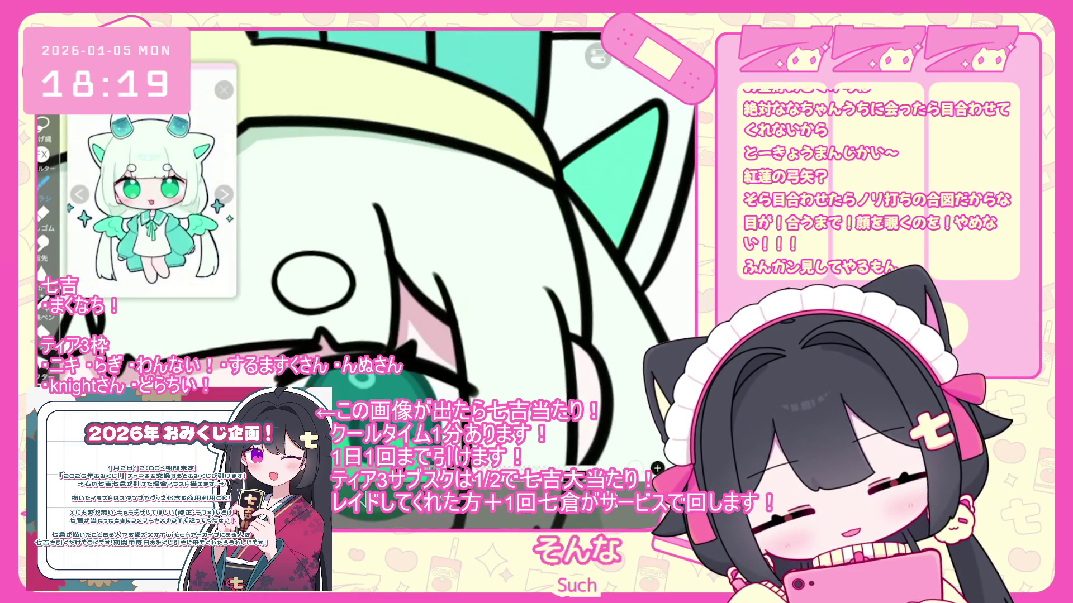
scroll(402, 251, down, 4)
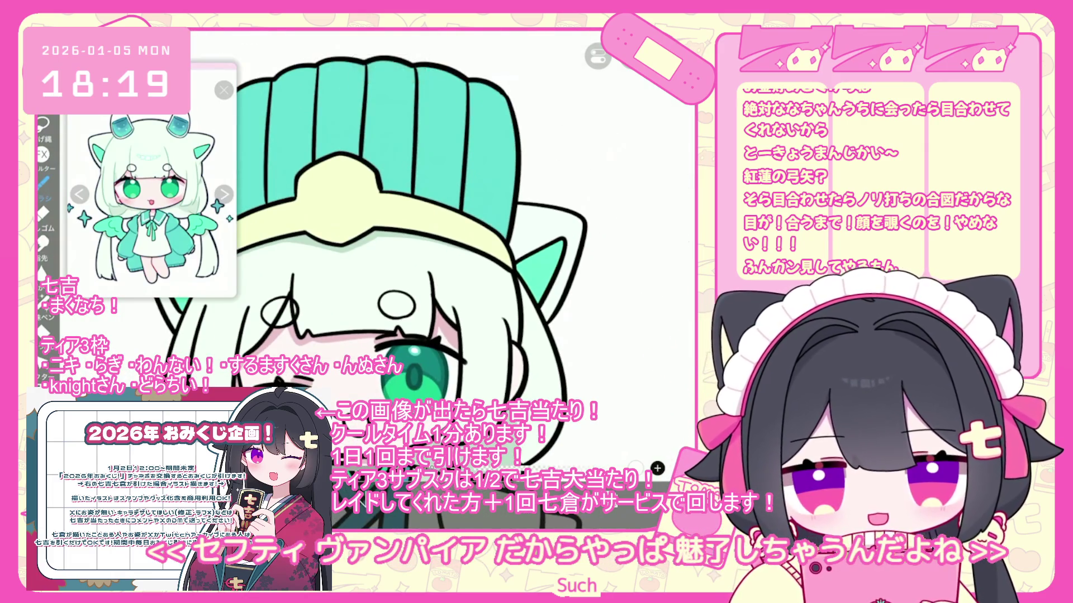
scroll(613, 238, down, 2)
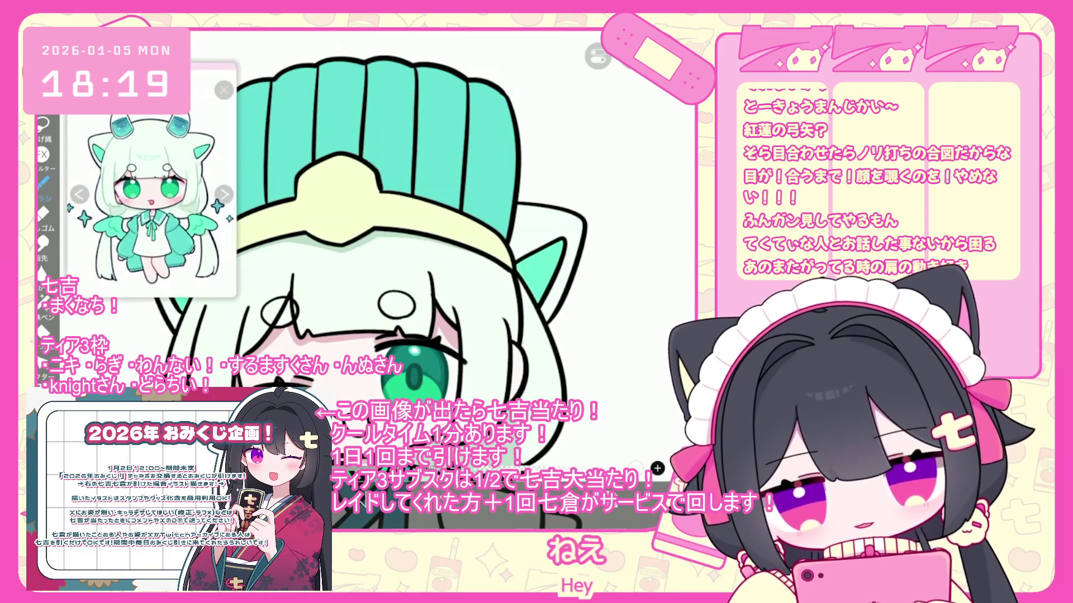
scroll(152, 184, up, 3)
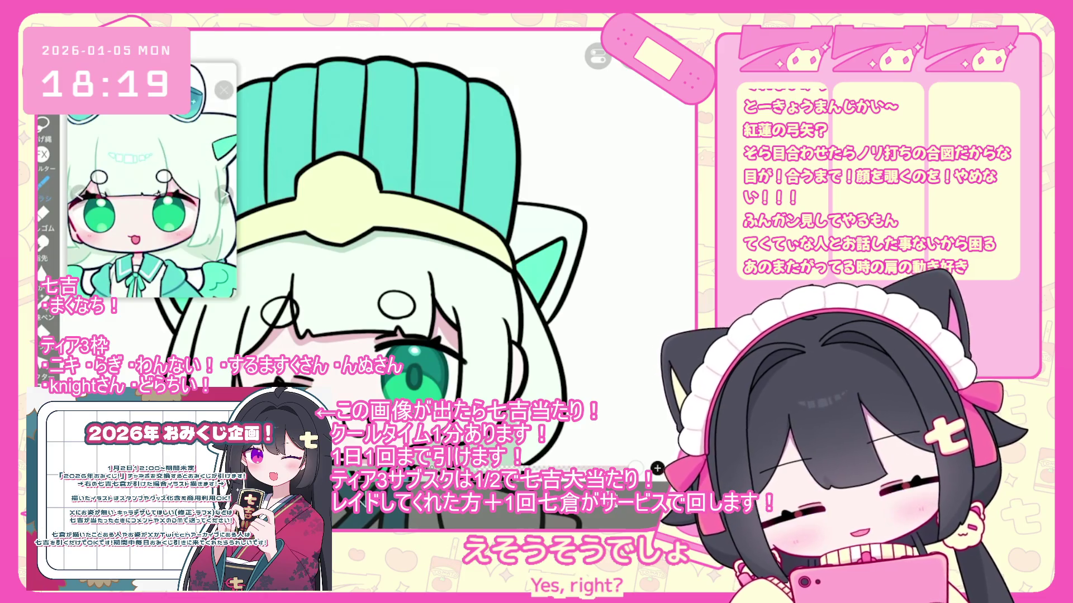
Try a lasso fill on the eye and undo it
click(657, 468)
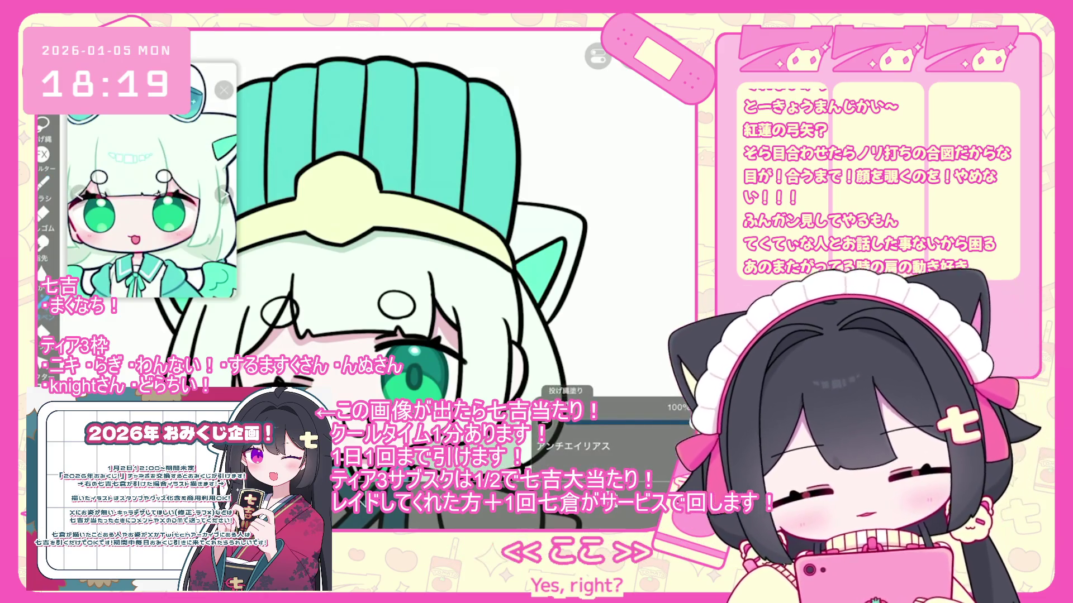
scroll(391, 224, up, 2)
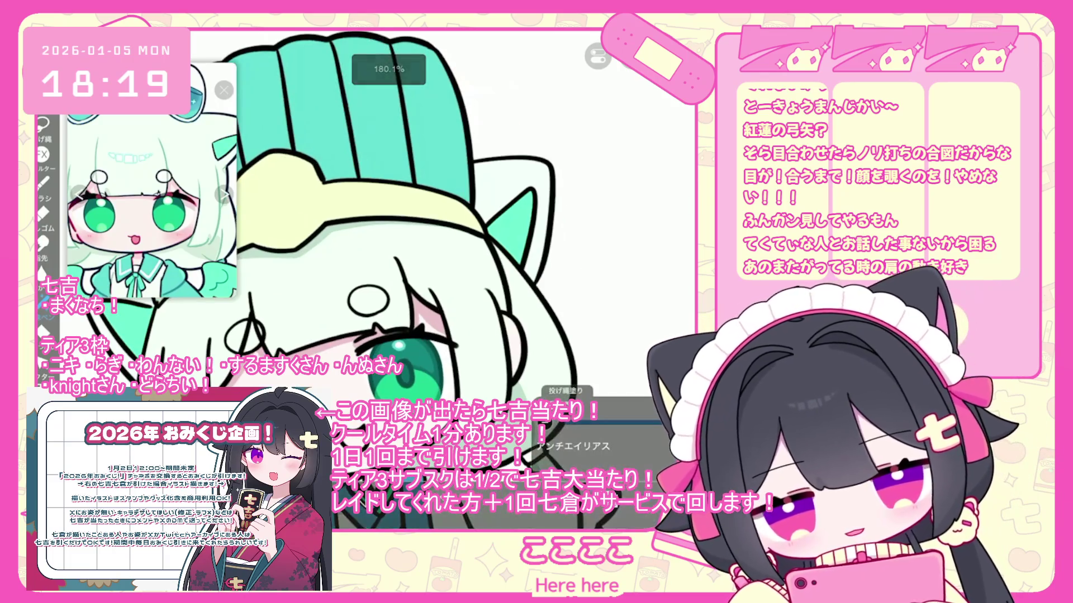
key(ctrl+z)
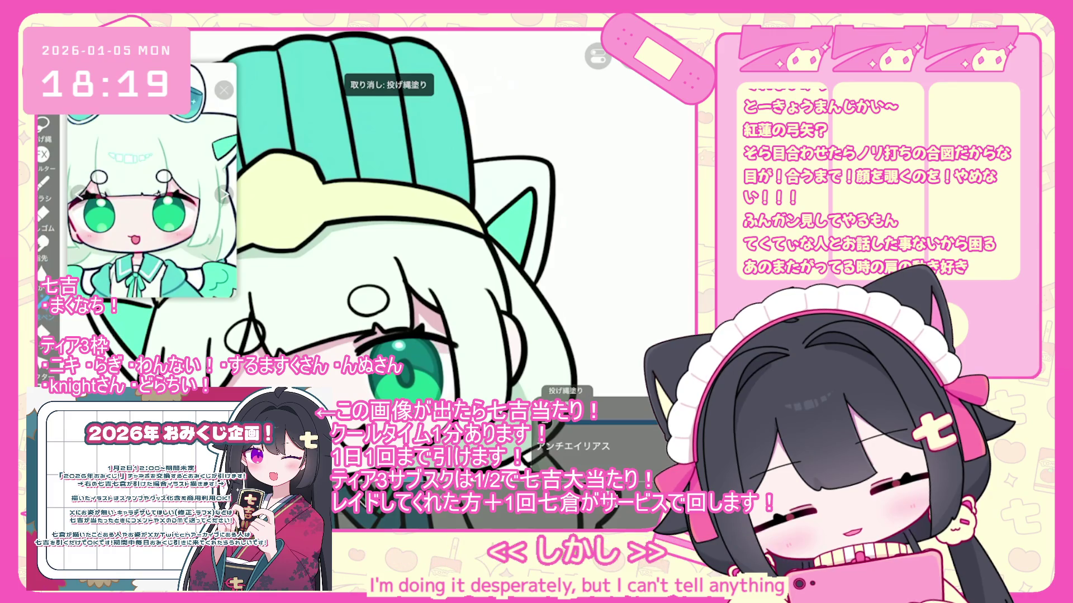
scroll(391, 223, down, 2)
scroll(613, 234, up, 10)
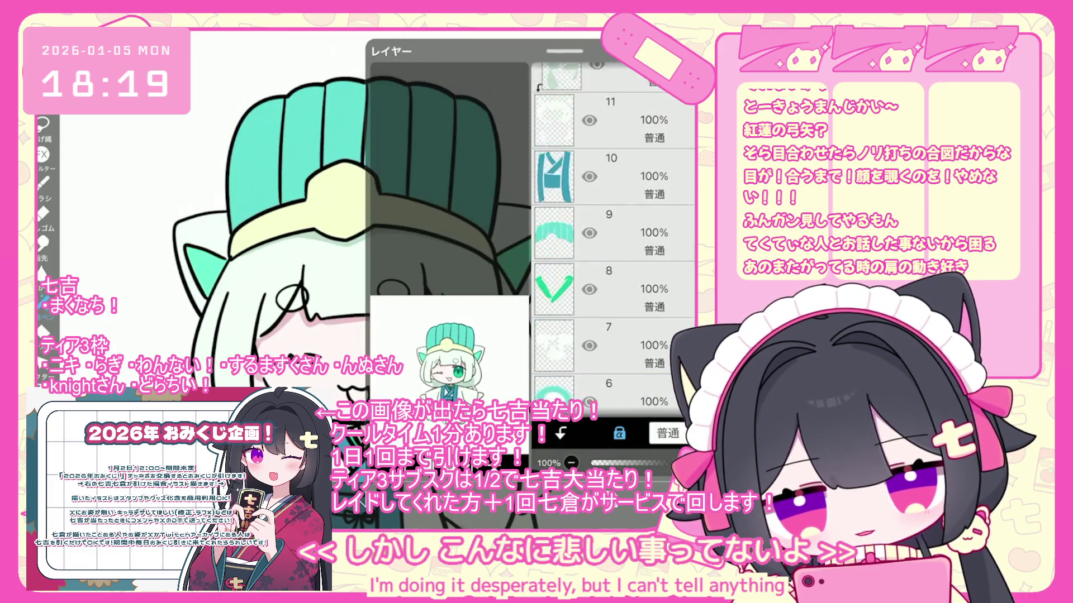
Select layer 16 with the face lines and return to the canvas
click(615, 183)
click(606, 457)
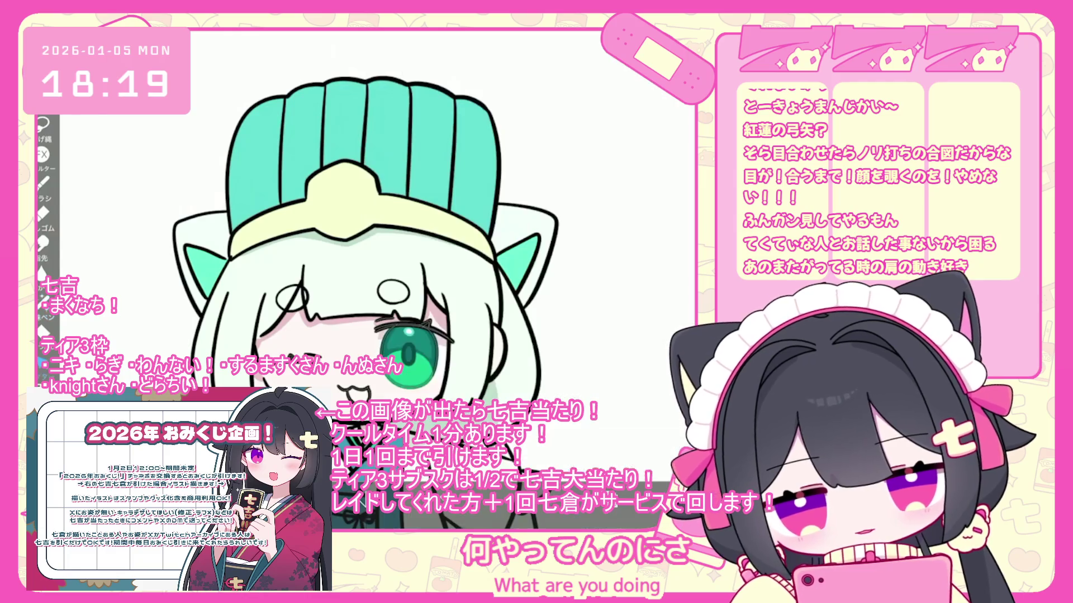
scroll(380, 403, up, 3)
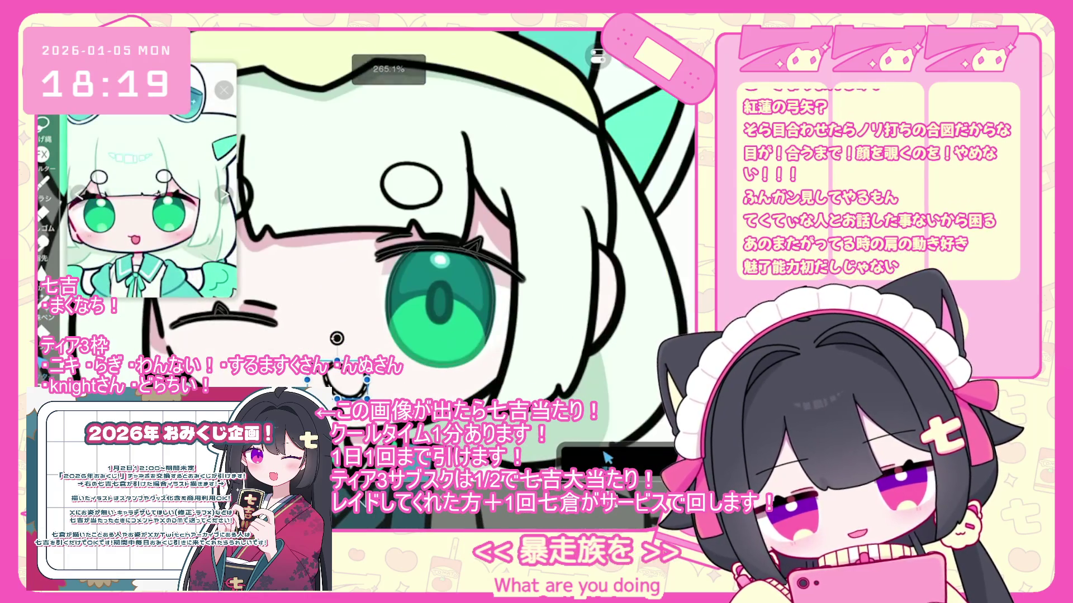
Select layer 17 in the layer list
click(607, 457)
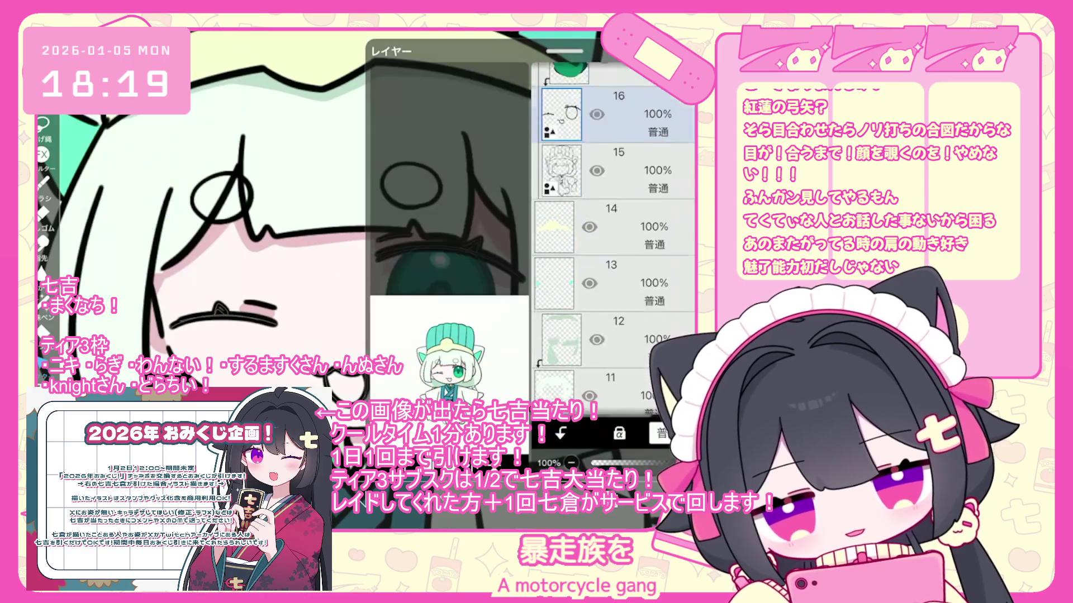
scroll(613, 235, down, 10)
scroll(613, 235, up, 10)
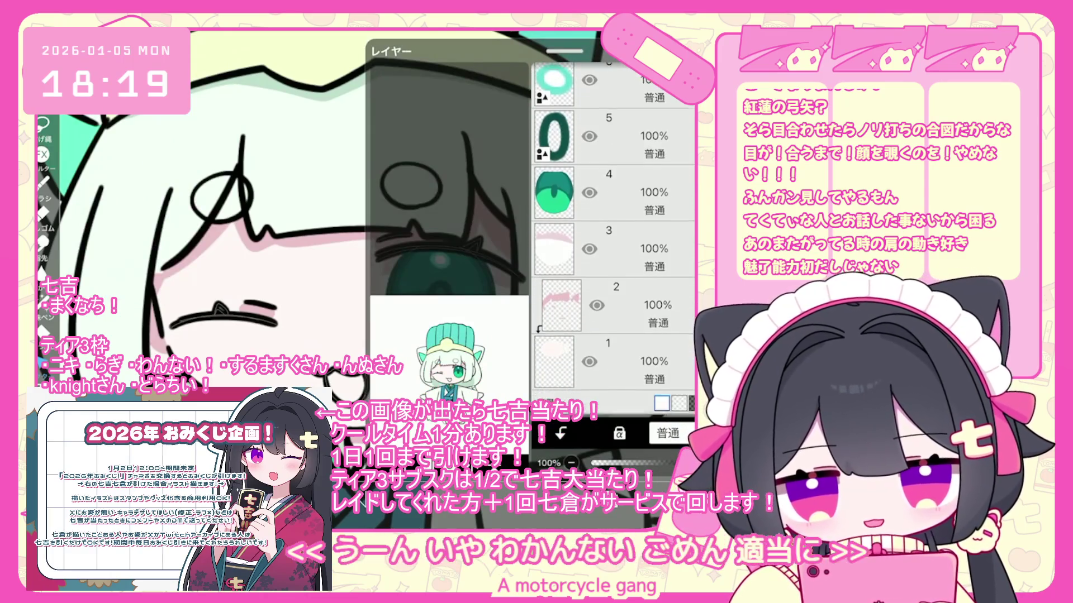
click(642, 203)
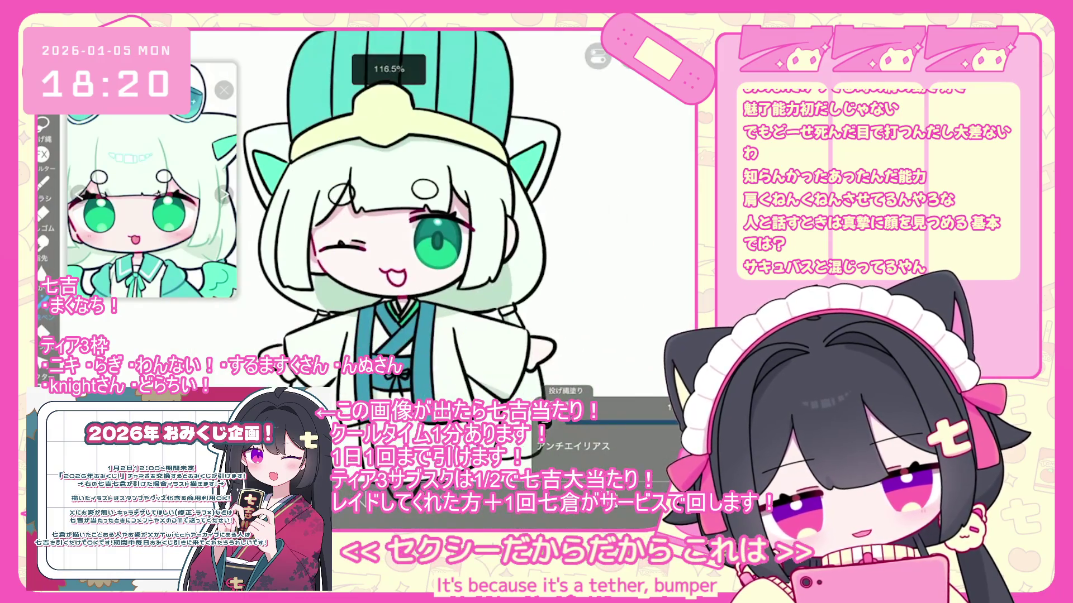
Eyedrop the kimono's teal and undo the most recent lasso fill
click(410, 316)
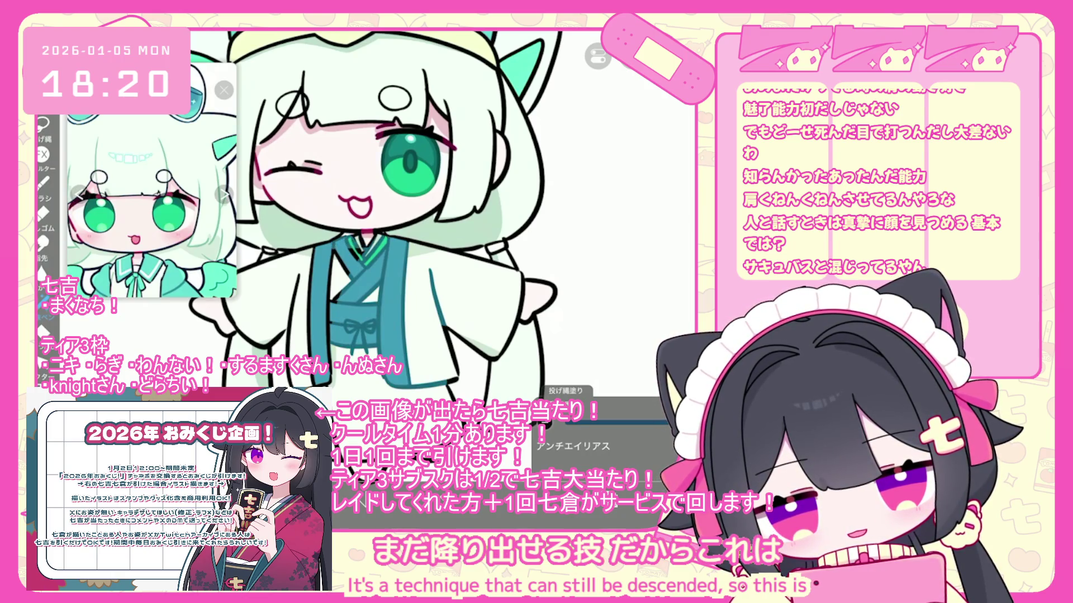
scroll(391, 223, down, 2)
scroll(391, 223, up, 3)
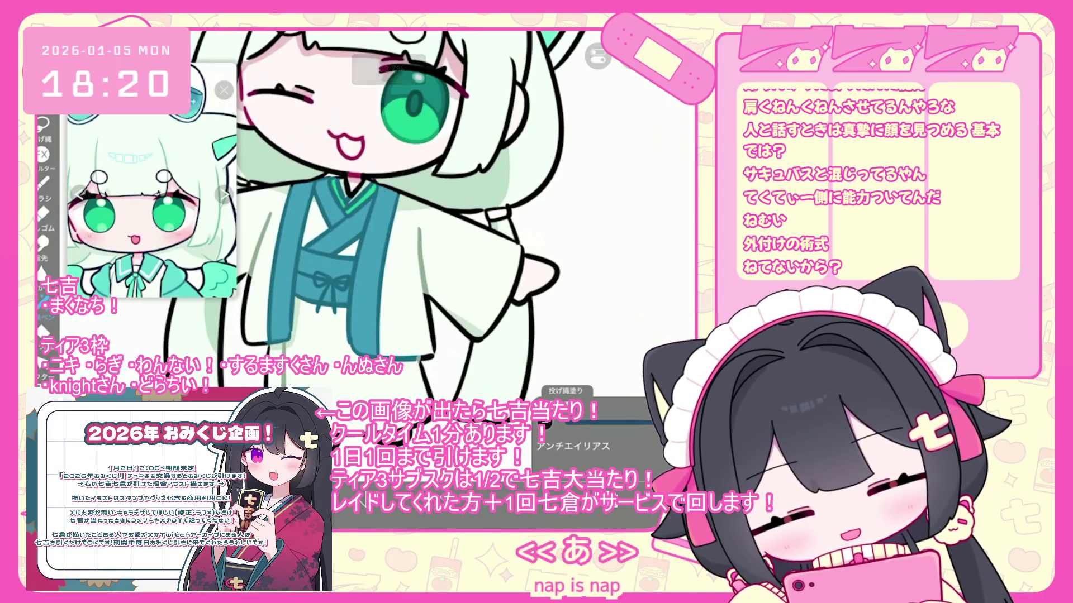
key(ctrl+z)
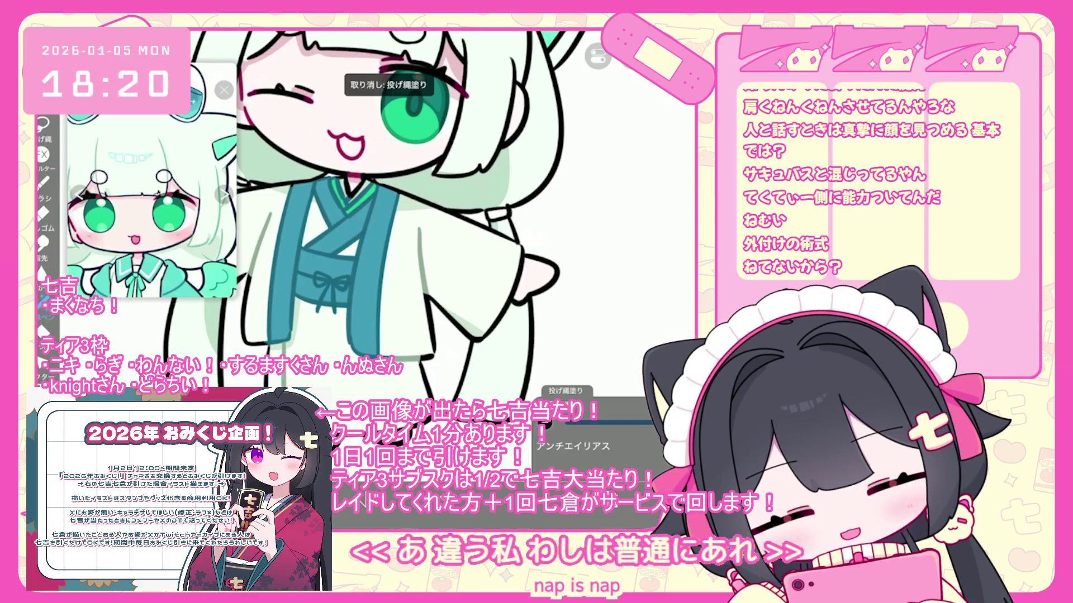
scroll(391, 224, down, 3)
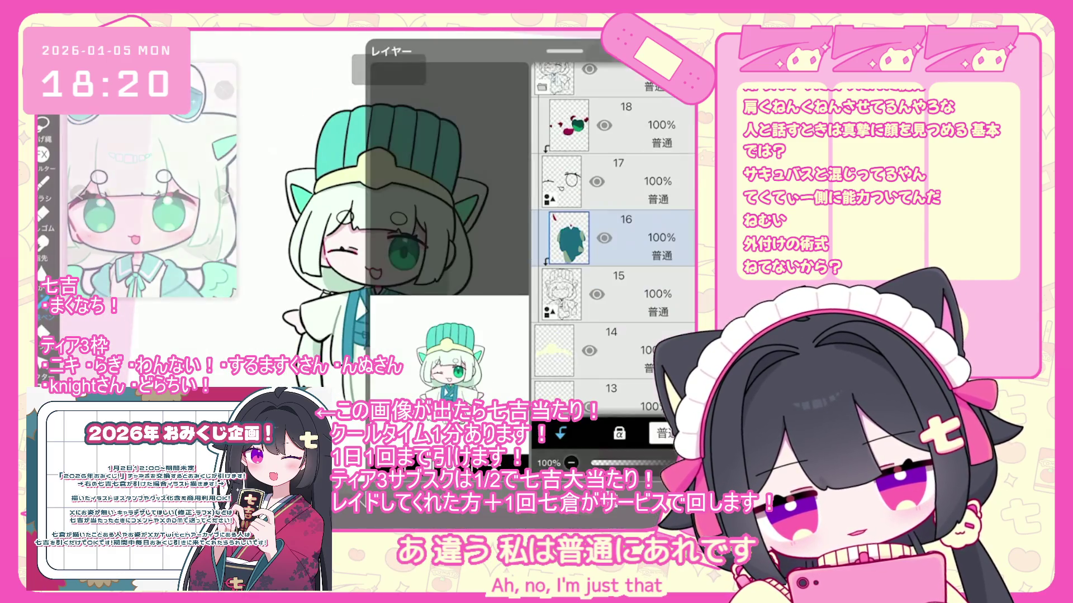
Select the blush layer 2
scroll(613, 239, down, 9)
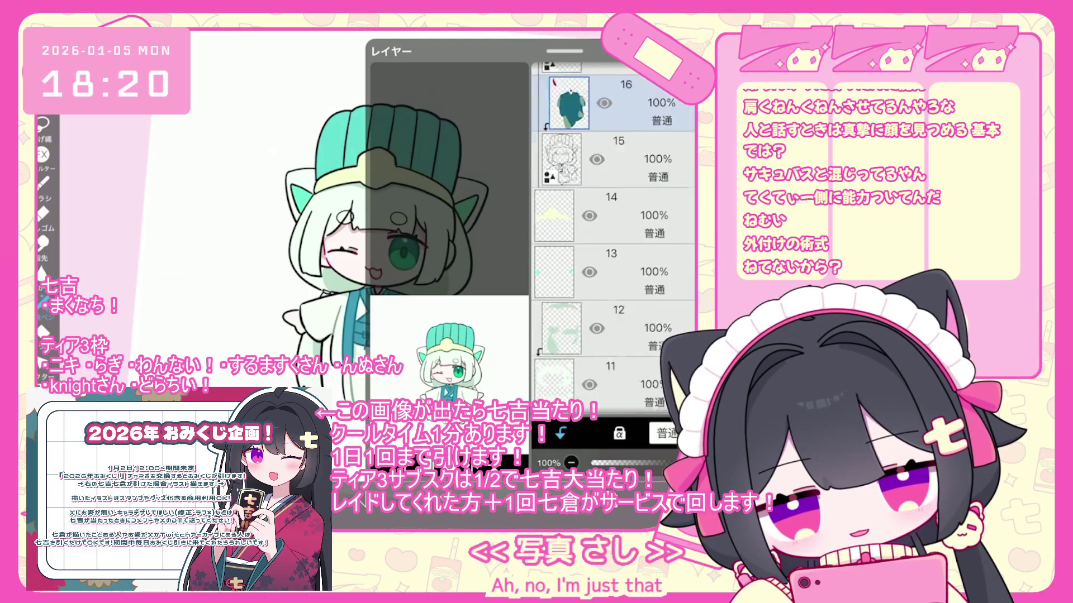
scroll(613, 238, down, 4)
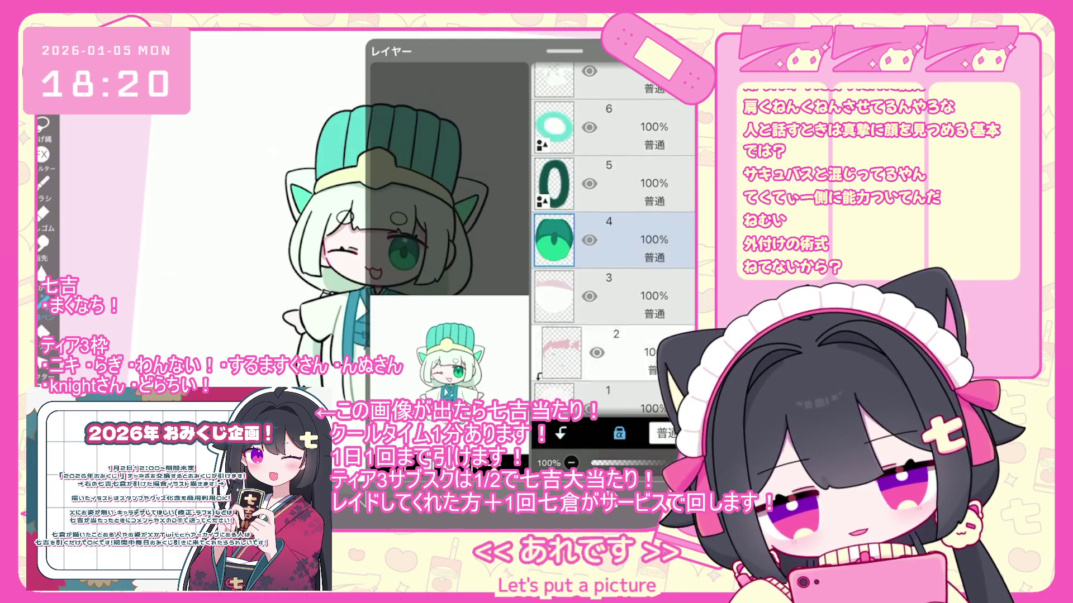
click(614, 238)
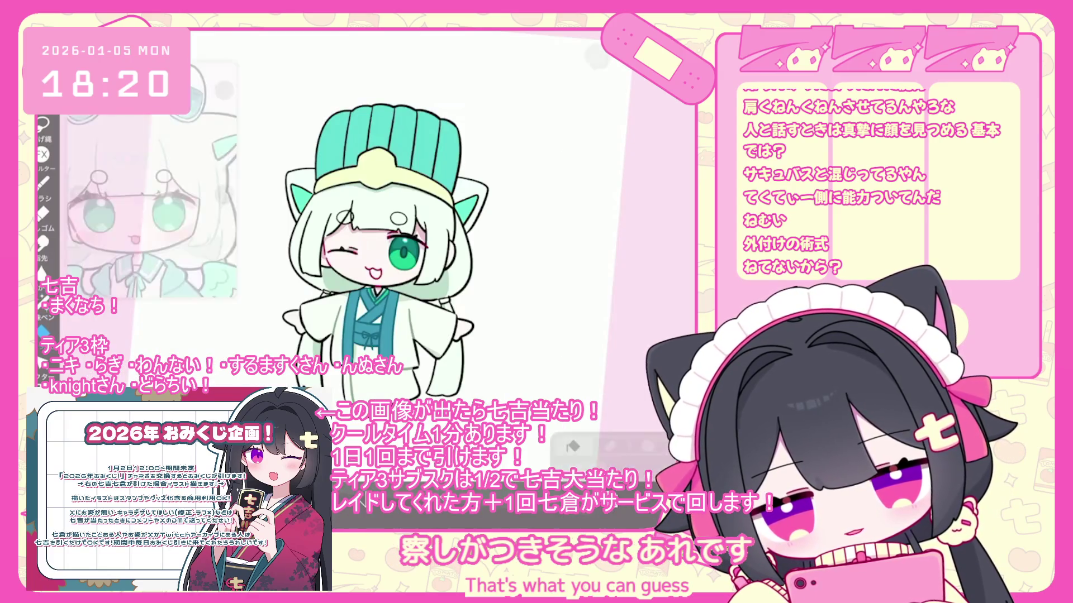
click(615, 351)
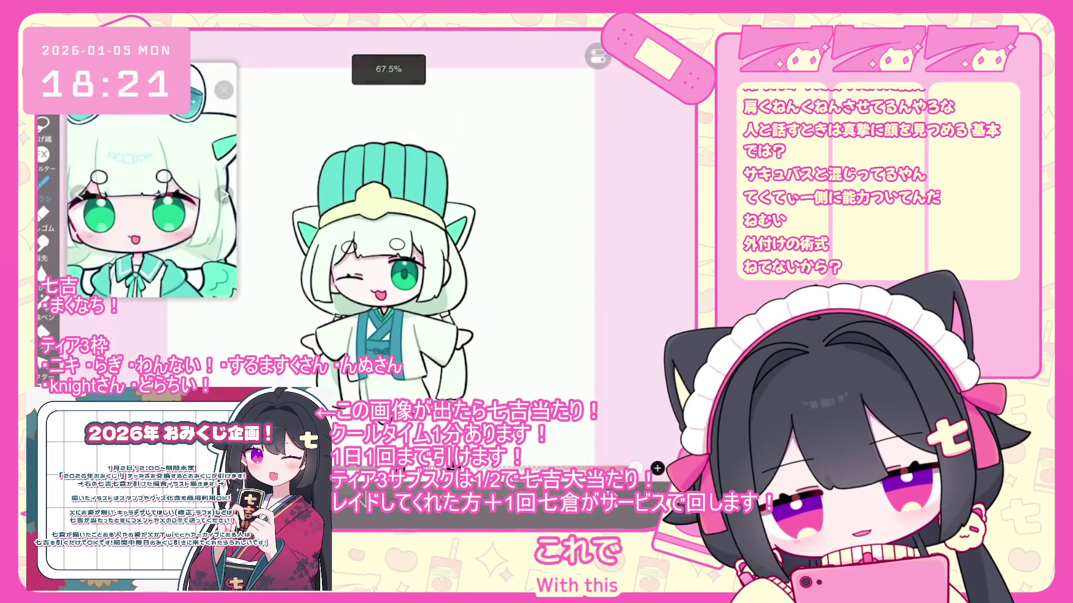
Brush soft pink blush onto the cheeks, undo a stray stroke, and reopen the layer list
scroll(391, 235, up, 3)
key(ctrl+z)
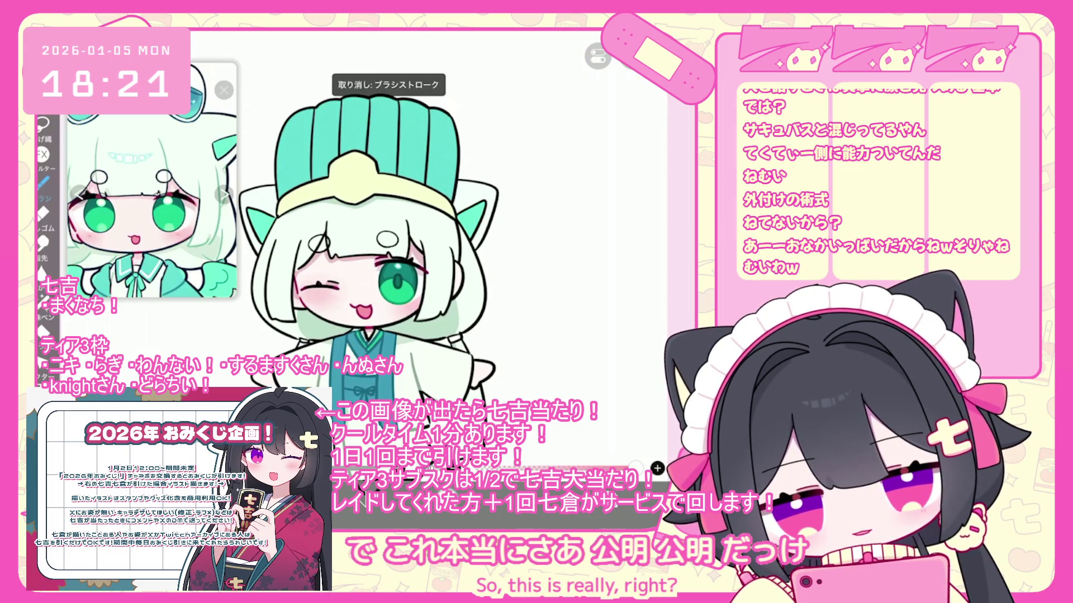
scroll(368, 235, up, 1)
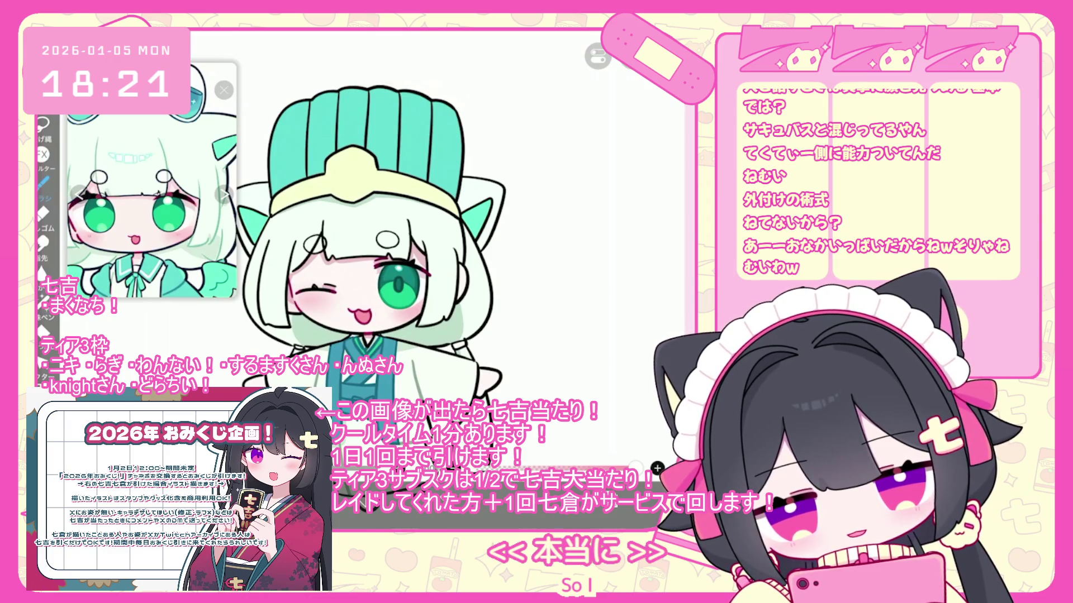
click(598, 55)
scroll(612, 234, up, 5)
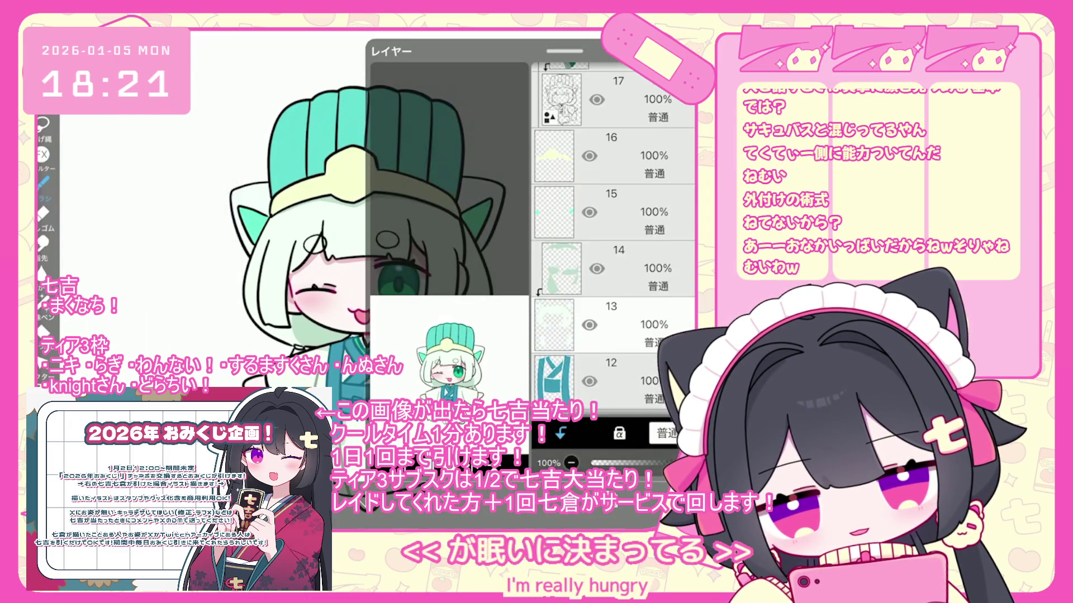
scroll(612, 235, up, 2)
click(615, 268)
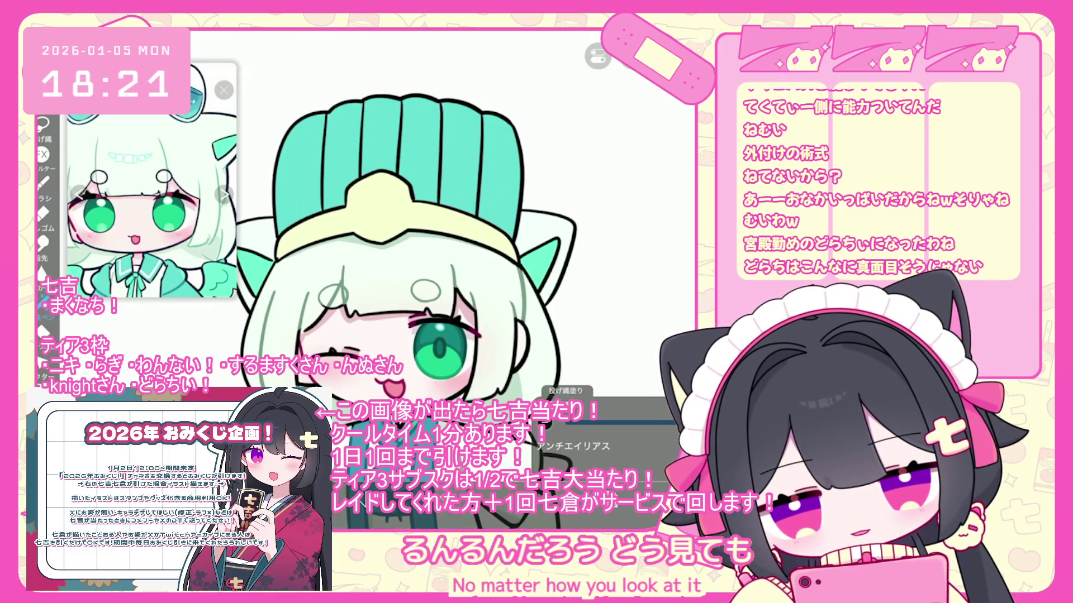
scroll(410, 223, down, 2)
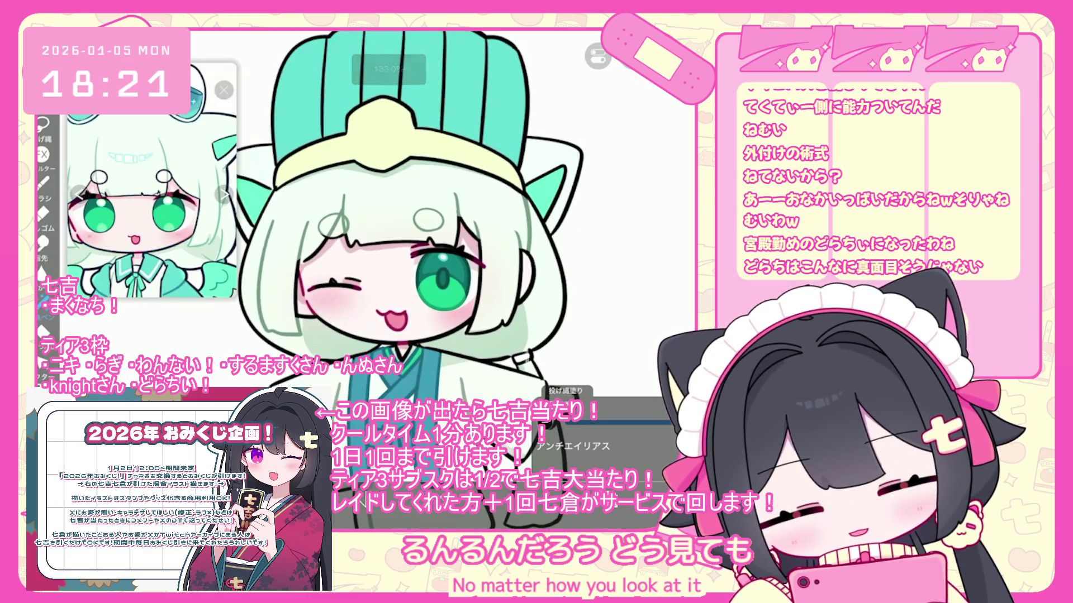
scroll(398, 223, down, 3)
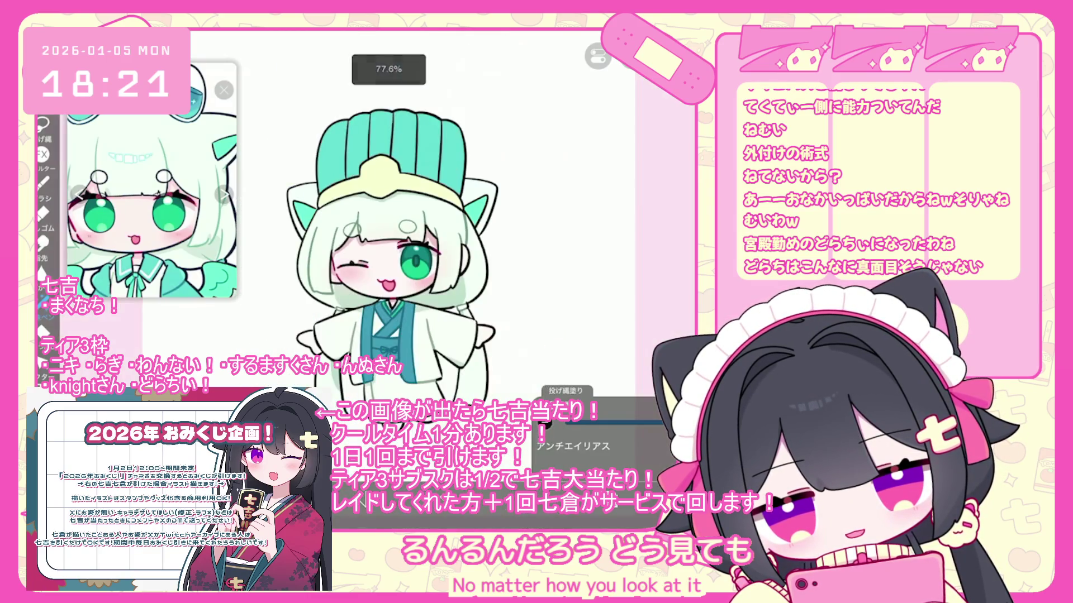
scroll(413, 268, up, 3)
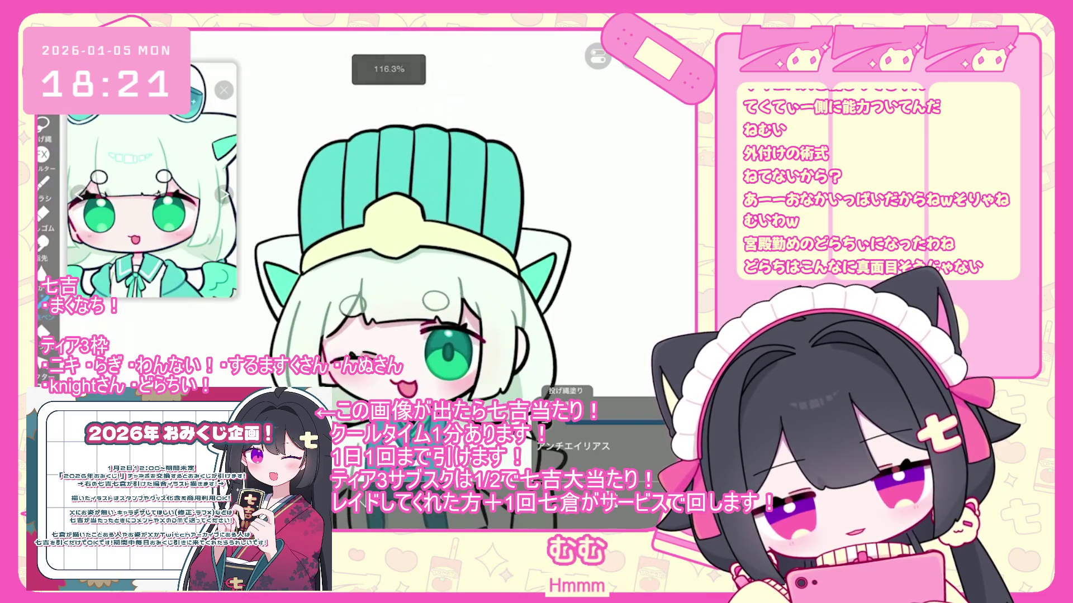
scroll(413, 268, down, 4)
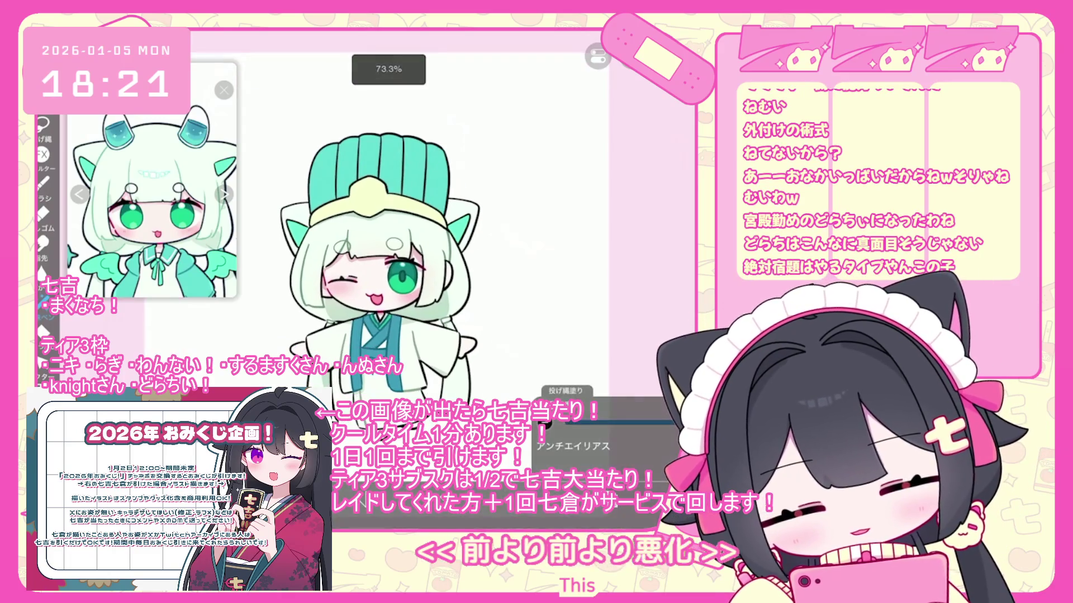
scroll(614, 234, down, 6)
click(614, 147)
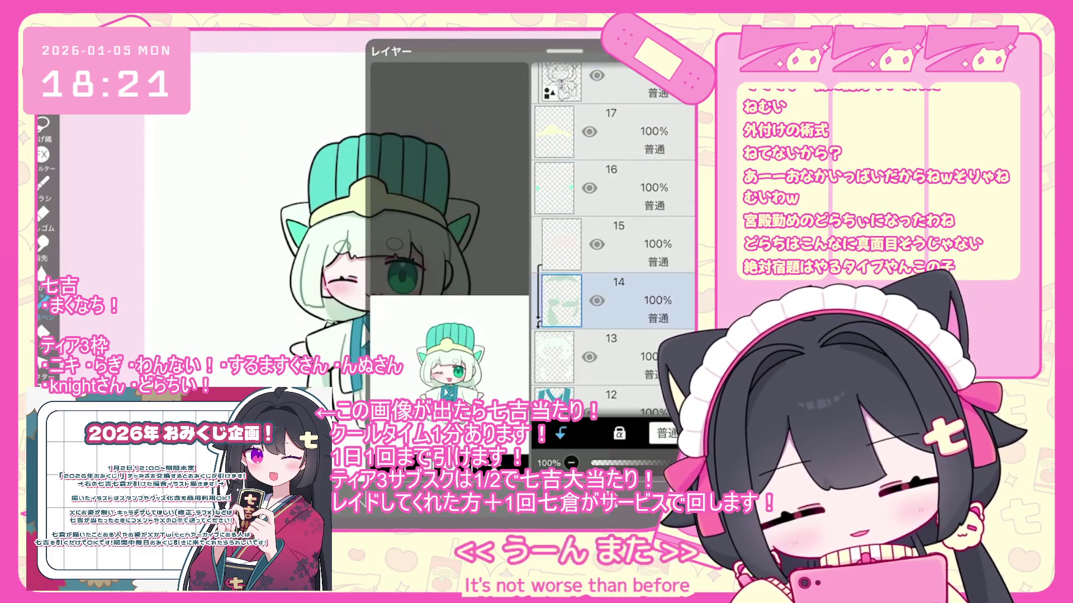
Select layer 11 to sketch the white feather fan beside the sleeve
click(614, 316)
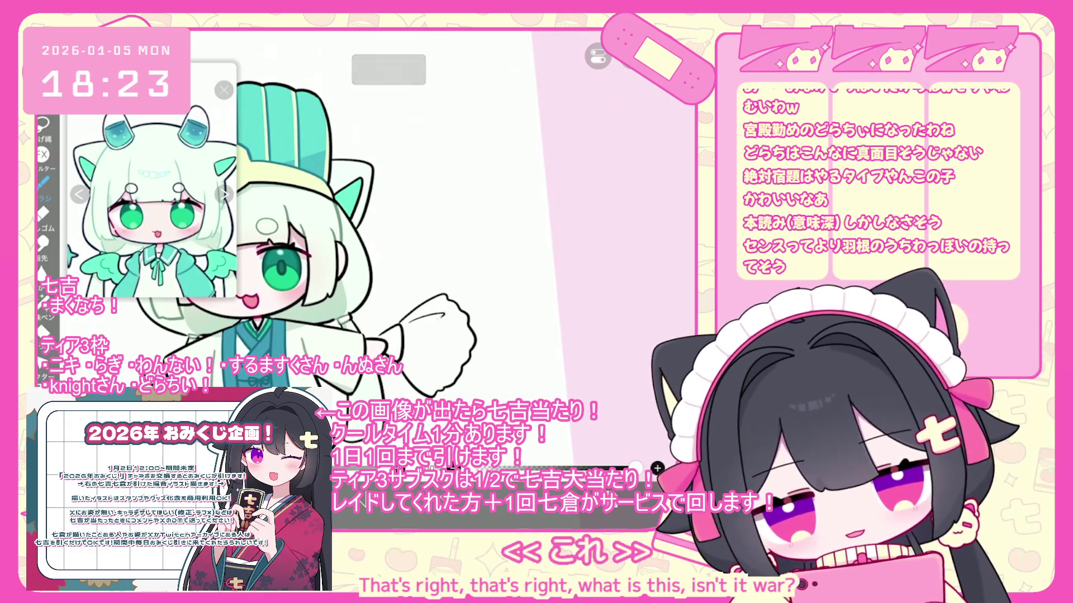
Undo the old fan outline and the stray strokes around the sleeve
key(ctrl+z)
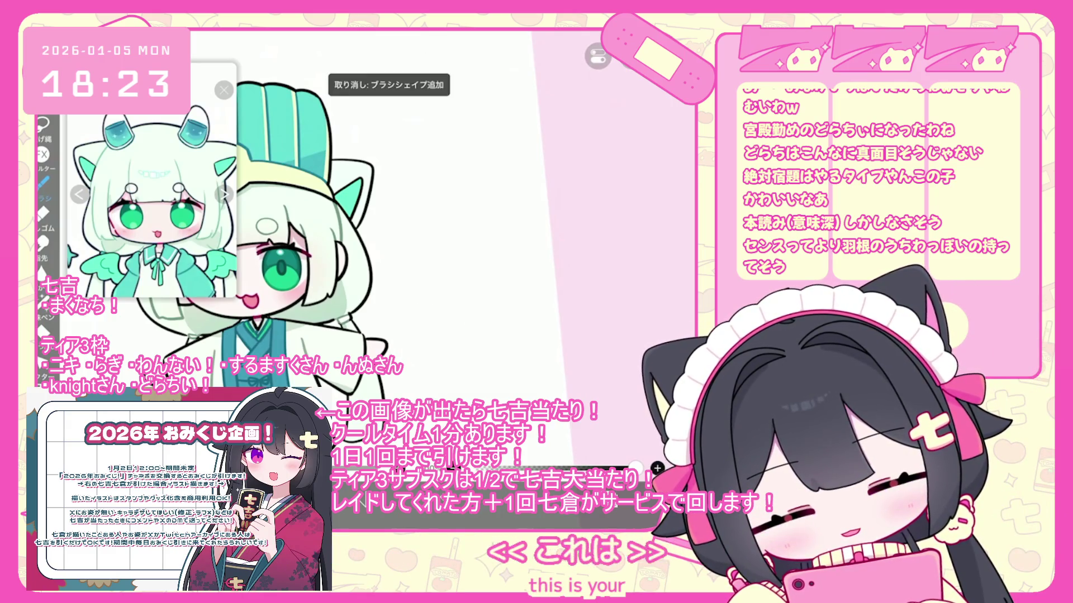
key(ctrl+z)
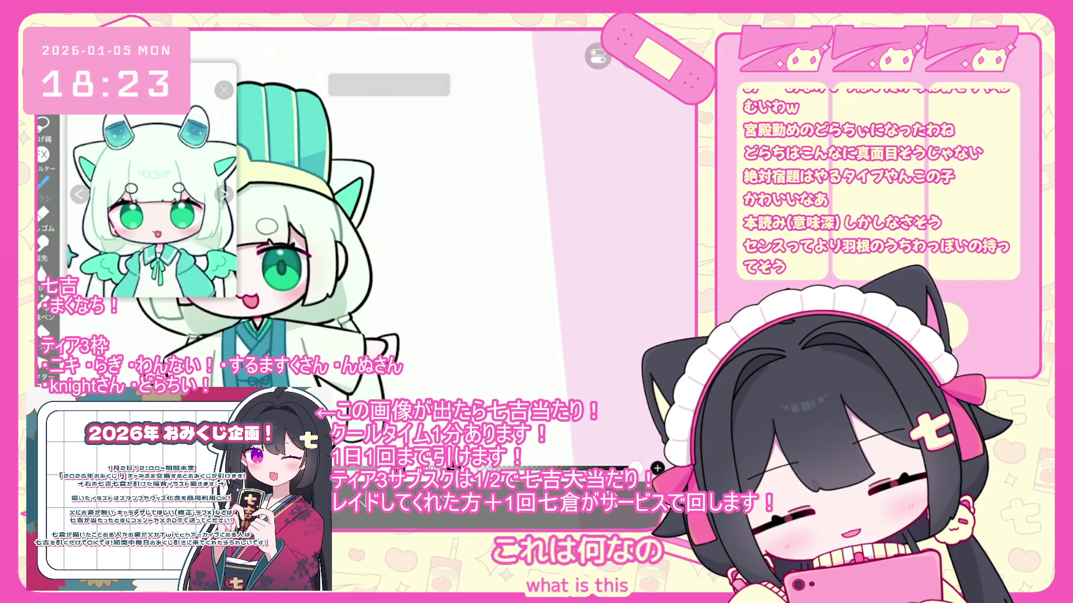
key(ctrl+z)
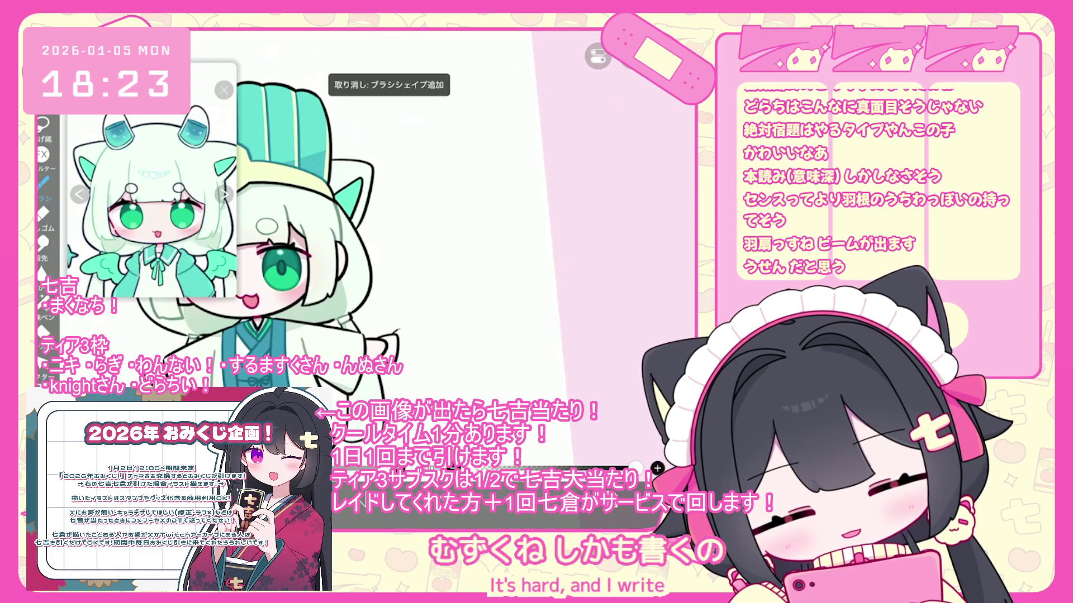
key(ctrl+z)
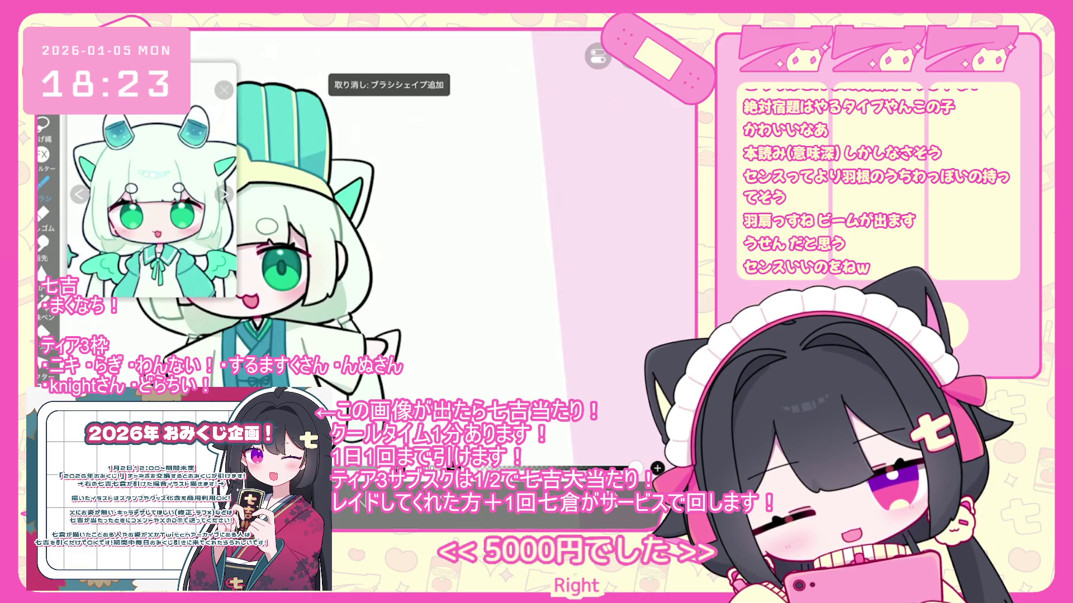
key(ctrl+z)
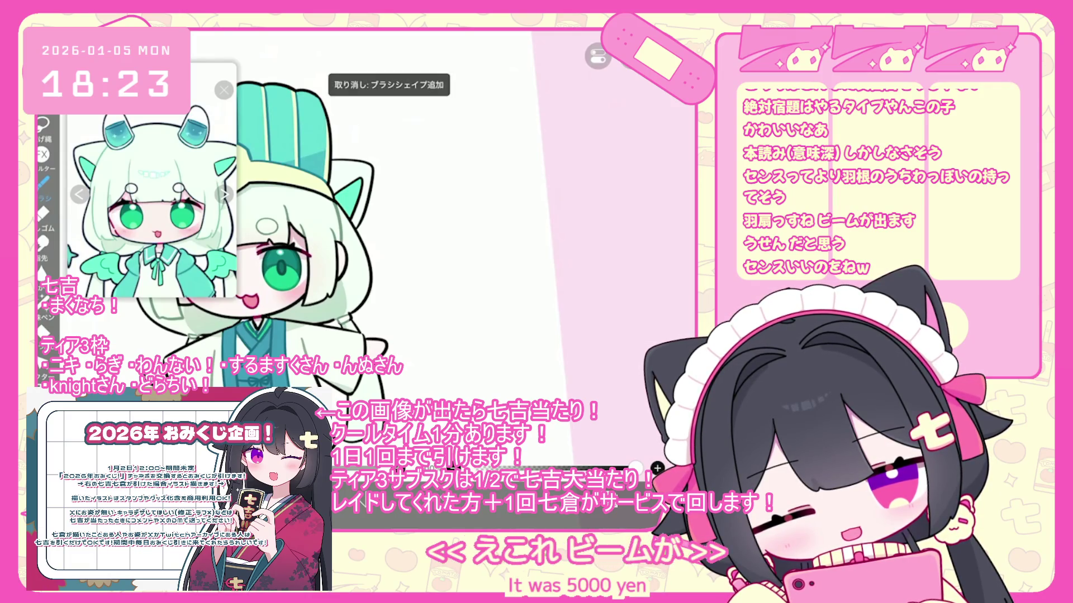
key(ctrl+z)
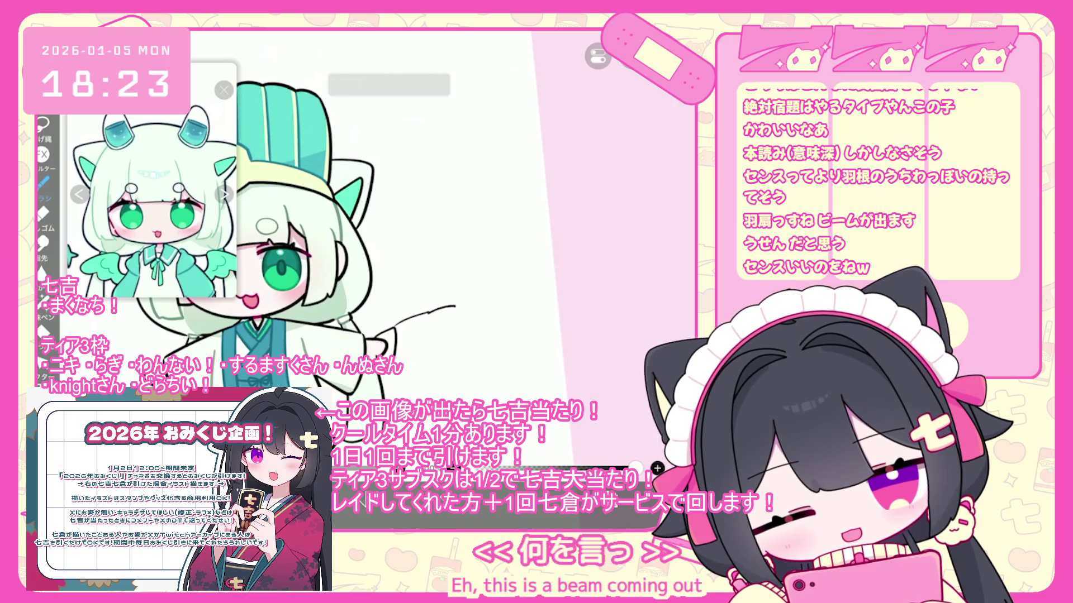
key(ctrl+z)
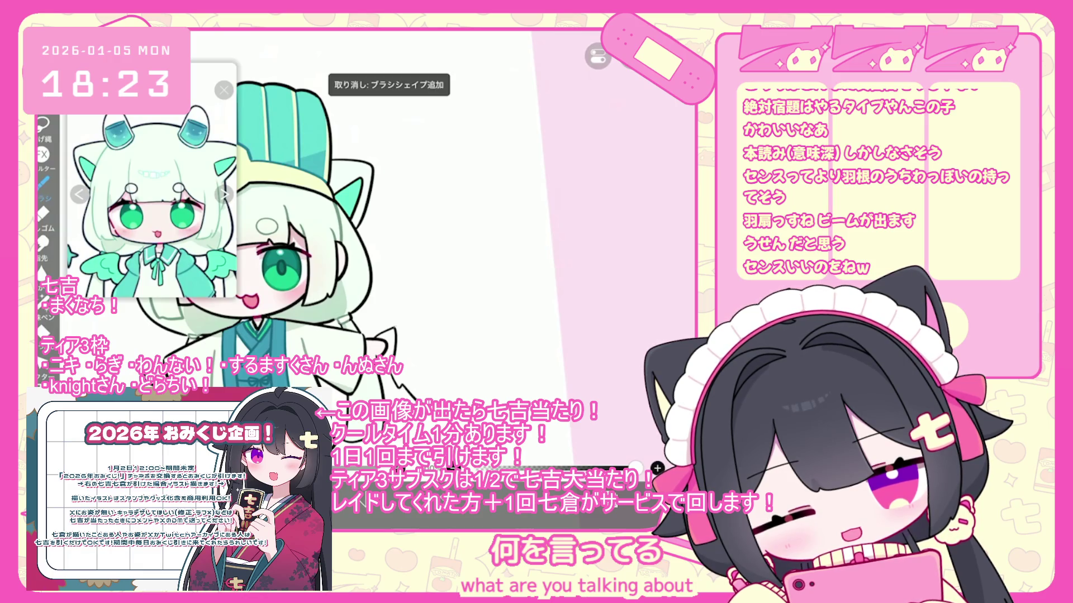
Draw a new curved fan edge down from the sleeve, discarding an extra short stroke
drag(453, 317, 460, 351)
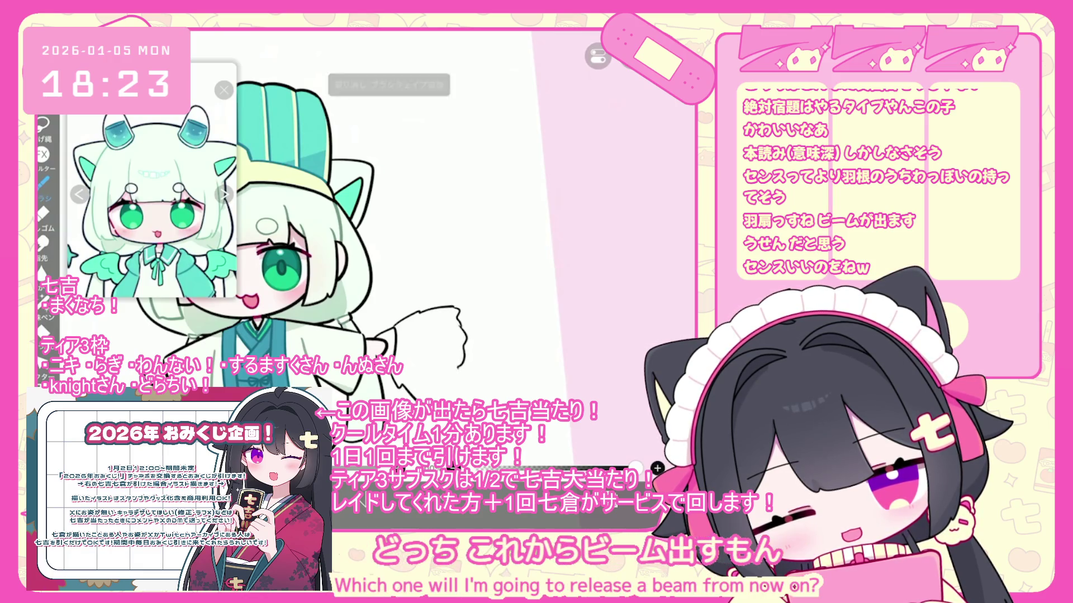
drag(396, 339, 415, 339)
key(ctrl+z)
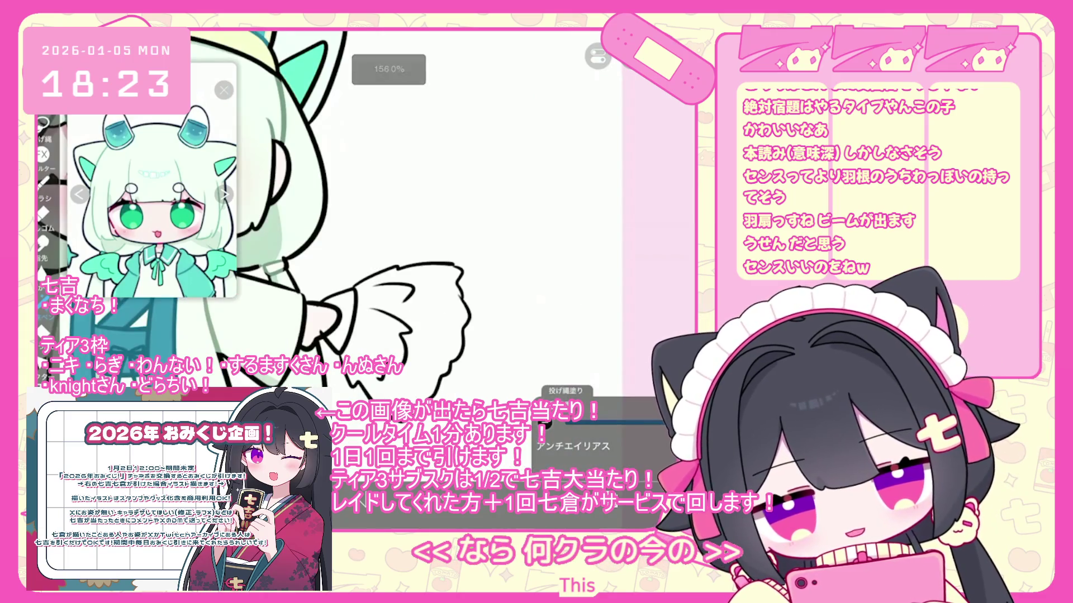
Undo the last lasso fill and refill the sleeve beside the fan green in three passes
key(ctrl+z)
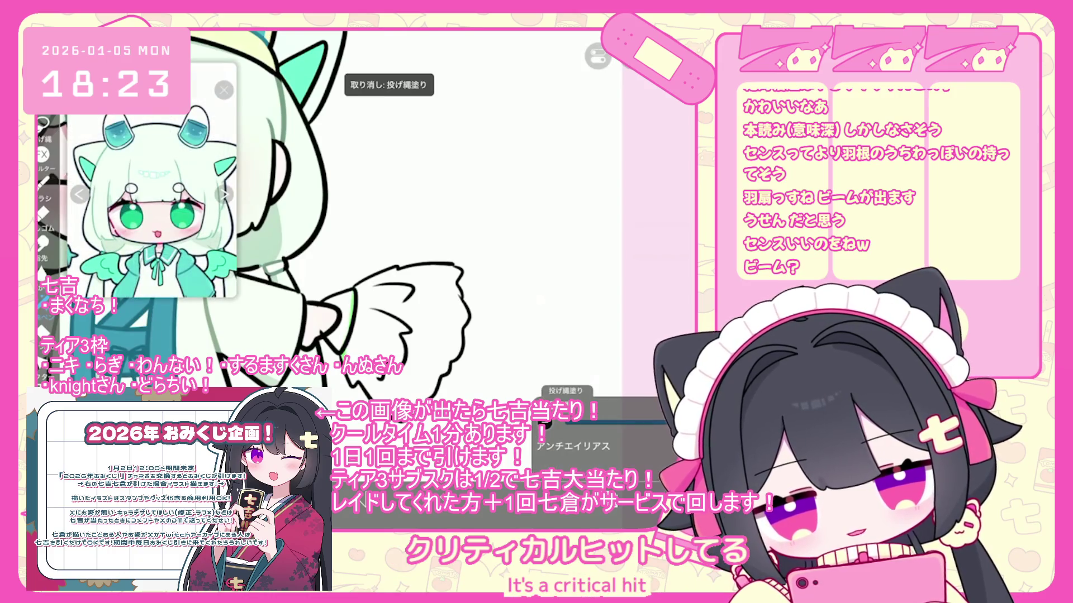
drag(352, 316, 363, 362)
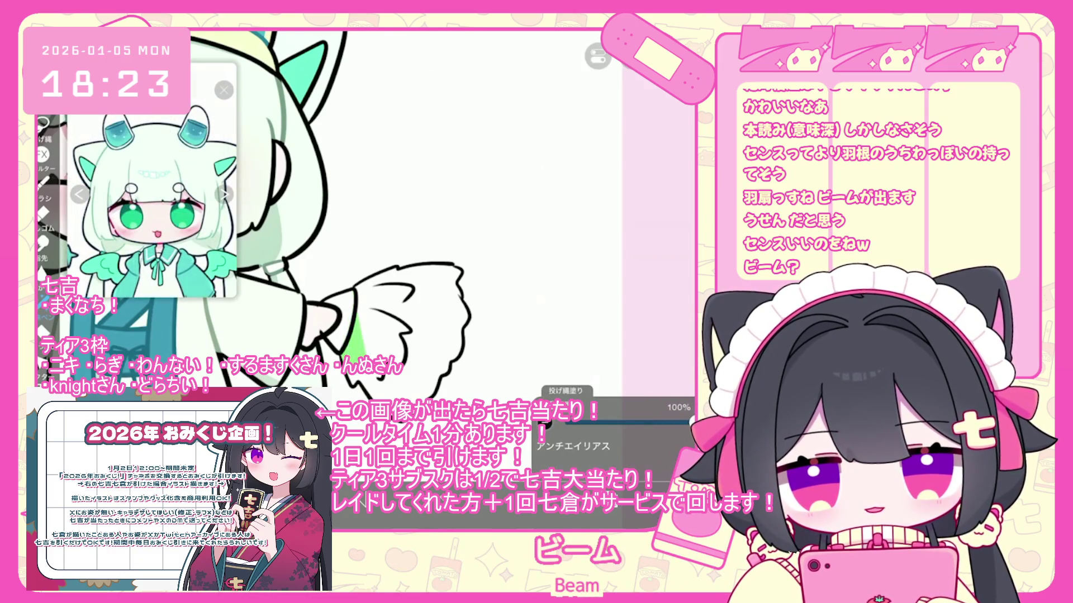
mouse_move(357, 372)
mouse_down()
mouse_move(386, 397)
mouse_move(425, 401)
mouse_up()
mouse_move(391, 361)
mouse_down()
mouse_move(461, 341)
mouse_move(455, 270)
mouse_up()
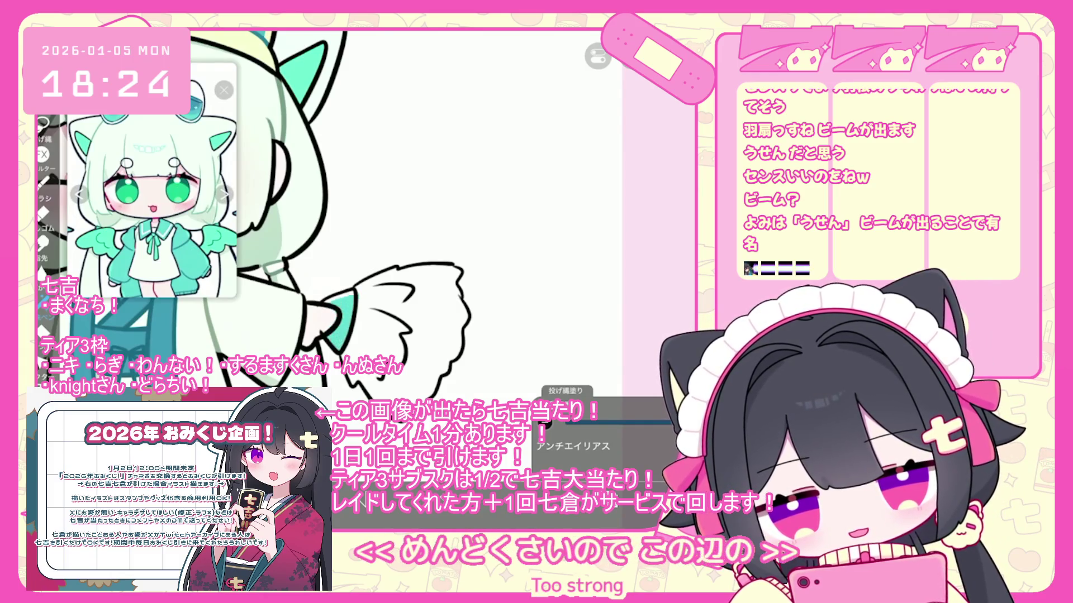
scroll(343, 268, down, 5)
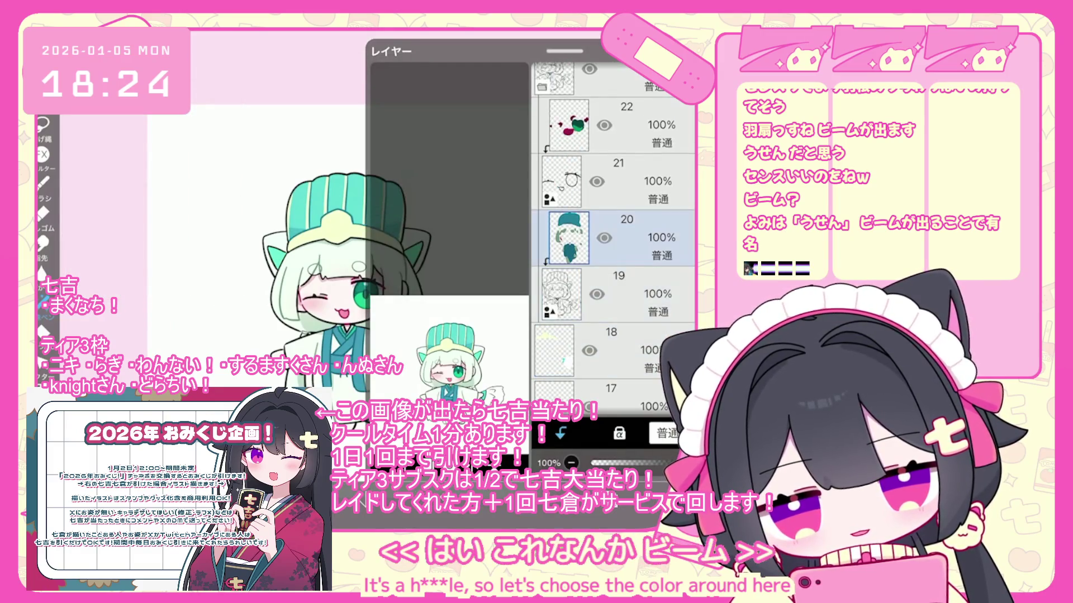
Undo the most recent lasso fill
scroll(378, 329, up, 5)
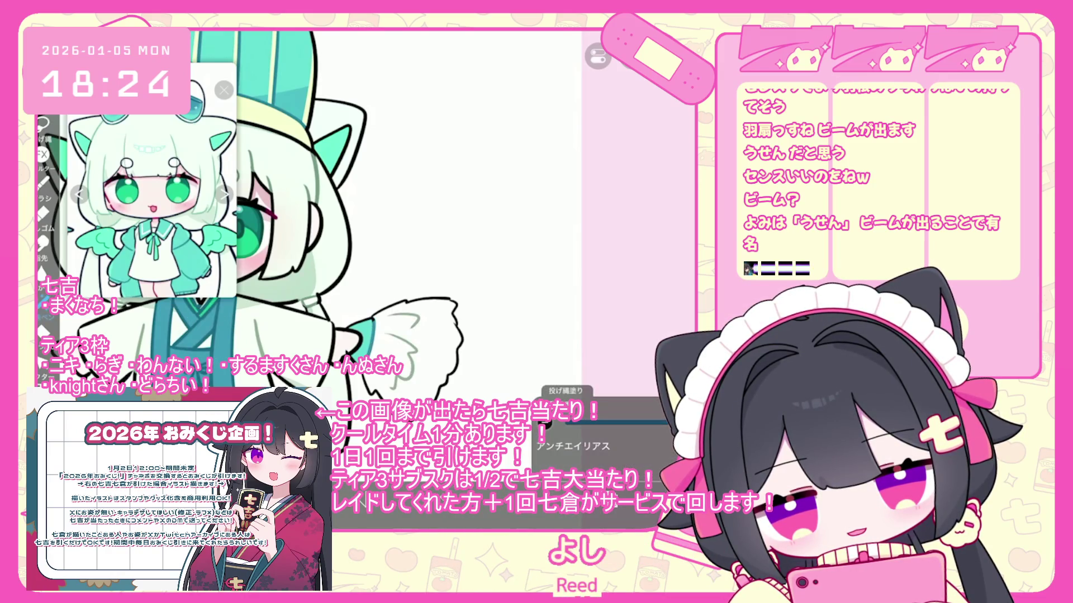
scroll(312, 223, down, 5)
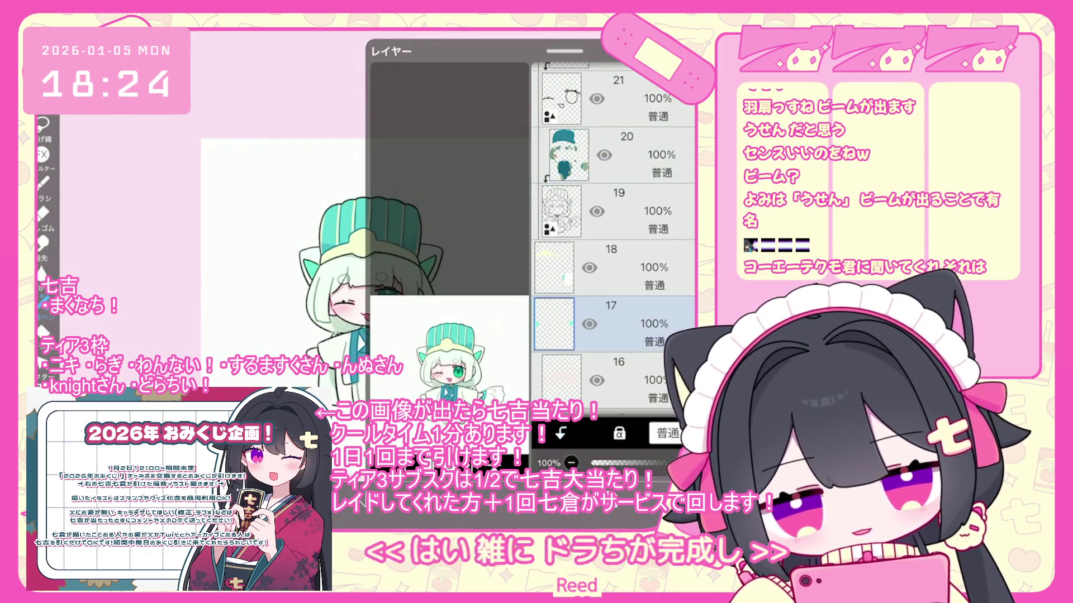
scroll(369, 251, up, 3)
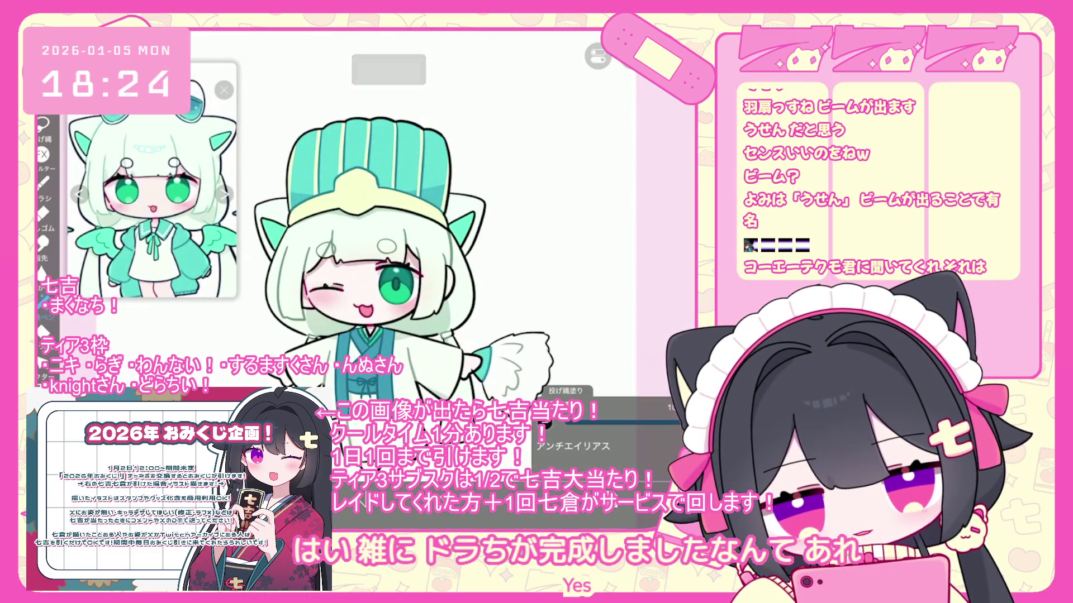
scroll(401, 249, up, 2)
scroll(603, 447, up, 2)
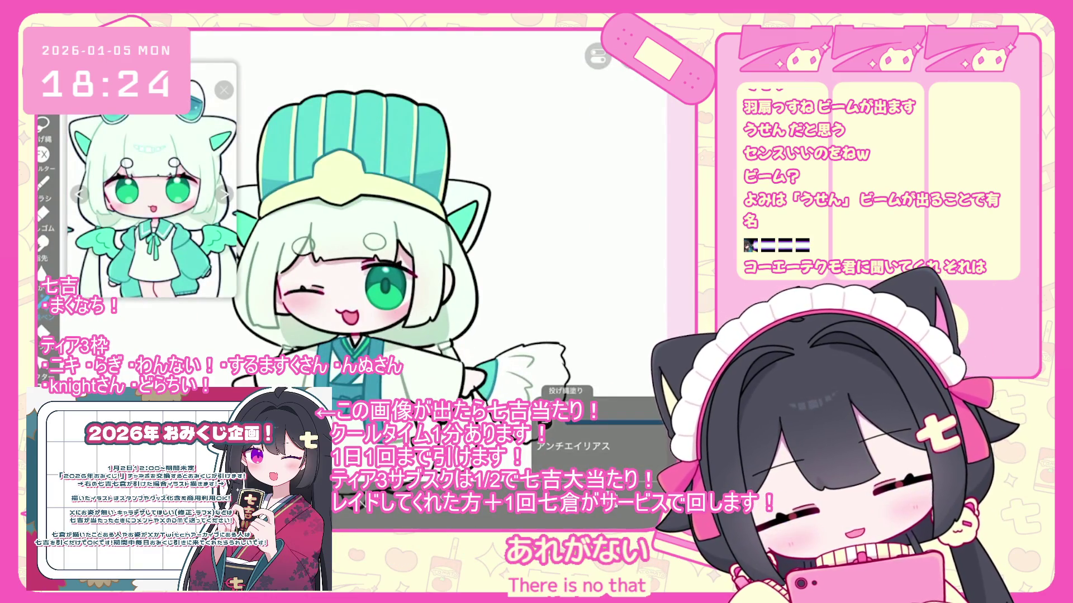
key(ctrl+z)
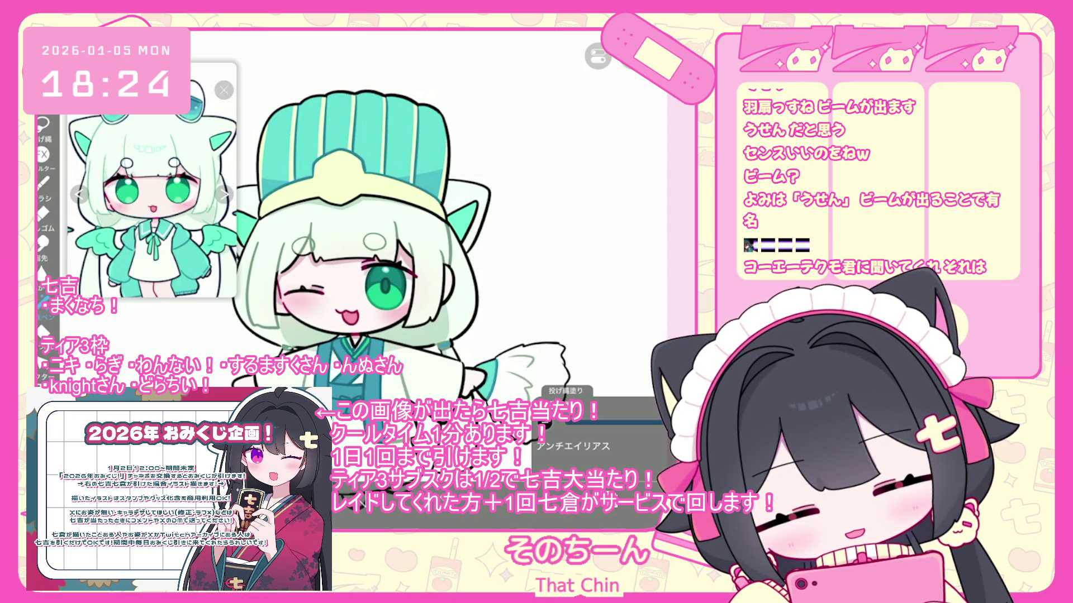
Check the current drawing colour, undo the last brush shape, and show the layer list
key(l)
key(c)
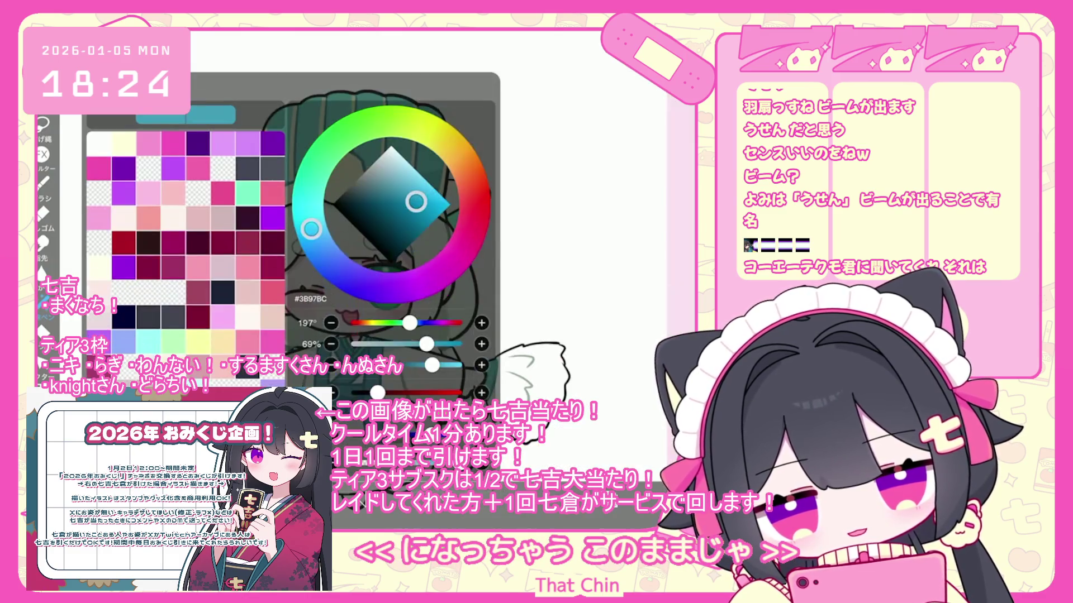
key(c)
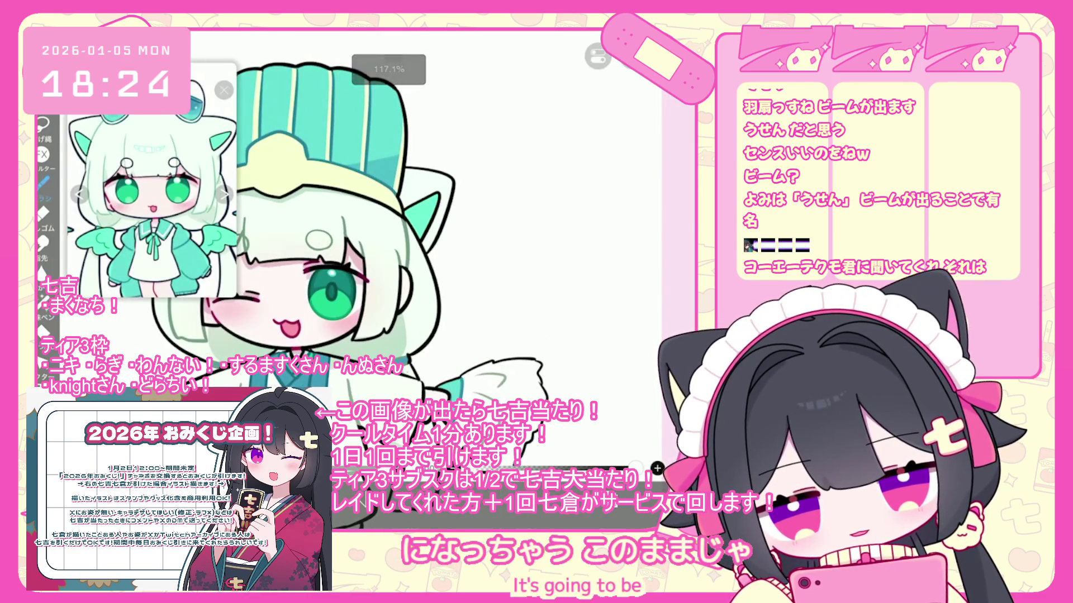
key(ctrl+z)
scroll(386, 262, down, 3)
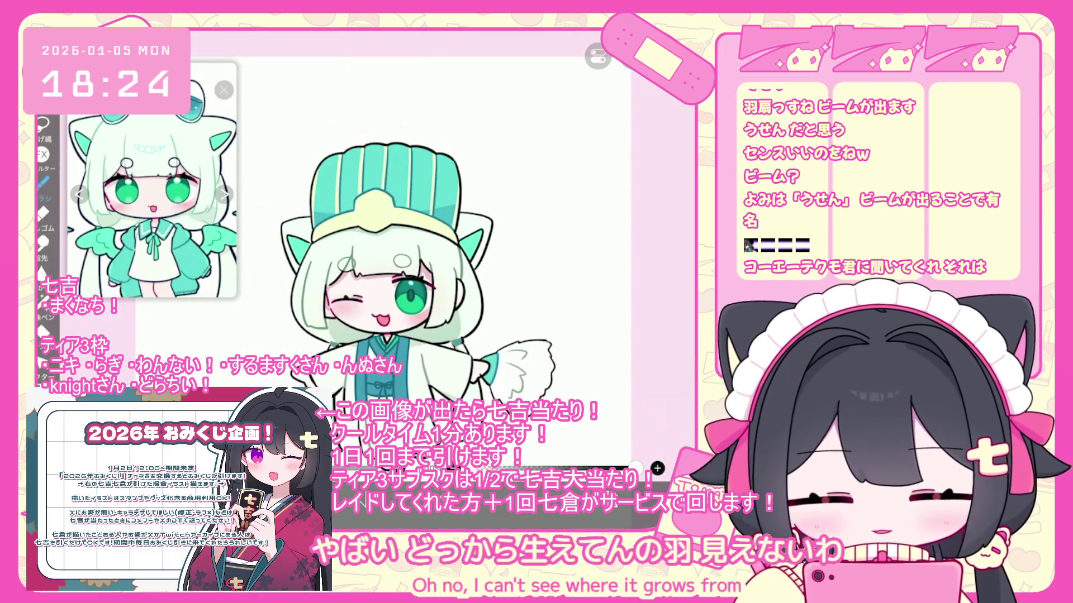
key(l)
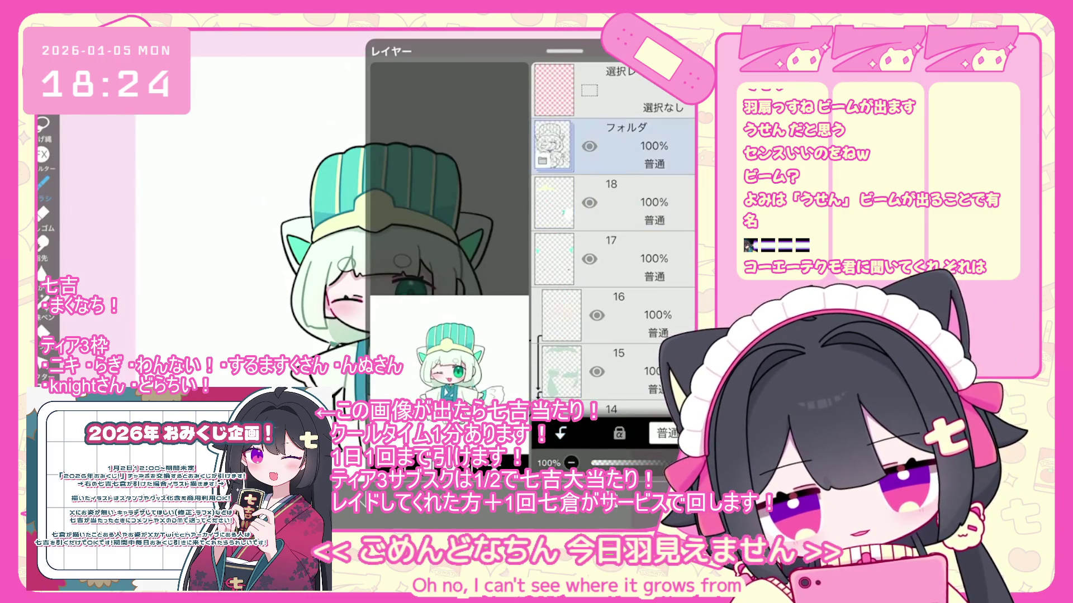
Add a new folder and start moving layers 18 through 12 into it
click(642, 146)
click(425, 436)
click(396, 319)
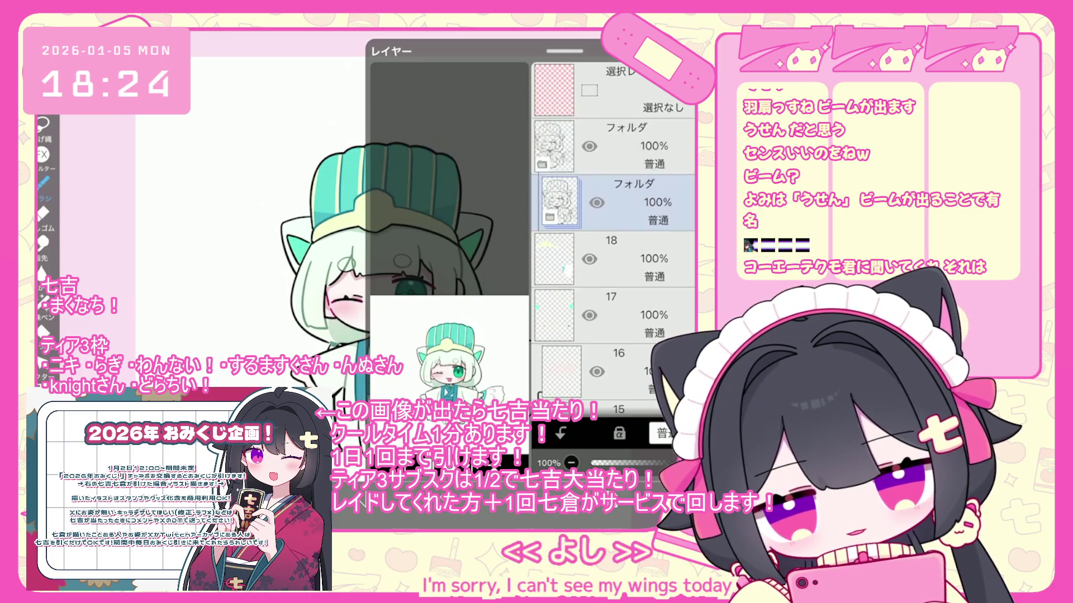
click(562, 268)
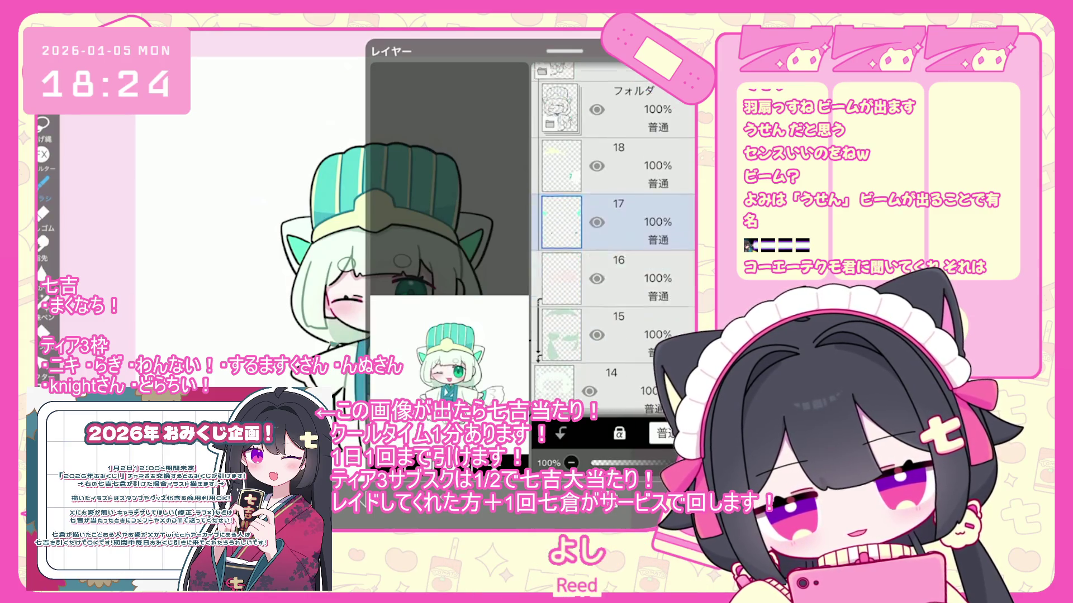
click(569, 318)
scroll(613, 235, down, 4)
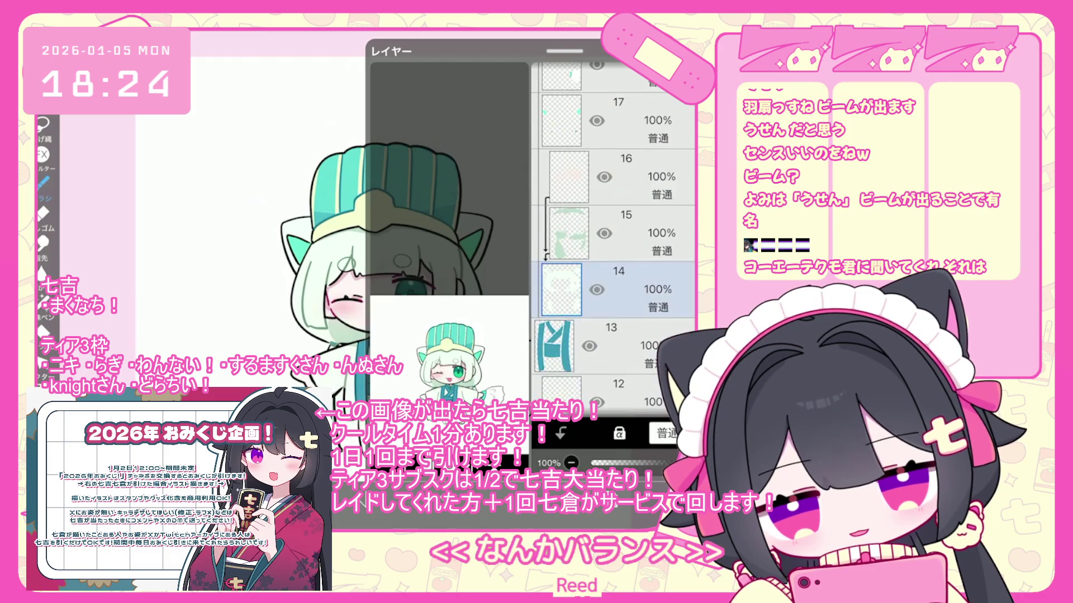
click(614, 279)
click(561, 433)
Move the remaining layers down to layer 1 into the folder, then select that folder
scroll(613, 223, down, 3)
click(614, 346)
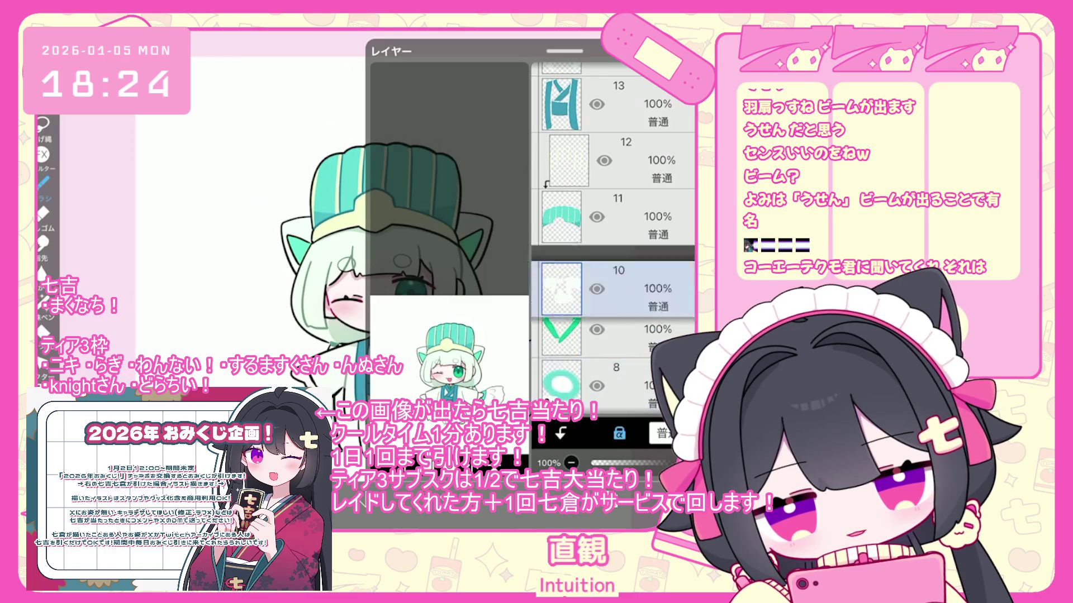
scroll(613, 224, down, 2)
click(615, 226)
scroll(613, 223, down, 3)
click(615, 290)
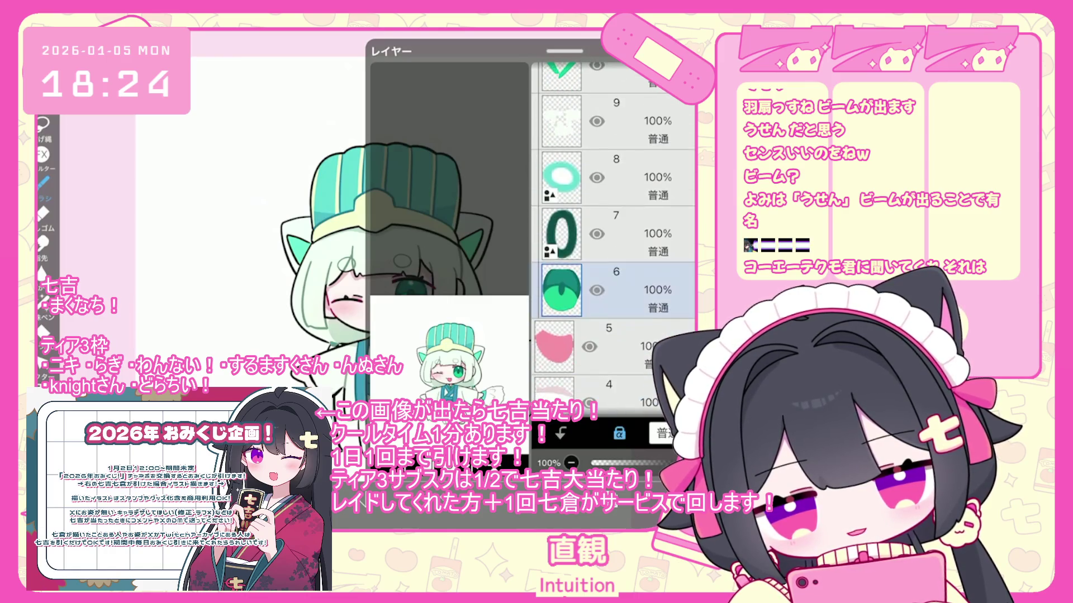
scroll(613, 224, down, 3)
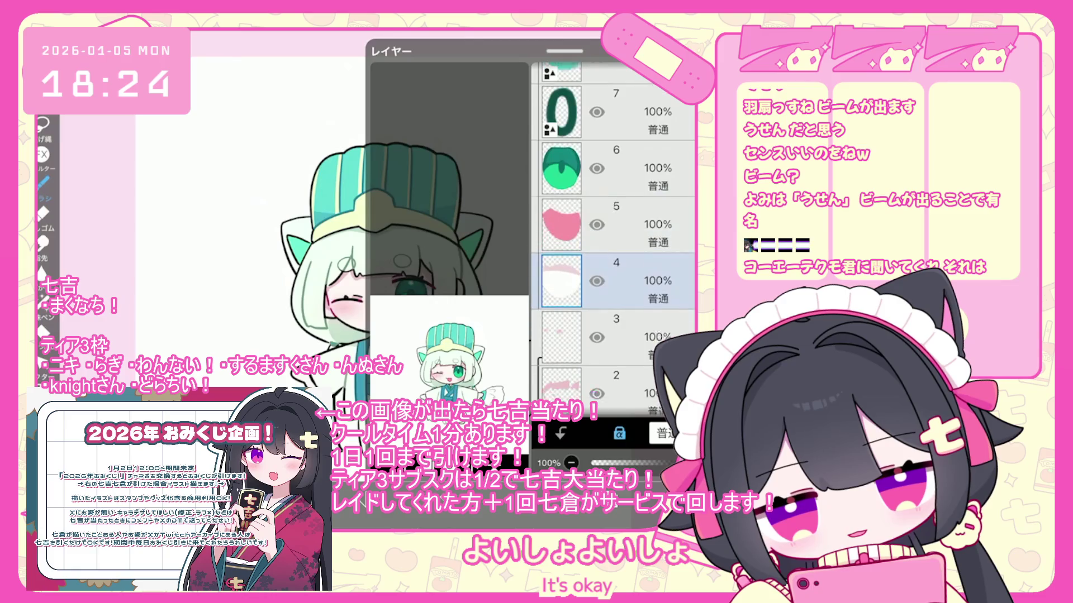
click(615, 270)
click(561, 433)
scroll(613, 223, up, 10)
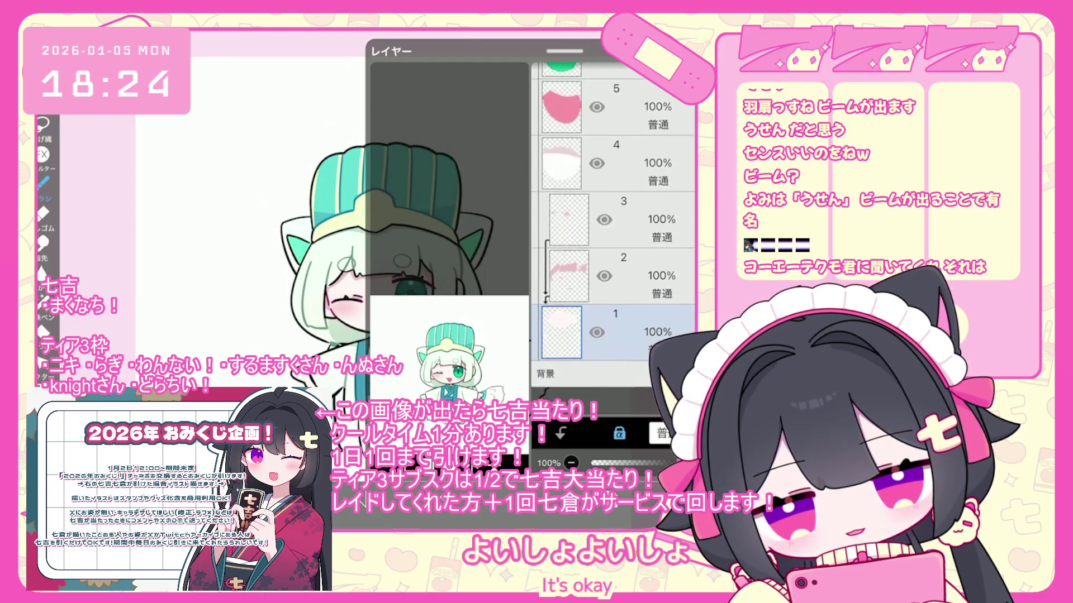
scroll(613, 223, up, 5)
click(614, 147)
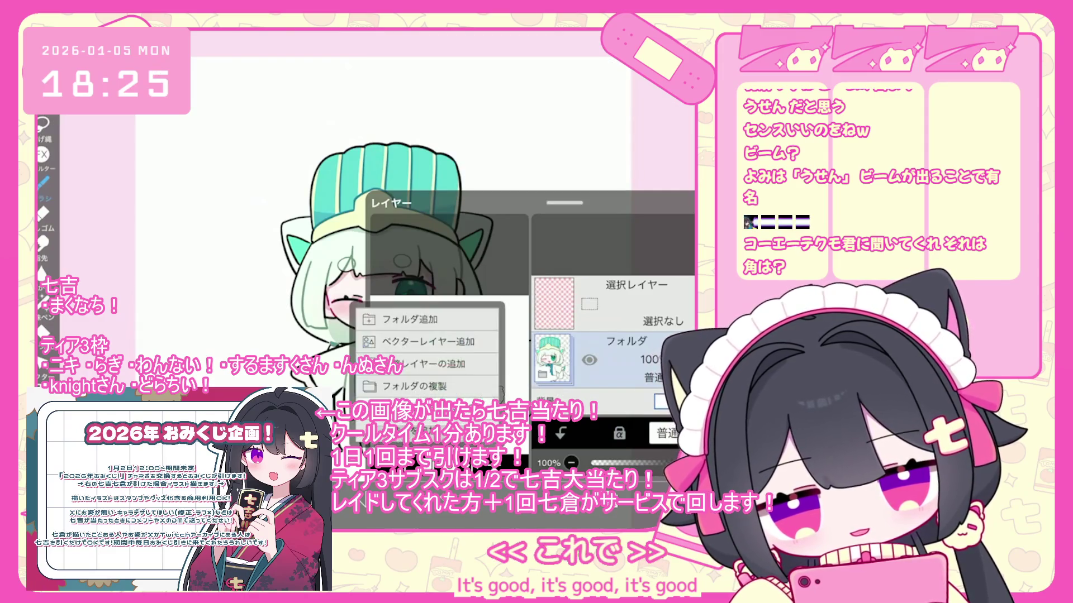
Merge the character folder into one layer and stretch it slightly wider with Move/Scale
click(396, 385)
key(ctrl+t)
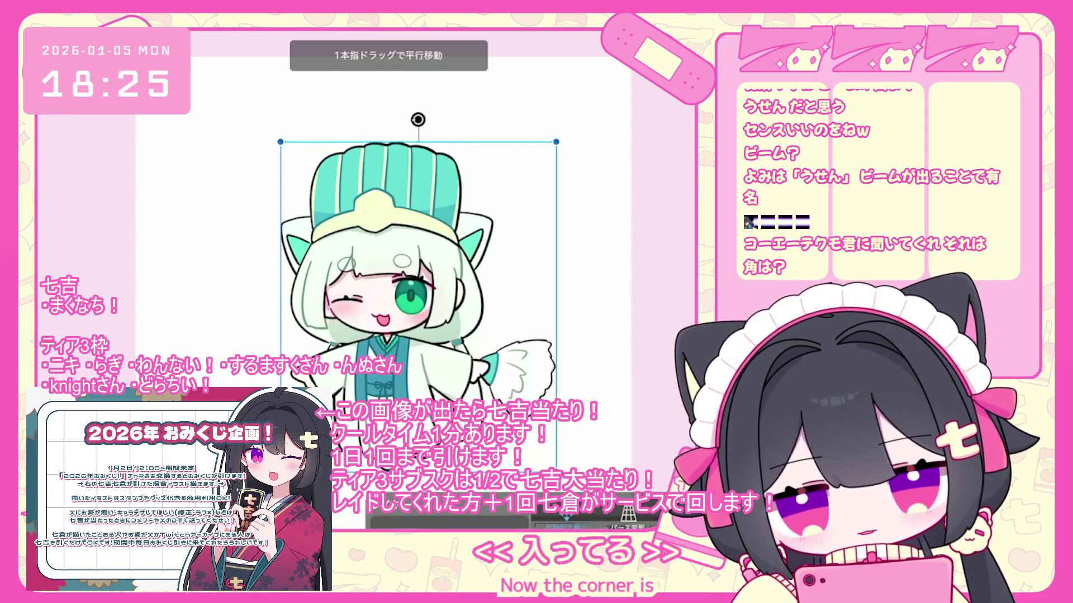
drag(425, 268, 420, 269)
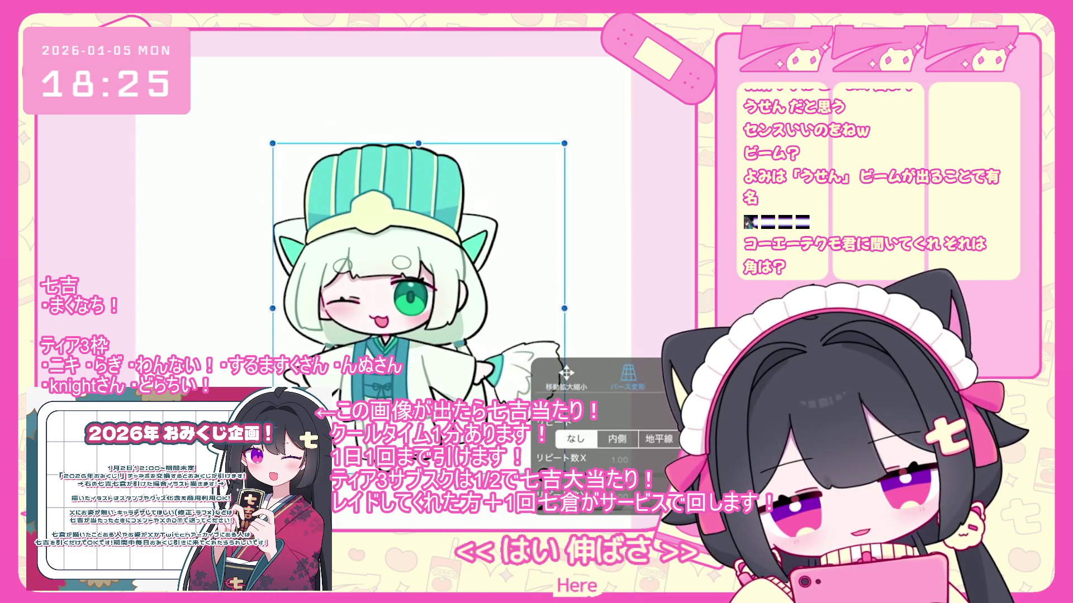
key(Return)
scroll(416, 302, down, 2)
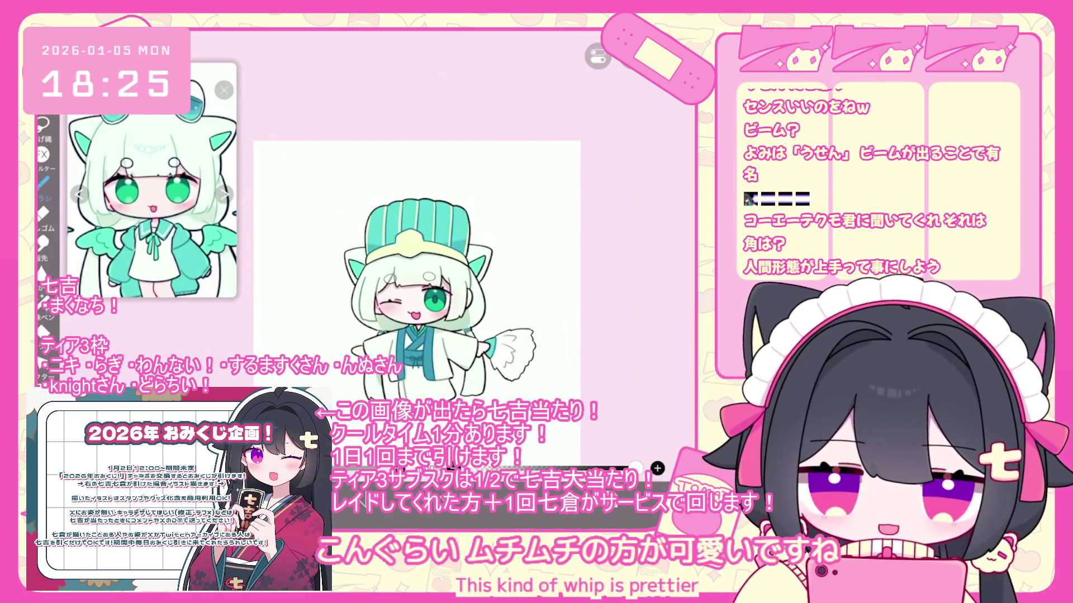
scroll(416, 268, up, 3)
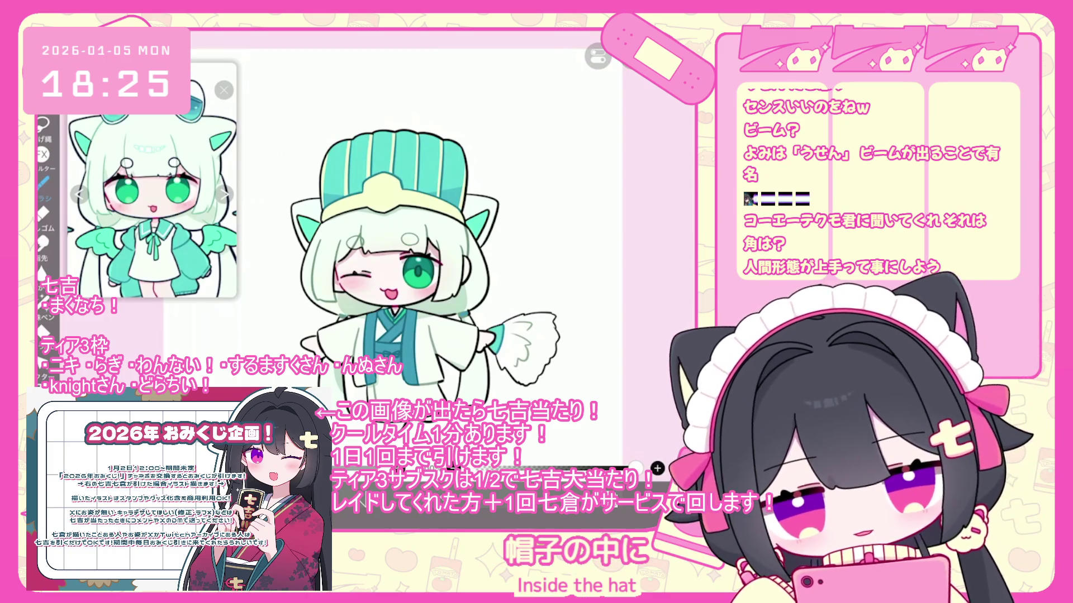
scroll(416, 269, down, 2)
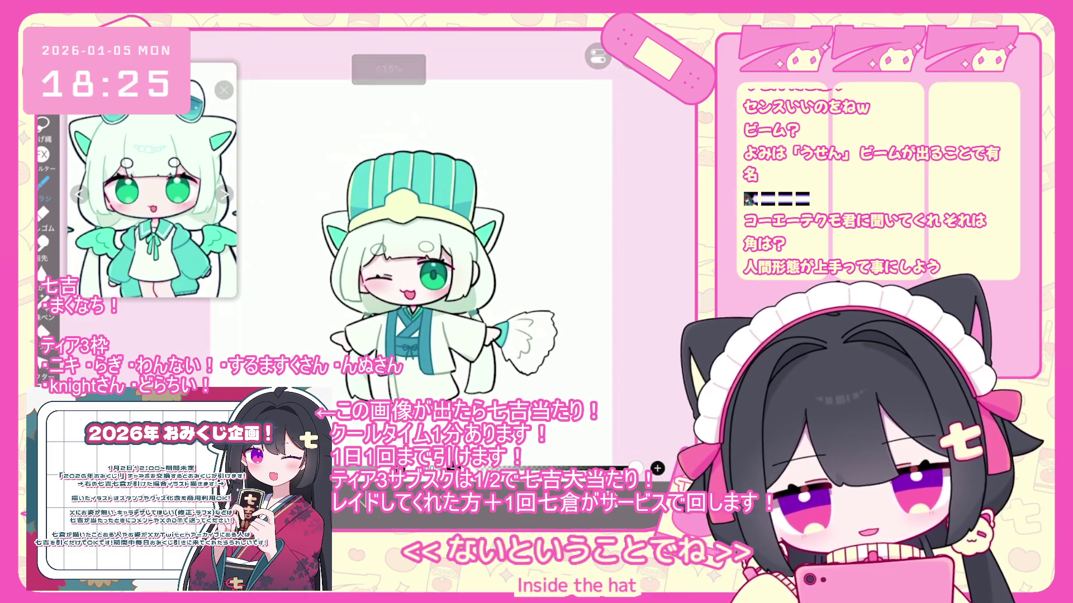